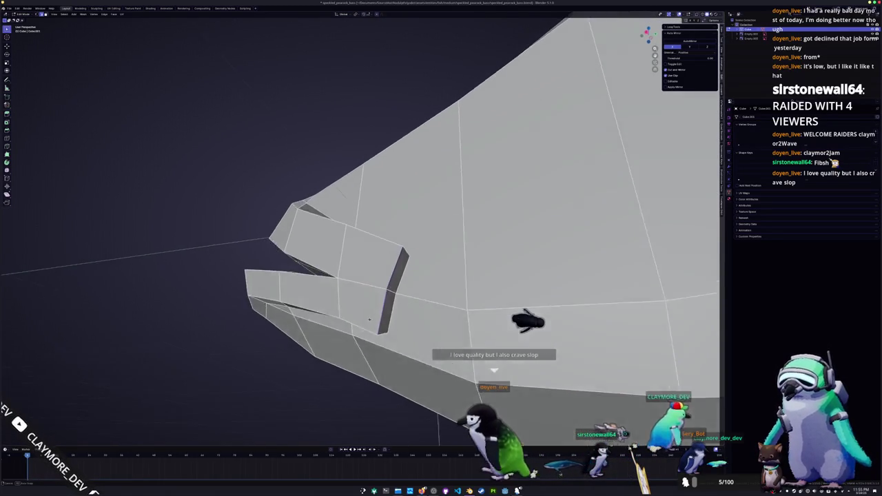
Step: Add an edge loop through the front of the fish head behind the mouth
{"action": "key", "text": "ctrl+r"}
{"action": "left_click", "coordinate": [362, 323]}
{"action": "left_click", "coordinate": [362, 323]}
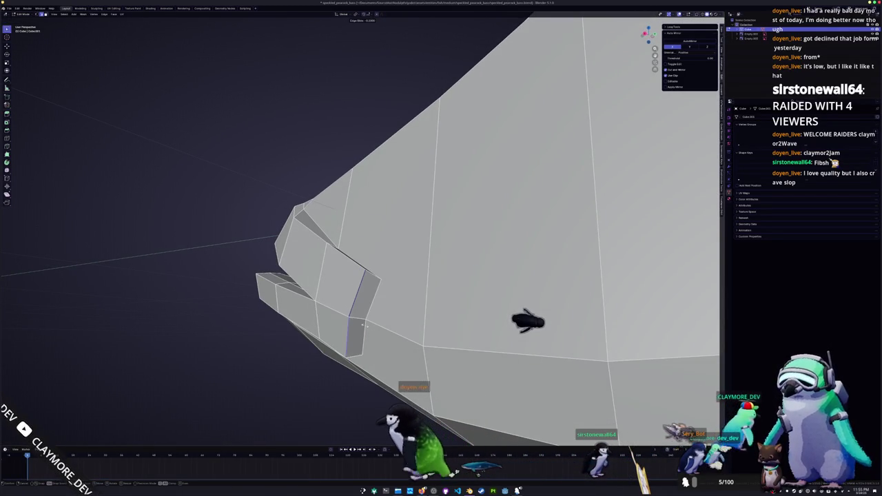
{"action": "mouse_move", "coordinate": [362, 323]}
{"action": "middle_mouse_down"}
{"action": "mouse_move", "coordinate": [352, 323]}
{"action": "mouse_move", "coordinate": [393, 313]}
{"action": "middle_mouse_up"}
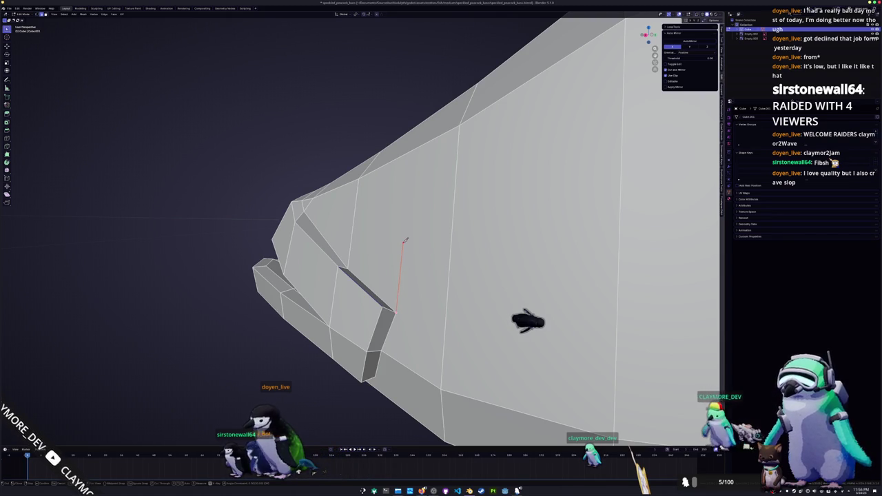
{"action": "middle_click_drag", "start_coordinate": [377, 236], "coordinate": [414, 201]}
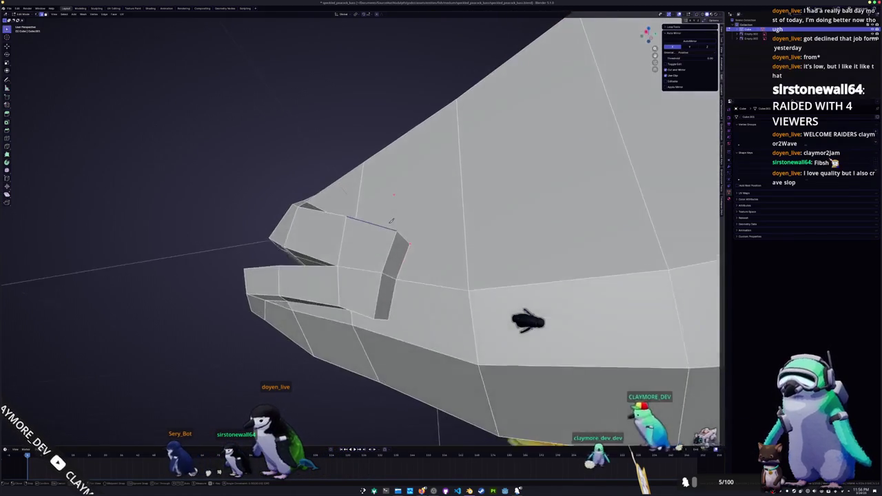
Step: Preview another loop cut below the mouth block and inspect the head's underside
{"action": "key", "text": "ctrl+r"}
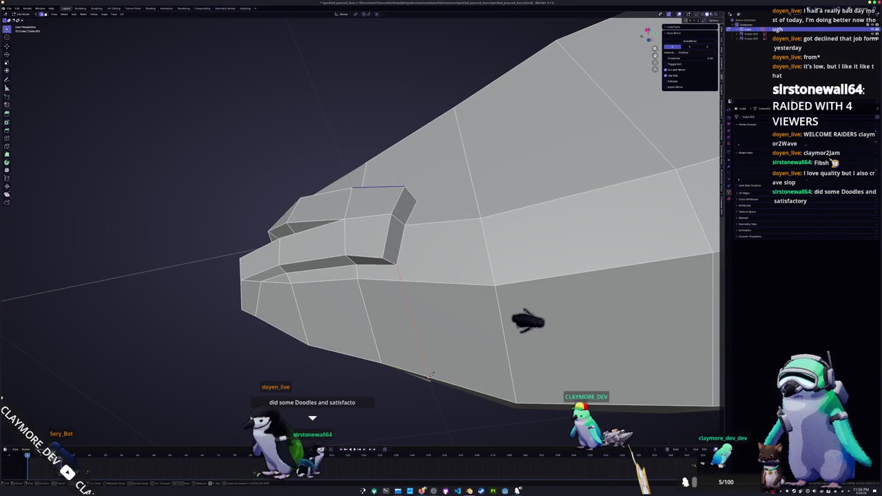
{"action": "middle_click_drag", "start_coordinate": [421, 290], "coordinate": [421, 311]}
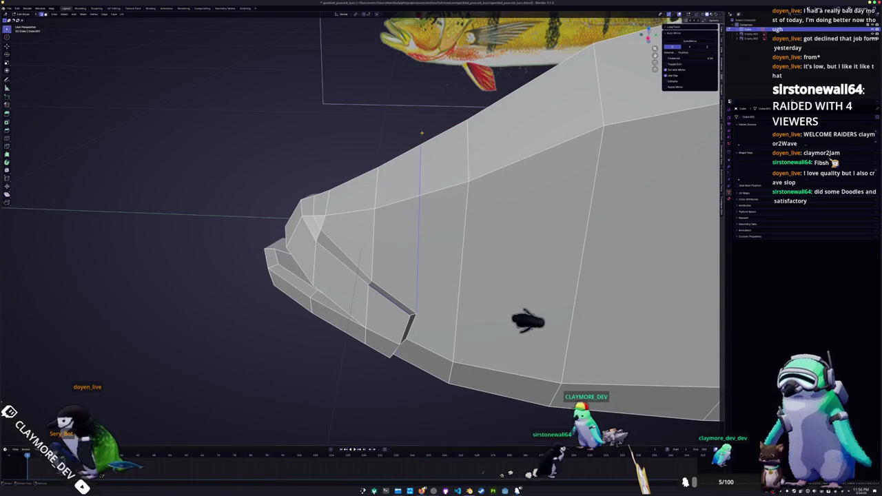
{"action": "middle_click_drag", "start_coordinate": [458, 235], "coordinate": [440, 239]}
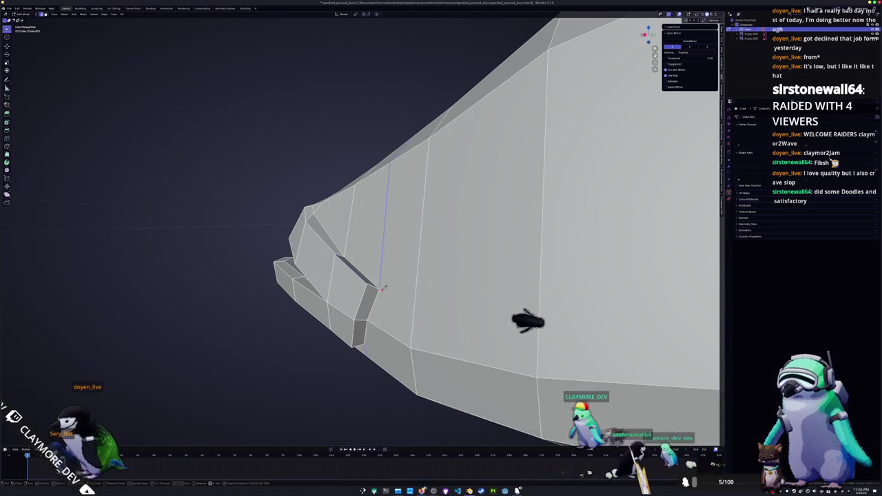
{"action": "middle_click_drag", "start_coordinate": [388, 288], "coordinate": [425, 255]}
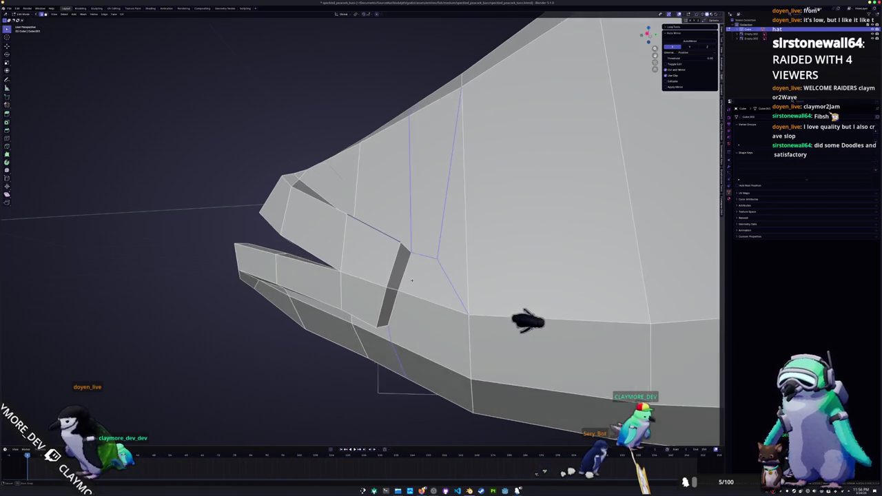
Step: Commit the knife cuts and remove the thin triangular sliver face
{"action": "key", "text": "Return"}
{"action": "left_click", "coordinate": [455, 228]}
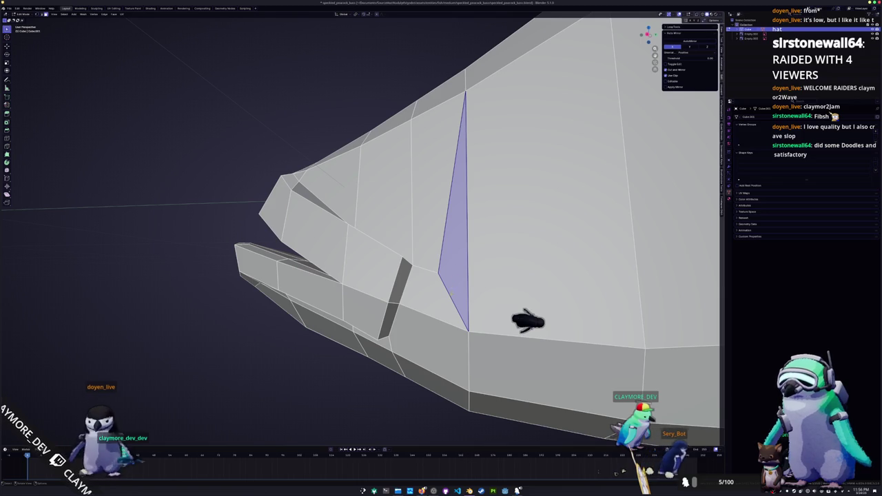
{"action": "key", "text": "ctrl+z"}
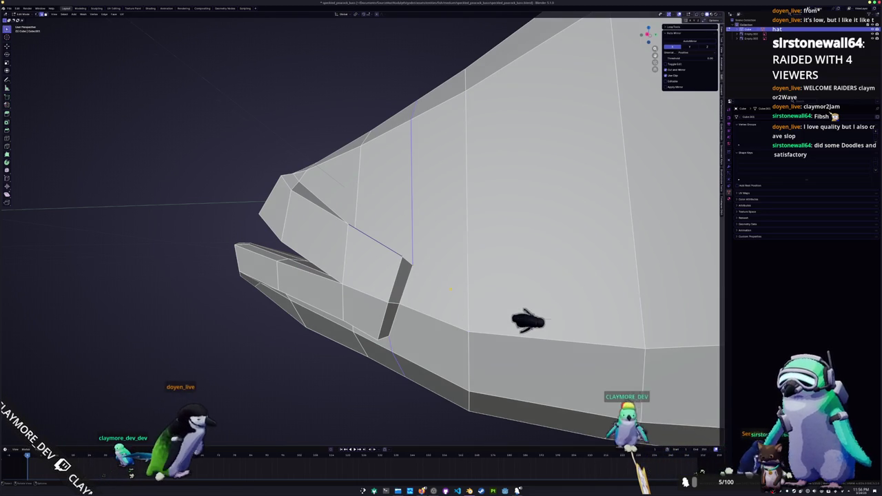
{"action": "scroll", "coordinate": [527, 321], "scroll_direction": "down", "scroll_amount": 4}
{"action": "scroll", "coordinate": [528, 262], "scroll_direction": "up", "scroll_amount": 4}
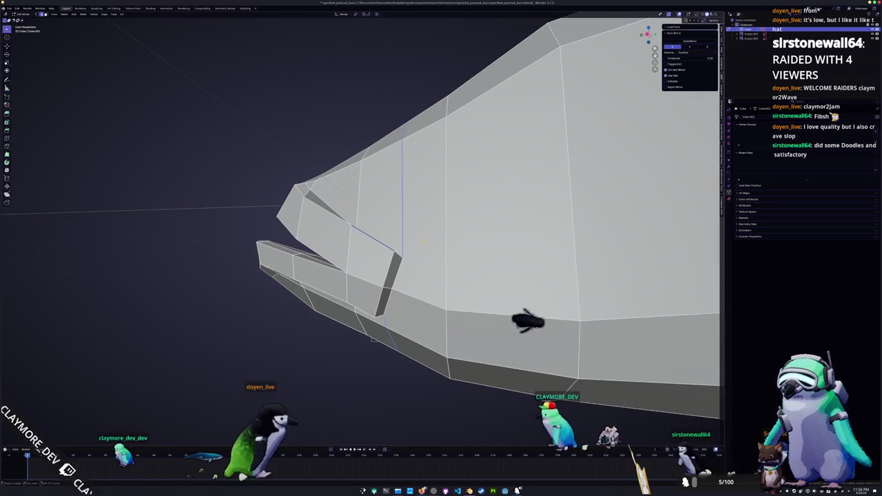
{"action": "middle_click_drag", "start_coordinate": [527, 320], "coordinate": [527, 321]}
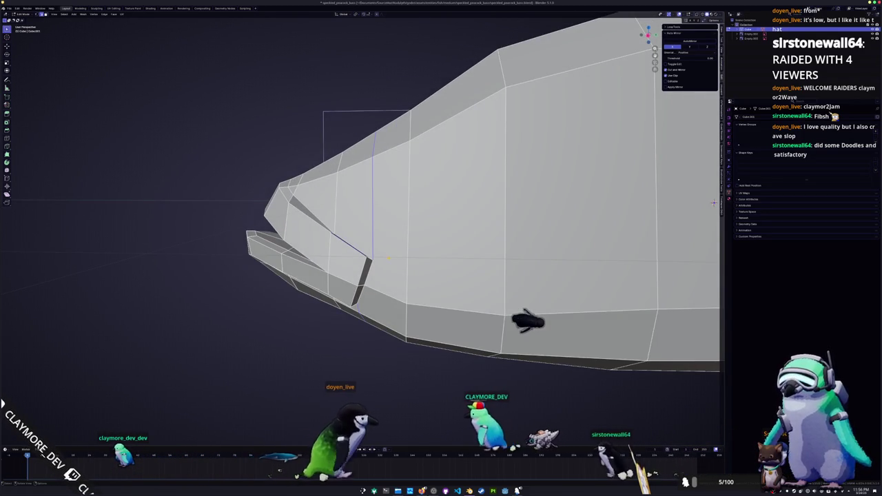
Step: Dissolve the extra edges on the cheek behind the mouth
{"action": "key", "text": "x"}
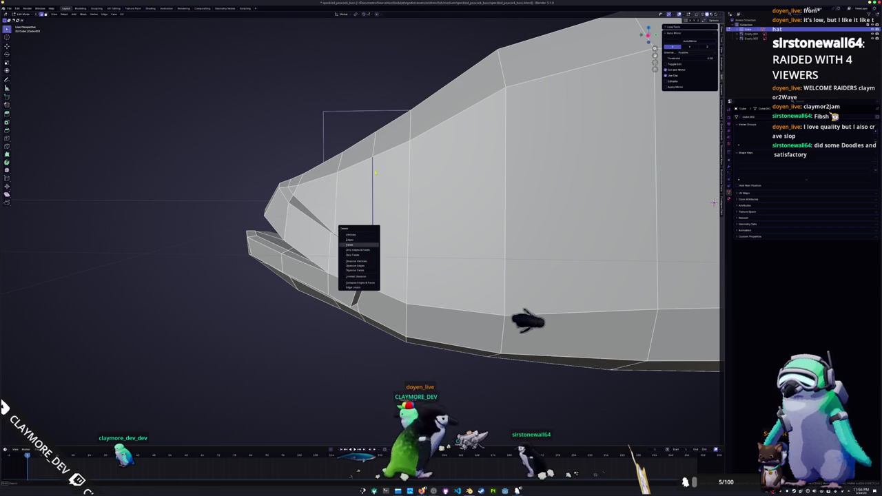
{"action": "key", "text": "x"}
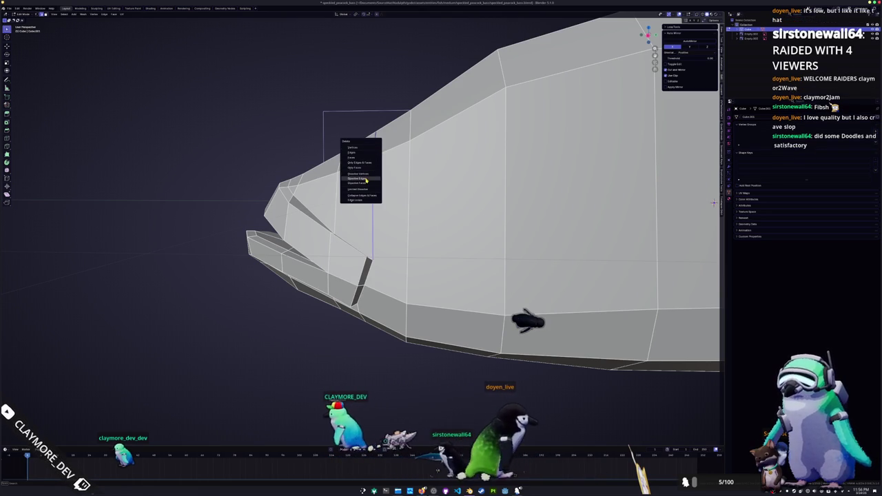
{"action": "left_click", "coordinate": [366, 180]}
{"action": "middle_click_drag", "start_coordinate": [518, 316], "coordinate": [519, 318]}
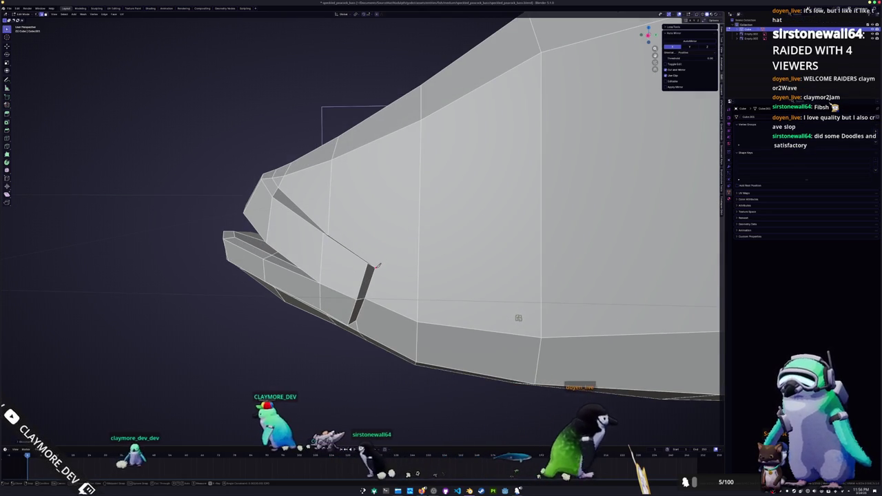
{"action": "left_click", "coordinate": [373, 266]}
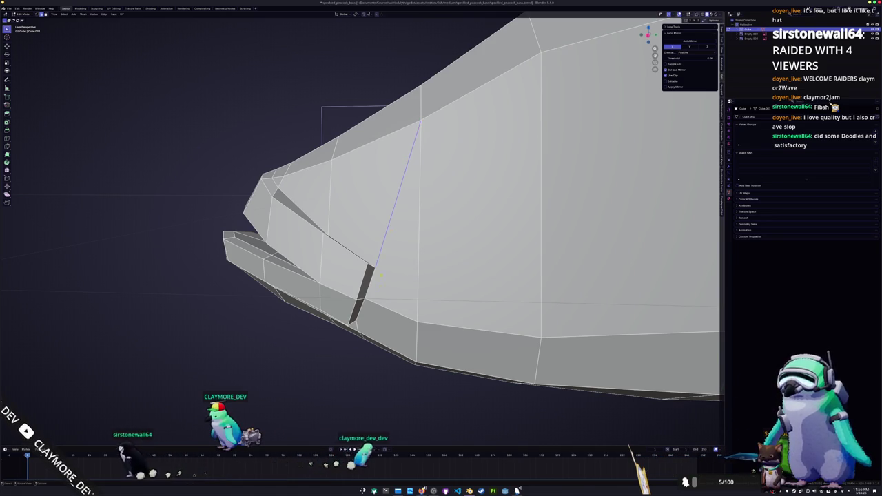
{"action": "middle_click_drag", "start_coordinate": [388, 282], "coordinate": [349, 273]}
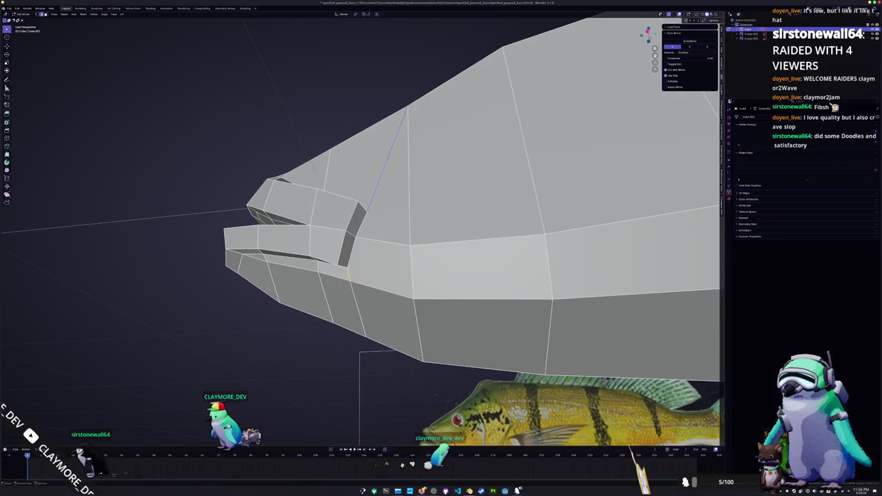
{"action": "key", "text": "x"}
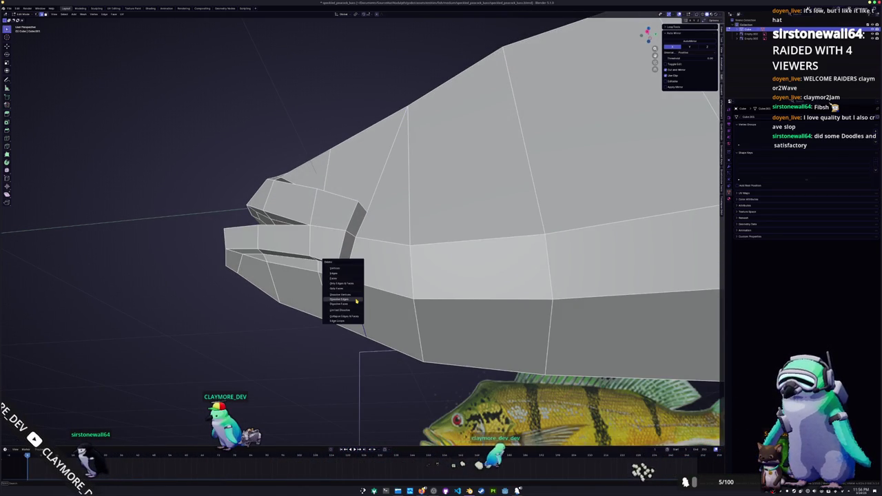
{"action": "left_click", "coordinate": [356, 301]}
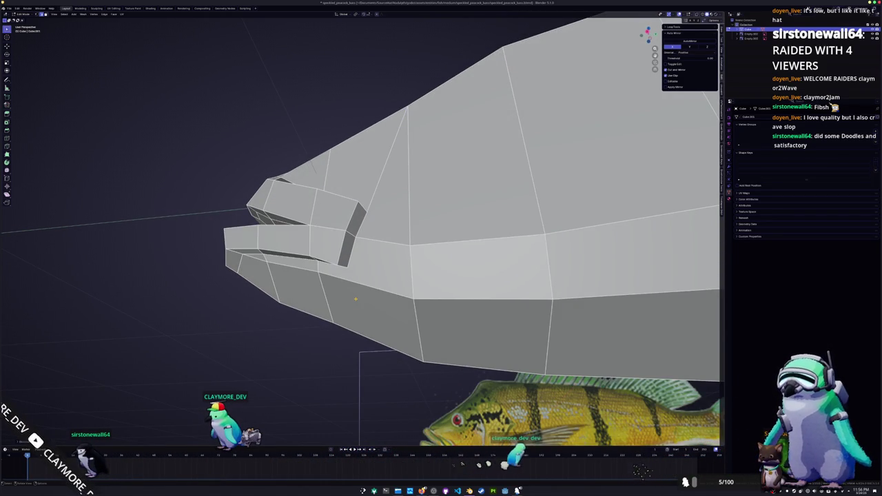
Step: Knife a new edge from the mouth corner down along the jaw line
{"action": "key", "text": "a"}
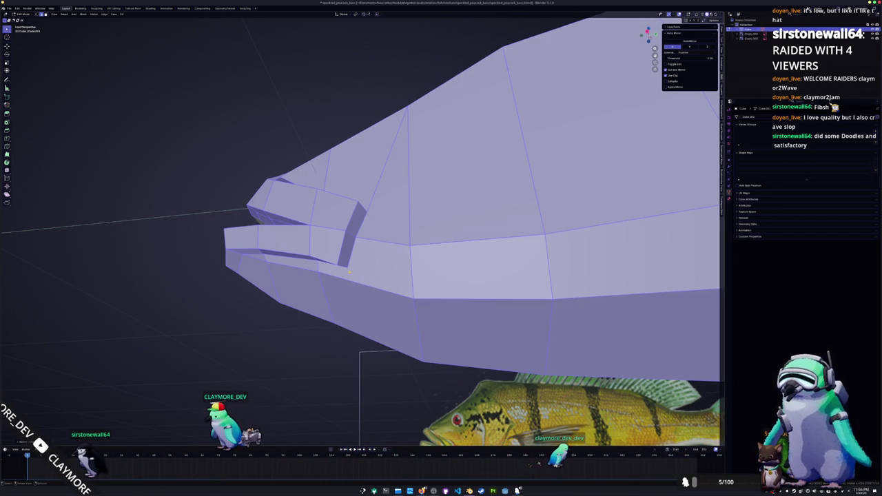
{"action": "key", "text": "alt+a"}
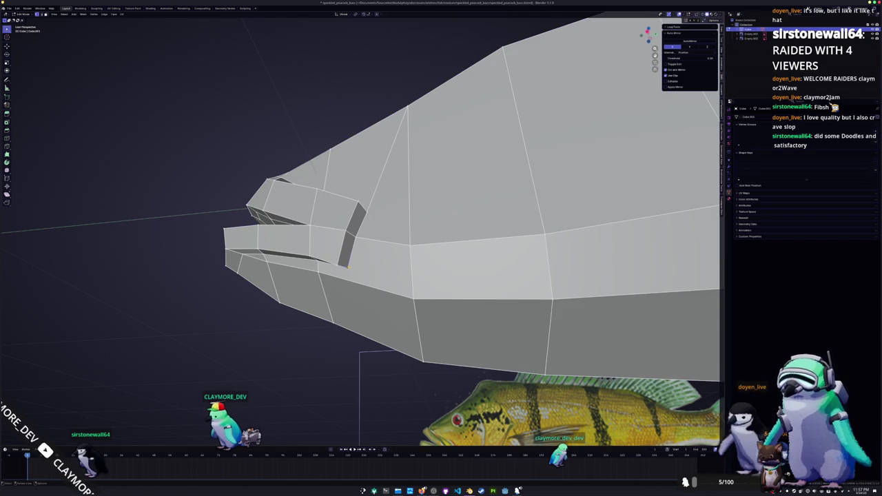
{"action": "left_click", "coordinate": [342, 265]}
{"action": "key", "text": "Return"}
{"action": "middle_click_drag", "start_coordinate": [416, 296], "coordinate": [630, 206]}
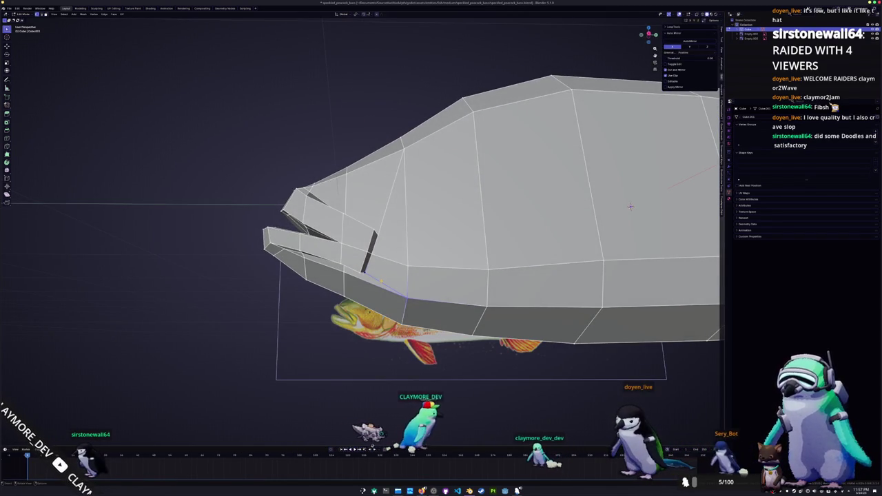
{"action": "key", "text": "KP_3"}
Step: Enable X-ray over the reference and knife a vertical cut across the head
{"action": "key", "text": "alt+z"}
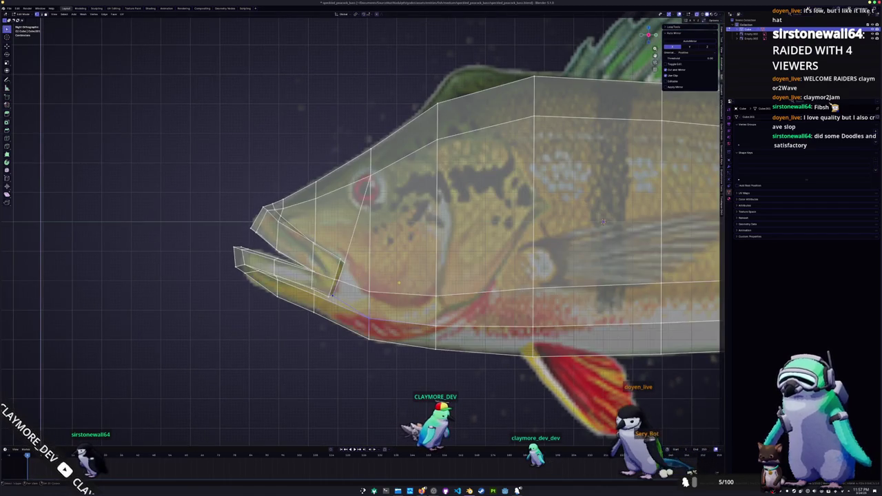
{"action": "middle_click_drag", "start_coordinate": [634, 205], "coordinate": [487, 196], "text": "shift"}
{"action": "scroll", "coordinate": [282, 252], "scroll_direction": "up", "scroll_amount": 2}
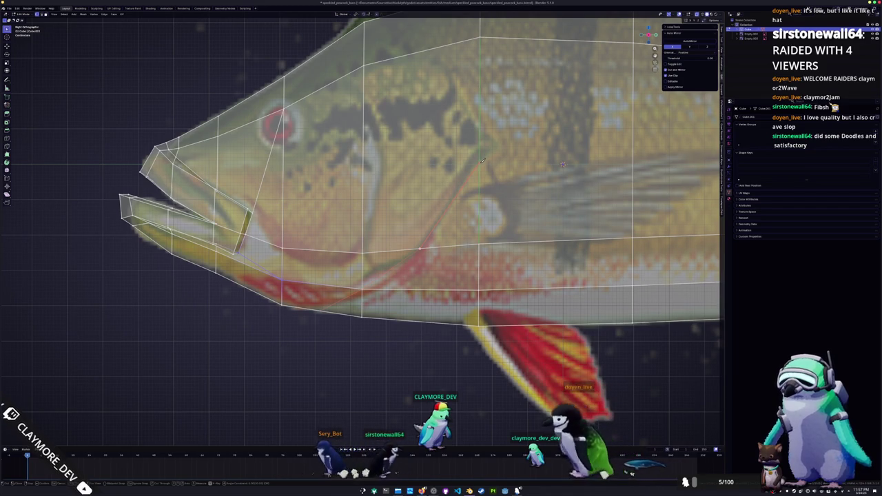
{"action": "middle_click_drag", "start_coordinate": [481, 161], "coordinate": [426, 292], "text": "shift"}
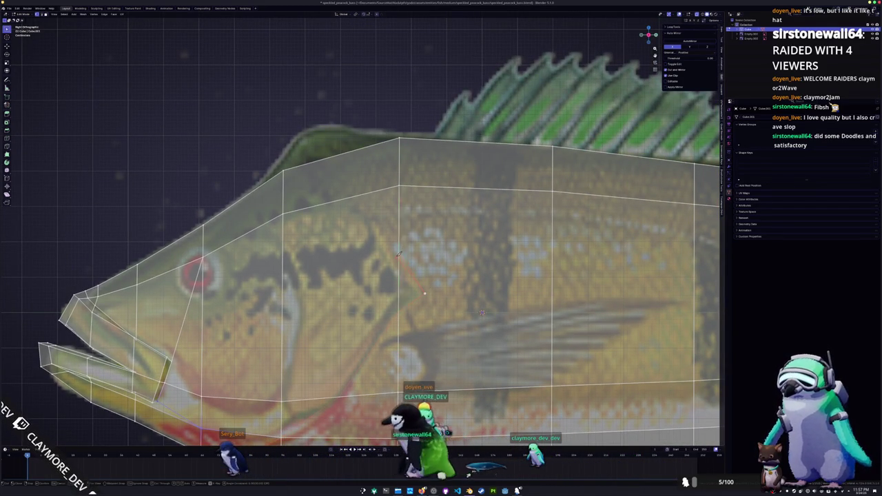
{"action": "left_click", "coordinate": [356, 195]}
{"action": "left_click", "coordinate": [353, 147]}
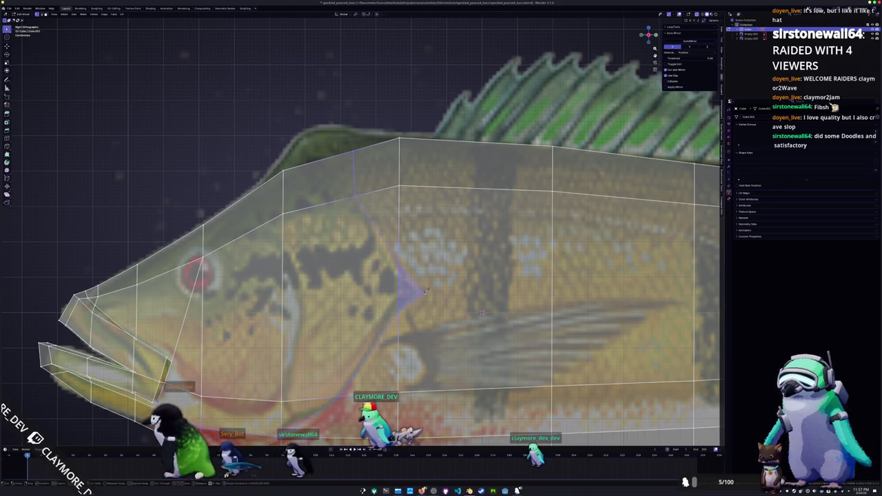
Step: Frame the gill area and knife the diagonal gill-slit cut across the cheek
{"action": "scroll", "coordinate": [430, 352], "scroll_direction": "down", "scroll_amount": 2, "text": "shift"}
{"action": "scroll", "coordinate": [418, 309], "scroll_direction": "down", "scroll_amount": 3, "text": "shift"}
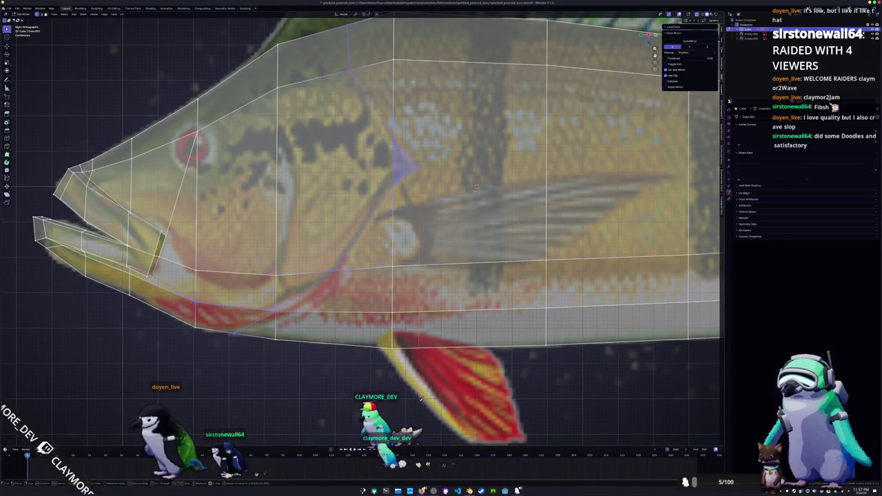
{"action": "middle_click_drag", "start_coordinate": [477, 186], "coordinate": [463, 254], "text": "shift"}
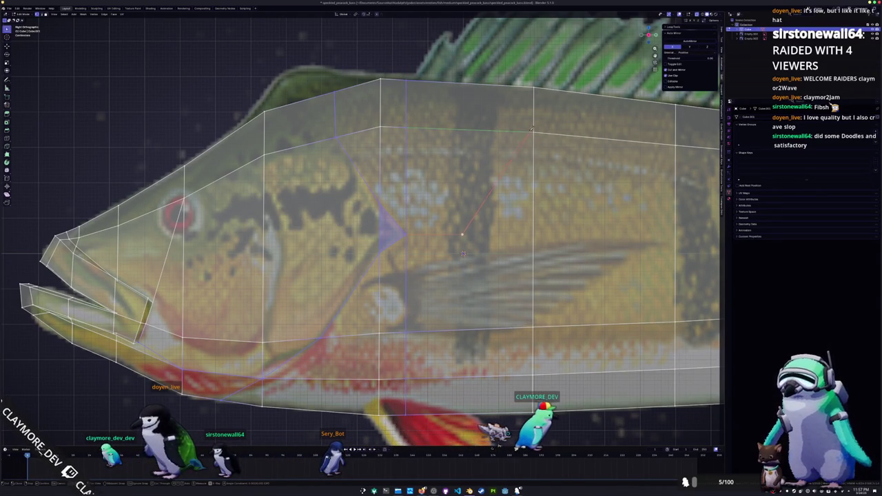
{"action": "mouse_move", "coordinate": [464, 234]}
{"action": "middle_mouse_down", "text": "shift"}
{"action": "mouse_move", "coordinate": [463, 160]}
{"action": "mouse_move", "coordinate": [540, 227]}
{"action": "middle_mouse_up", "text": "shift"}
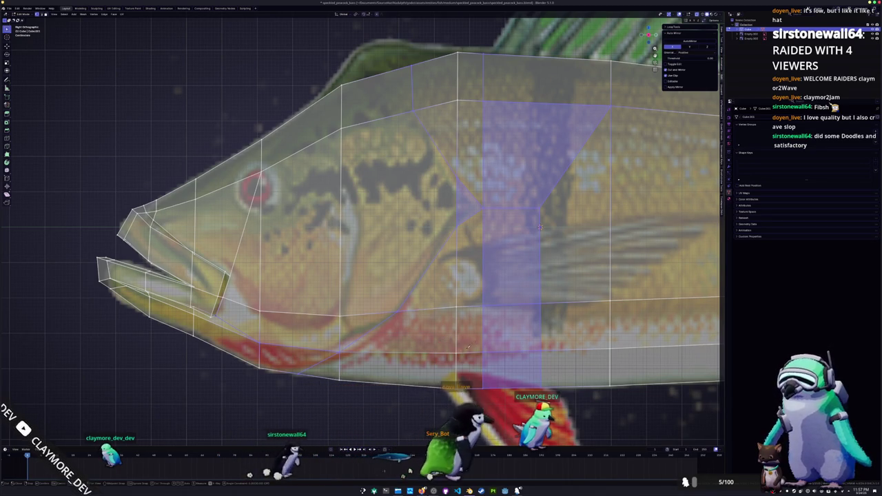
{"action": "middle_click_drag", "start_coordinate": [446, 338], "coordinate": [441, 259], "text": "shift"}
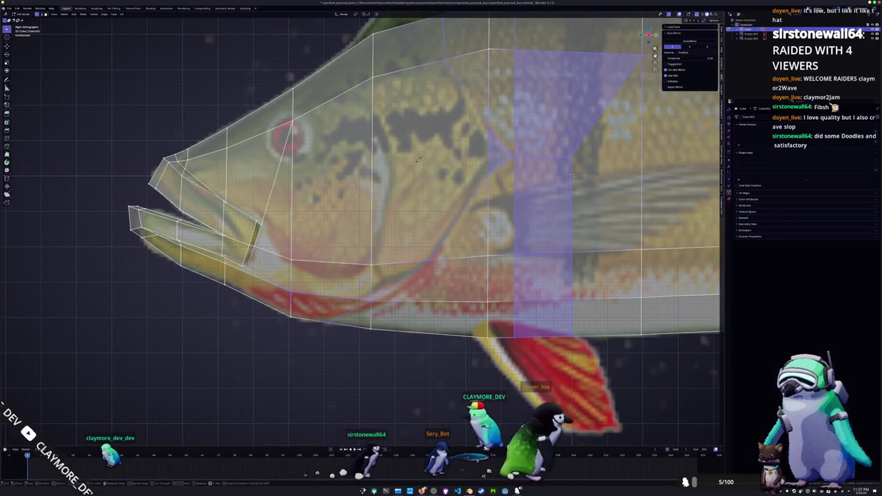
{"action": "middle_click_drag", "start_coordinate": [421, 162], "coordinate": [441, 185], "text": "shift"}
{"action": "left_click", "coordinate": [448, 284]}
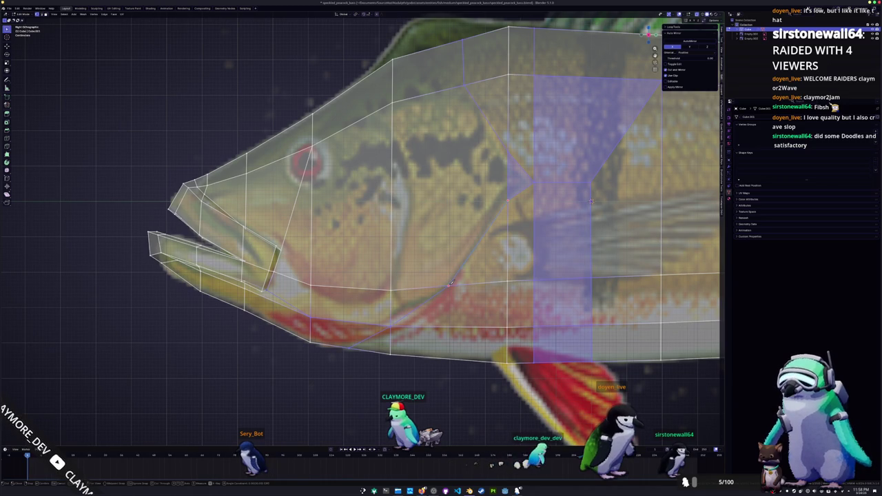
Step: Adjust the triangular face behind the gill, undo those changes, and check the cut in perspective
{"action": "left_click", "coordinate": [466, 84], "text": "shift"}
{"action": "key", "text": "ctrl+z"}
{"action": "key", "text": "ctrl+z"}
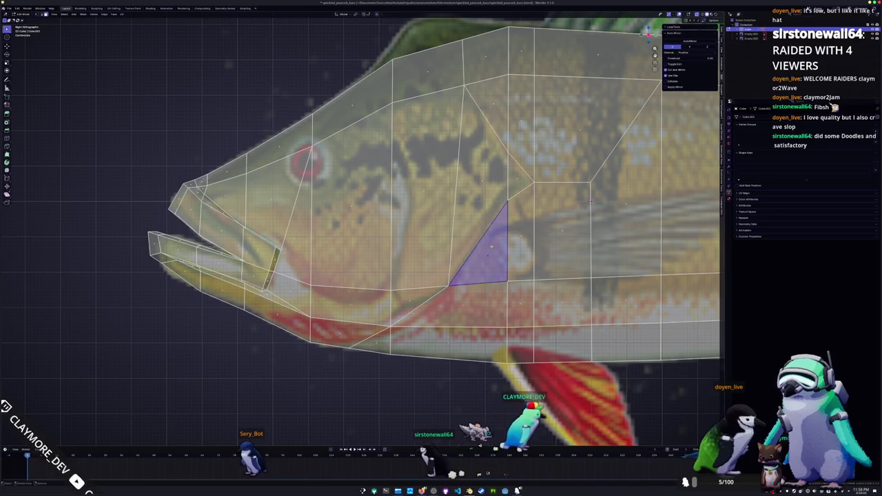
{"action": "key", "text": "ctrl+z"}
{"action": "middle_click_drag", "start_coordinate": [592, 202], "coordinate": [574, 207], "text": "shift"}
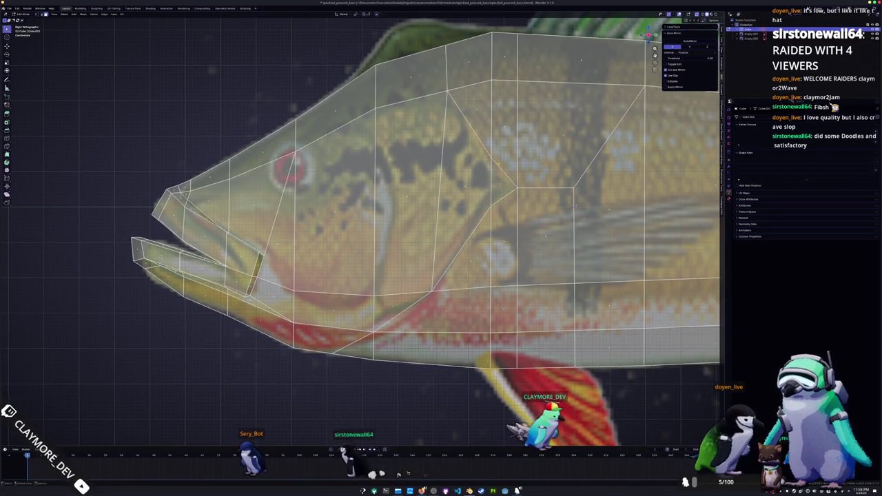
{"action": "key", "text": "ctrl+z"}
{"action": "key", "text": "ctrl+z"}
{"action": "key", "text": "ctrl+z"}
{"action": "scroll", "coordinate": [538, 210], "scroll_direction": "down", "scroll_amount": 1}
{"action": "key", "text": "ctrl+z"}
{"action": "scroll", "coordinate": [538, 210], "scroll_direction": "up", "scroll_amount": 1}
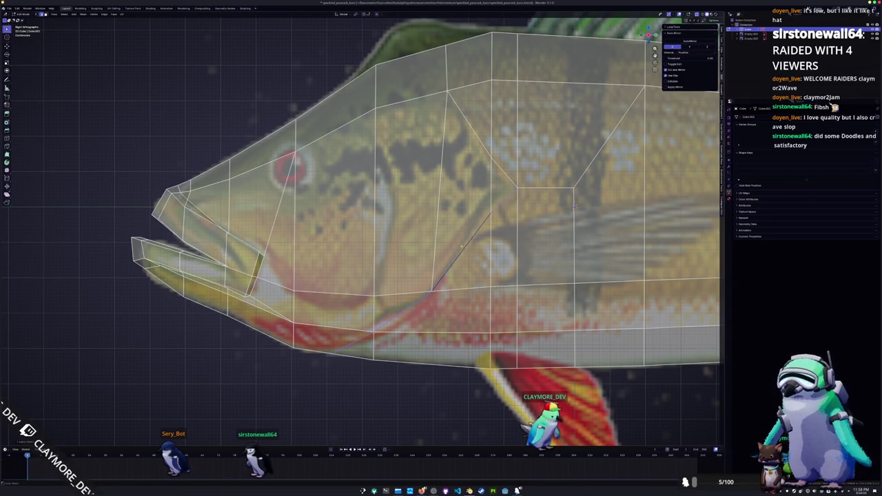
{"action": "scroll", "coordinate": [574, 206], "scroll_direction": "down", "scroll_amount": 4}
{"action": "mouse_move", "coordinate": [574, 205]}
{"action": "middle_mouse_down"}
{"action": "mouse_move", "coordinate": [482, 225]}
{"action": "mouse_move", "coordinate": [454, 263]}
{"action": "middle_mouse_up"}
{"action": "scroll", "coordinate": [483, 226], "scroll_direction": "up", "scroll_amount": 3}
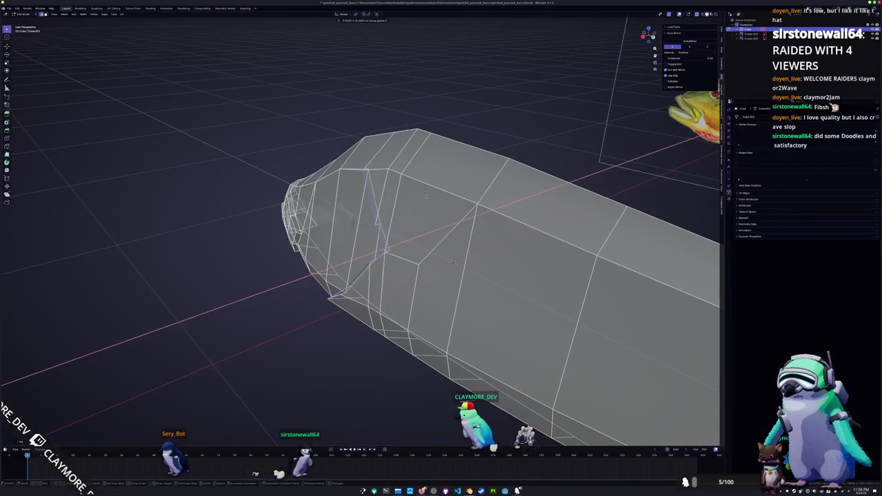
Step: Merge the vertices at the bottom of the gill slit at their centre
{"action": "scroll", "coordinate": [453, 262], "scroll_direction": "up", "scroll_amount": 2}
{"action": "mouse_move", "coordinate": [453, 263]}
{"action": "middle_mouse_down"}
{"action": "mouse_move", "coordinate": [487, 160]}
{"action": "mouse_move", "coordinate": [496, 333]}
{"action": "middle_mouse_up"}
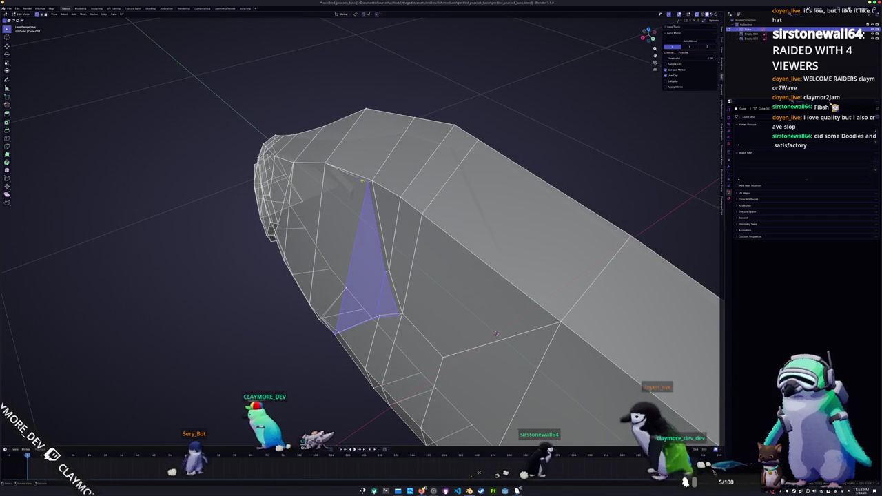
{"action": "left_click", "coordinate": [371, 181]}
{"action": "middle_click_drag", "start_coordinate": [496, 334], "coordinate": [348, 176]}
{"action": "right_click", "coordinate": [348, 176]}
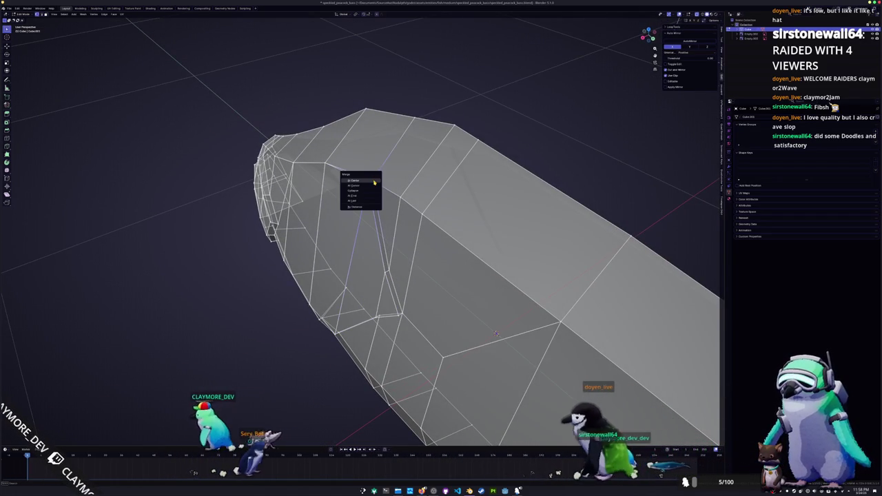
{"action": "left_click", "coordinate": [358, 193]}
Step: Slide the slit's lower vertex along its edge to tidy the end
{"action": "middle_click_drag", "start_coordinate": [340, 205], "coordinate": [365, 200]}
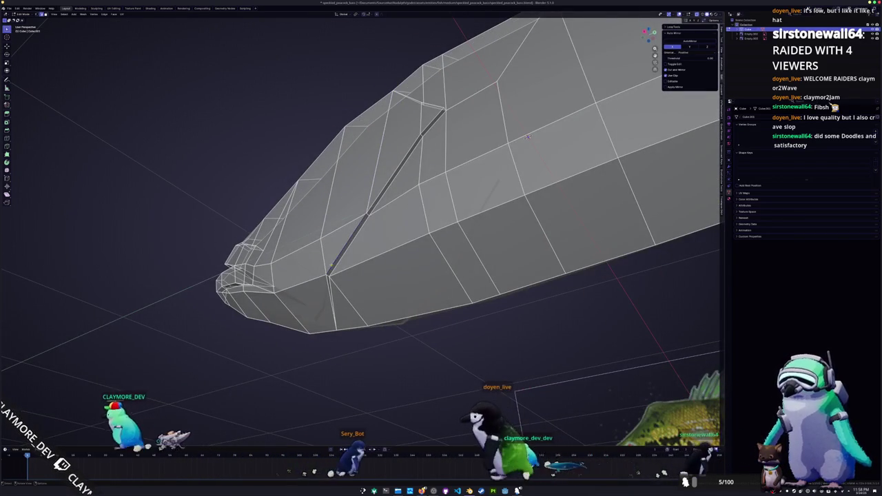
{"action": "middle_click_drag", "start_coordinate": [528, 136], "coordinate": [481, 327]}
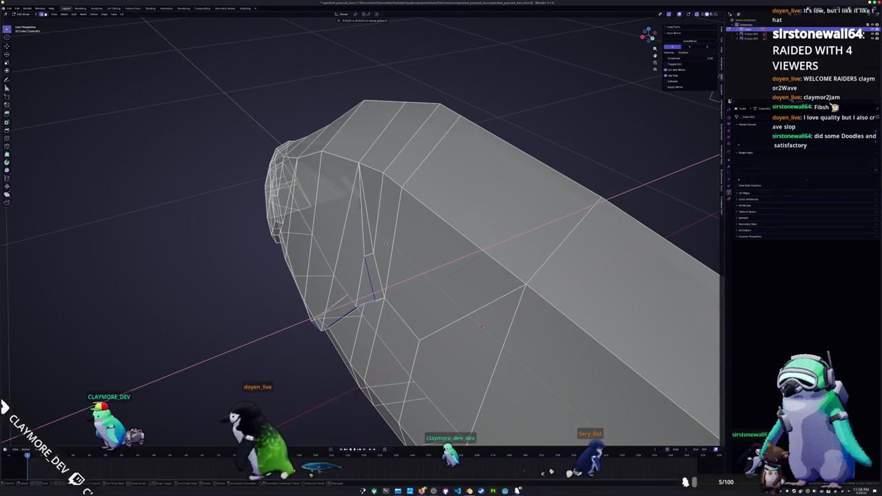
{"action": "mouse_move", "coordinate": [481, 326]}
{"action": "middle_mouse_down"}
{"action": "mouse_move", "coordinate": [522, 124]}
{"action": "mouse_move", "coordinate": [607, 60]}
{"action": "middle_mouse_up"}
{"action": "scroll", "coordinate": [522, 124], "scroll_direction": "up", "scroll_amount": 2}
{"action": "key", "text": "shift+v"}
{"action": "left_click", "coordinate": [606, 60]}
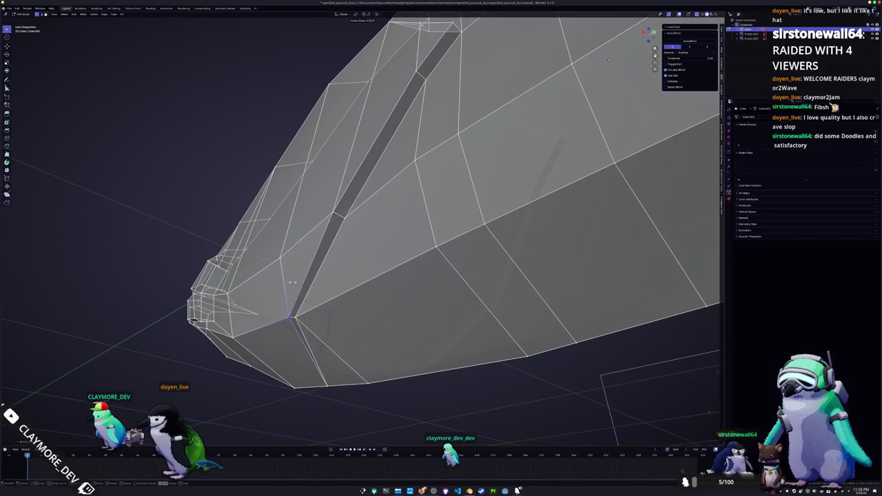
{"action": "middle_click_drag", "start_coordinate": [607, 58], "coordinate": [430, 304]}
{"action": "scroll", "coordinate": [592, 71], "scroll_direction": "down", "scroll_amount": 2}
Step: Check the groove in Object Mode, then return to Edit Mode in Right view with X-ray
{"action": "key", "text": "Tab"}
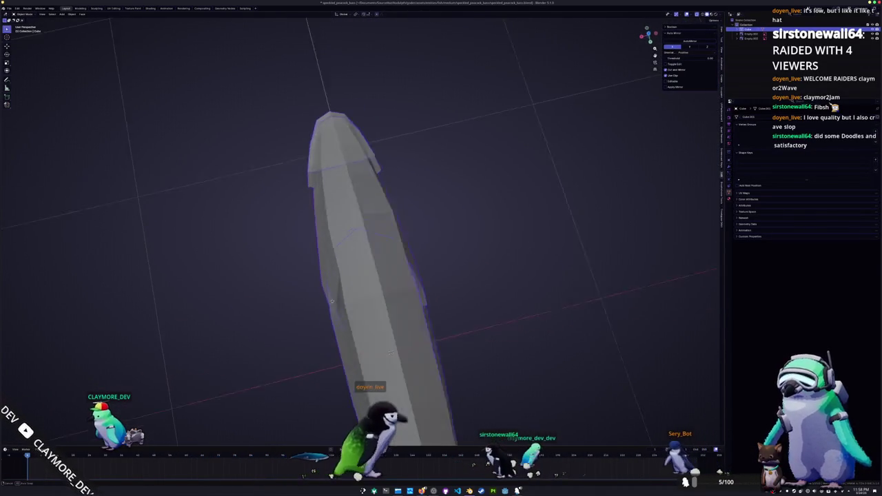
{"action": "key", "text": "Tab"}
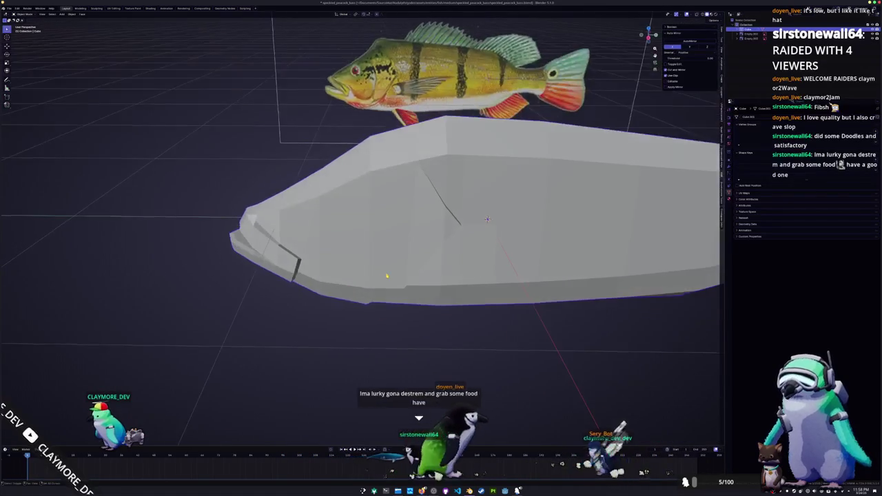
{"action": "mouse_move", "coordinate": [430, 304]}
{"action": "middle_mouse_down"}
{"action": "mouse_move", "coordinate": [448, 228]}
{"action": "mouse_move", "coordinate": [487, 202]}
{"action": "mouse_move", "coordinate": [497, 239]}
{"action": "middle_mouse_up"}
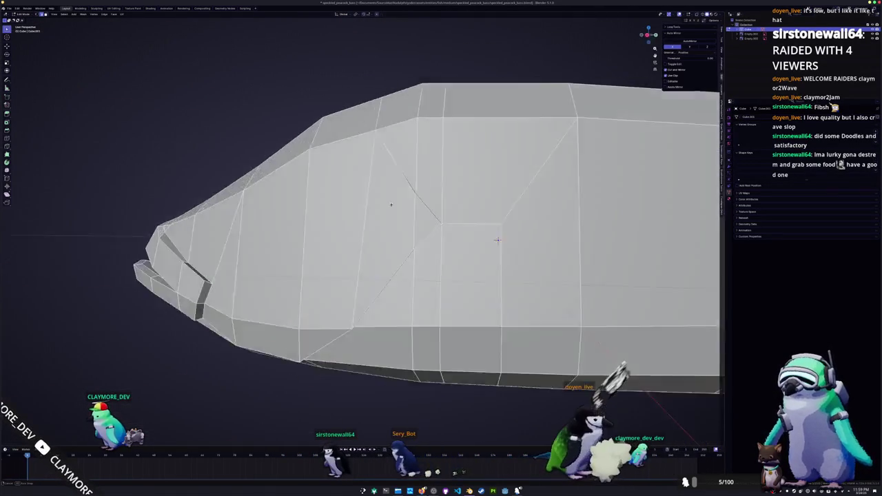
{"action": "scroll", "coordinate": [498, 240], "scroll_direction": "down", "scroll_amount": 4}
{"action": "middle_click_drag", "start_coordinate": [497, 240], "coordinate": [408, 236]}
{"action": "key", "text": "KP_3"}
{"action": "key", "text": "alt+z"}
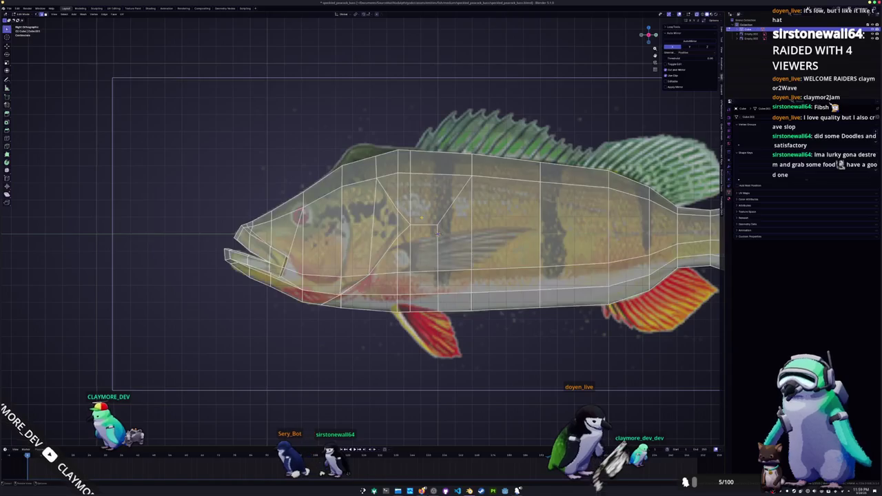
Step: Knife a second slit edge across the cheek ahead of the gill slit
{"action": "scroll", "coordinate": [437, 235], "scroll_direction": "up", "scroll_amount": 3}
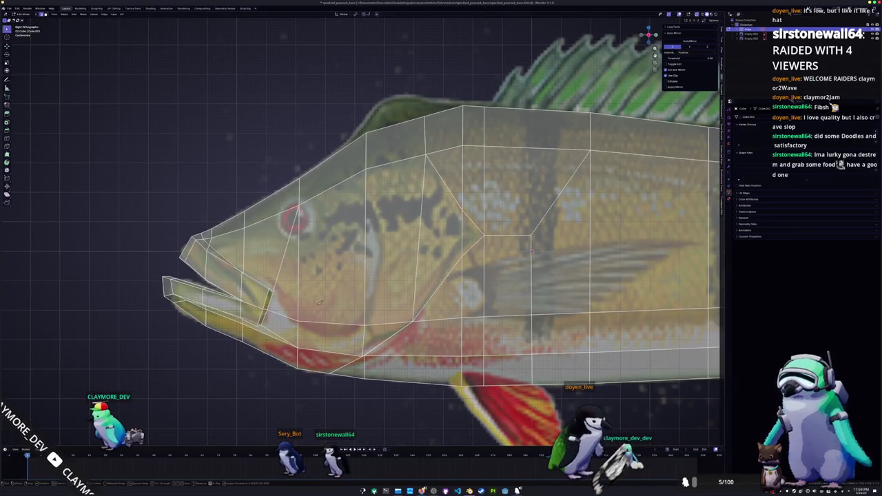
{"action": "middle_click_drag", "start_coordinate": [322, 303], "coordinate": [330, 291], "text": "shift"}
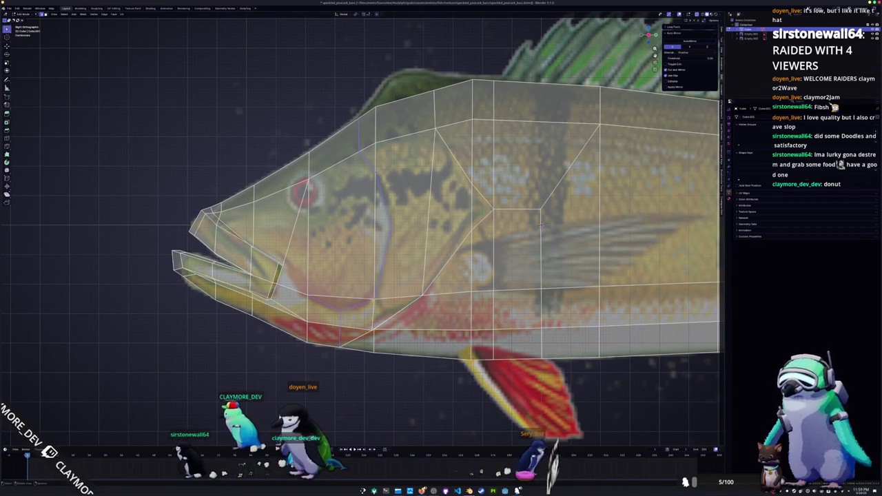
{"action": "left_click", "coordinate": [391, 227]}
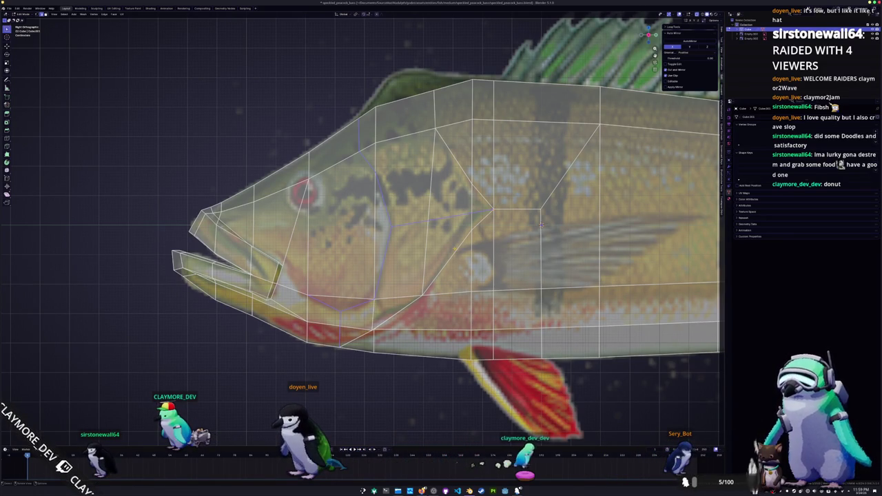
{"action": "middle_click_drag", "start_coordinate": [541, 224], "coordinate": [570, 197], "text": "shift"}
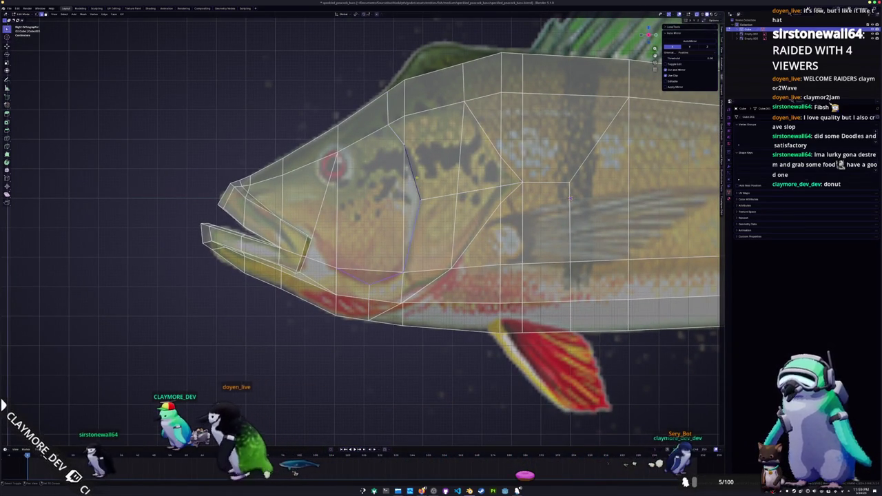
{"action": "mouse_move", "coordinate": [569, 197]}
{"action": "middle_mouse_down"}
{"action": "mouse_move", "coordinate": [565, 269]}
{"action": "mouse_move", "coordinate": [539, 330]}
{"action": "mouse_move", "coordinate": [571, 145]}
{"action": "mouse_move", "coordinate": [566, 115]}
{"action": "mouse_move", "coordinate": [560, 231]}
{"action": "mouse_move", "coordinate": [534, 371]}
{"action": "mouse_move", "coordinate": [324, 222]}
{"action": "middle_mouse_up"}
Step: Move the slit vertex along X, reposition it, and merge the stray vertices
{"action": "key", "text": "g"}
{"action": "key", "text": "x"}
{"action": "left_click", "coordinate": [534, 371]}
{"action": "key", "text": "g"}
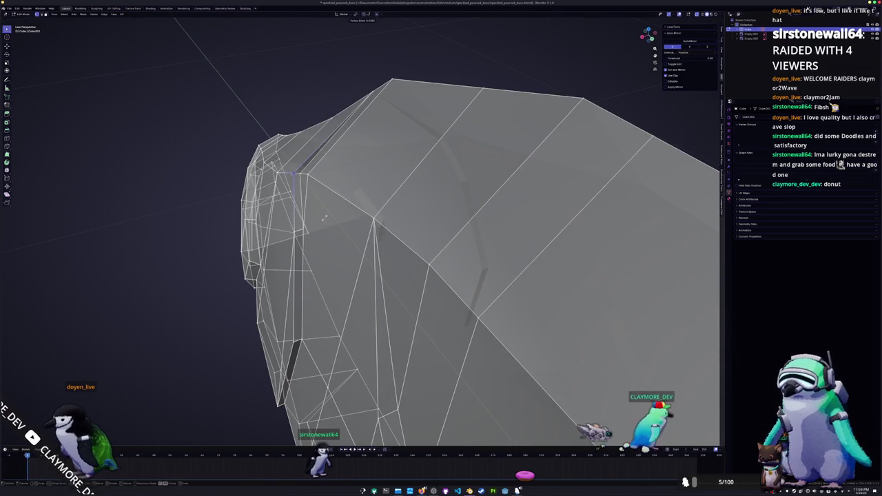
{"action": "left_click", "coordinate": [325, 218]}
{"action": "middle_click_drag", "start_coordinate": [325, 218], "coordinate": [330, 246]}
{"action": "right_click", "coordinate": [331, 245]}
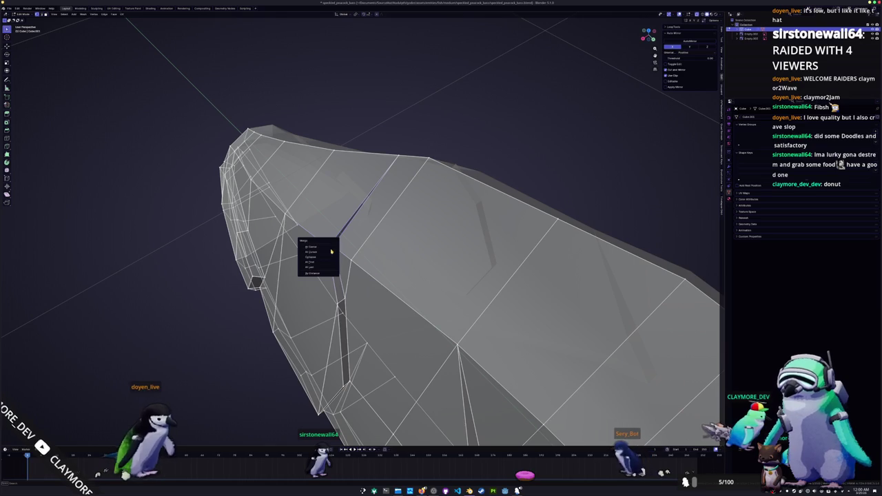
{"action": "left_click", "coordinate": [305, 275]}
Step: Turn off X-ray to view the solid fish mesh beside the references
{"action": "mouse_move", "coordinate": [305, 281]}
{"action": "middle_mouse_down"}
{"action": "mouse_move", "coordinate": [465, 95]}
{"action": "mouse_move", "coordinate": [424, 150]}
{"action": "mouse_move", "coordinate": [498, 306]}
{"action": "mouse_move", "coordinate": [560, 128]}
{"action": "mouse_move", "coordinate": [529, 251]}
{"action": "mouse_move", "coordinate": [470, 234]}
{"action": "middle_mouse_up"}
{"action": "key", "text": "alt+z"}
{"action": "scroll", "coordinate": [424, 150], "scroll_direction": "up", "scroll_amount": 4}
{"action": "scroll", "coordinate": [527, 251], "scroll_direction": "down", "scroll_amount": 5}
Step: Review the whole fish body in Object Mode and orbit in toward the tail end
{"action": "key", "text": "Tab"}
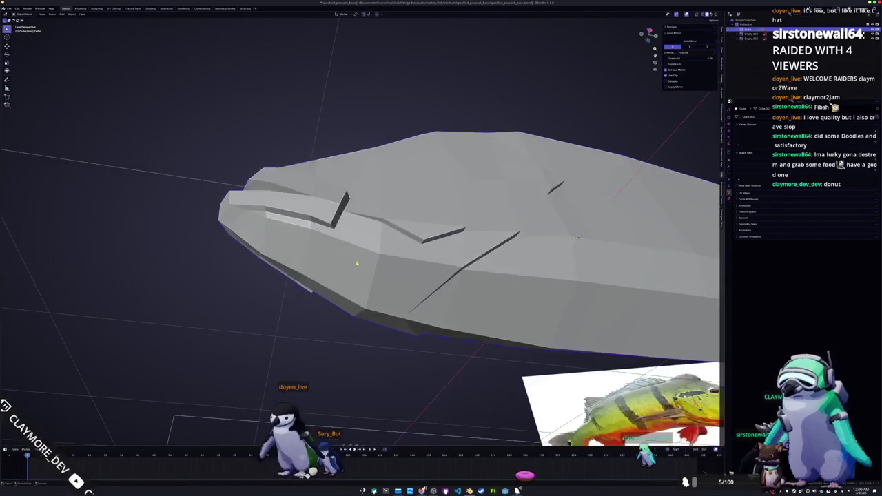
{"action": "middle_click_drag", "start_coordinate": [380, 261], "coordinate": [358, 284]}
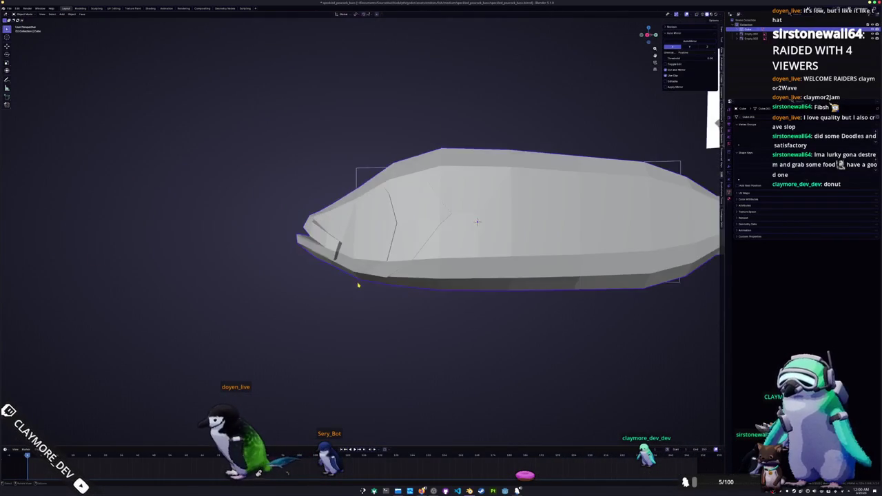
{"action": "key", "text": "KP_3"}
{"action": "scroll", "coordinate": [360, 244], "scroll_direction": "up", "scroll_amount": 1}
{"action": "key", "text": "Tab"}
{"action": "scroll", "coordinate": [359, 245], "scroll_direction": "up", "scroll_amount": 1}
{"action": "scroll", "coordinate": [360, 245], "scroll_direction": "up", "scroll_amount": 2}
{"action": "middle_click_drag", "start_coordinate": [359, 245], "coordinate": [433, 268]}
{"action": "mouse_move", "coordinate": [475, 314]}
{"action": "middle_mouse_down"}
{"action": "mouse_move", "coordinate": [447, 264]}
{"action": "mouse_move", "coordinate": [393, 235]}
{"action": "middle_mouse_up"}
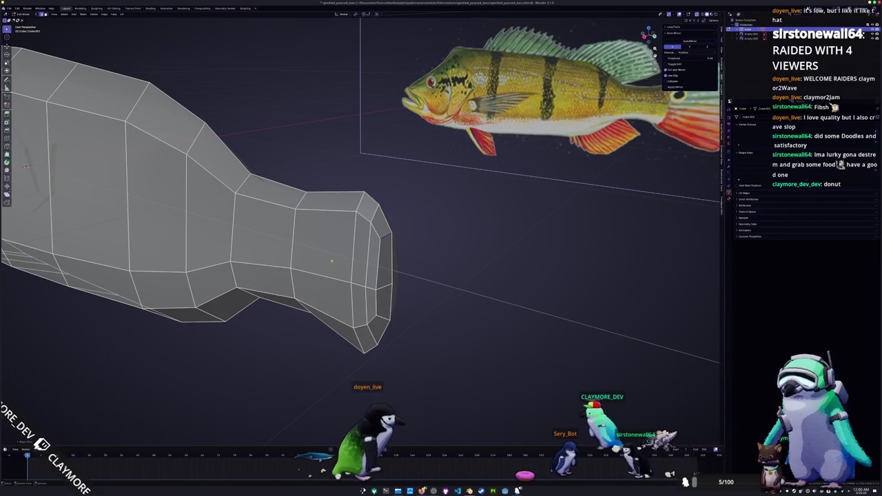
Step: Return to Edit Mode in Right view with the mesh see-through over the side reference
{"action": "key", "text": "Tab"}
{"action": "middle_click_drag", "start_coordinate": [388, 237], "coordinate": [331, 264]}
{"action": "key", "text": "KP_3"}
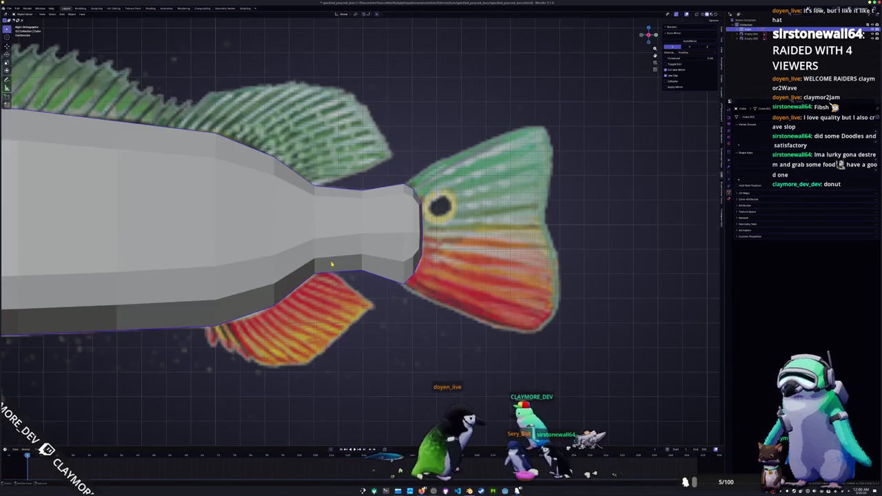
{"action": "key", "text": "Tab"}
{"action": "key", "text": "alt+z"}
{"action": "scroll", "coordinate": [398, 268], "scroll_direction": "up", "scroll_amount": 2}
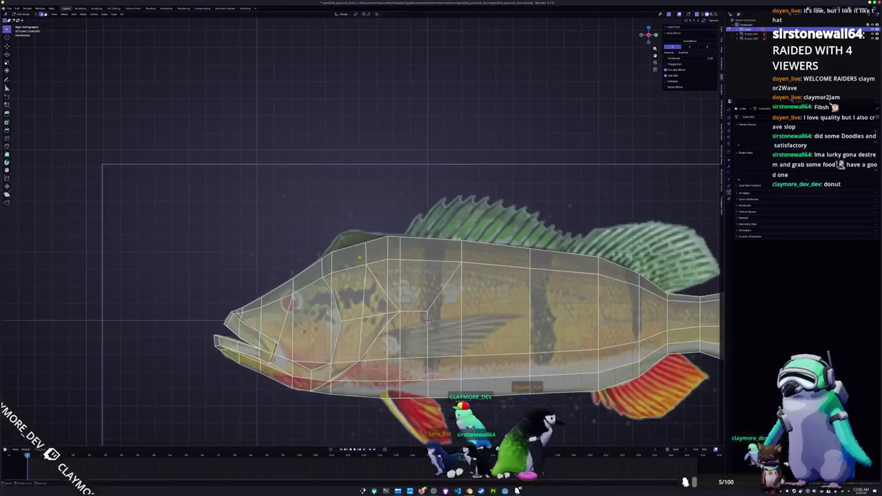
Step: Select the two top-of-head faces and inset them
{"action": "left_click", "coordinate": [348, 253], "text": "shift"}
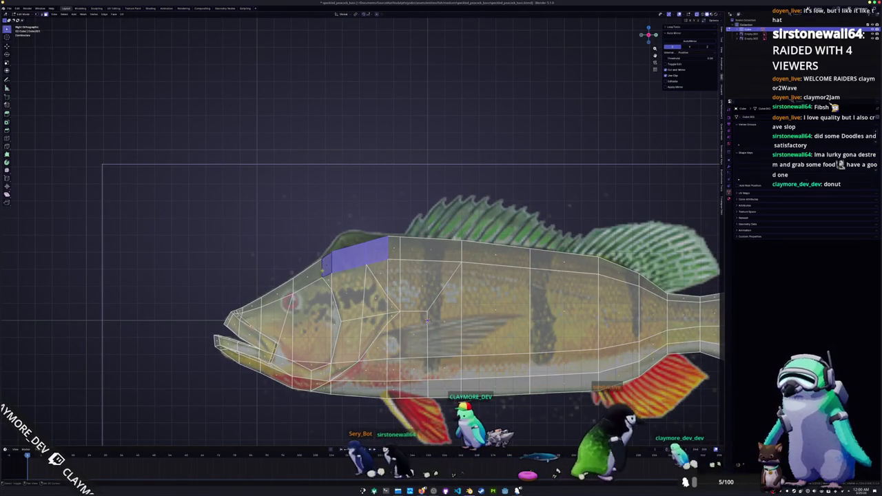
{"action": "scroll", "coordinate": [457, 361], "scroll_direction": "up", "scroll_amount": 2}
{"action": "scroll", "coordinate": [457, 360], "scroll_direction": "down", "scroll_amount": 5}
{"action": "middle_click_drag", "start_coordinate": [457, 361], "coordinate": [386, 330]}
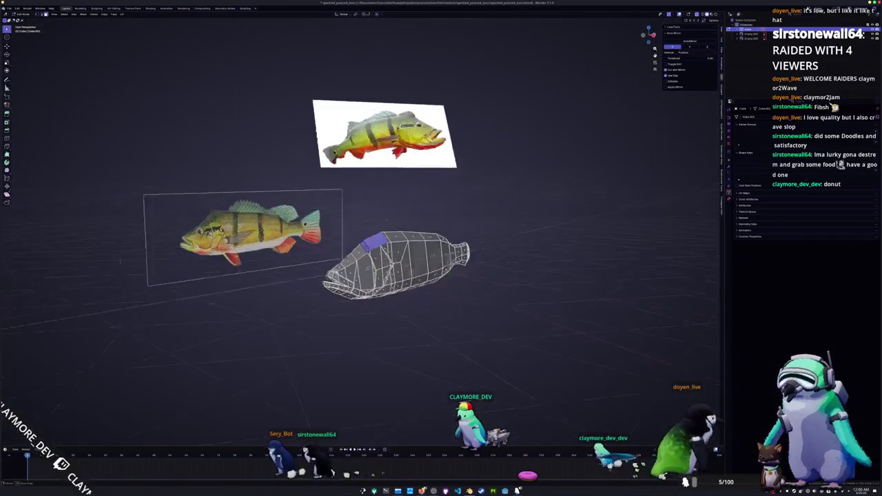
{"action": "mouse_move", "coordinate": [396, 268]}
{"action": "middle_mouse_down"}
{"action": "mouse_move", "coordinate": [372, 276]}
{"action": "mouse_move", "coordinate": [414, 290]}
{"action": "mouse_move", "coordinate": [386, 276]}
{"action": "mouse_move", "coordinate": [406, 303]}
{"action": "mouse_move", "coordinate": [481, 222]}
{"action": "mouse_move", "coordinate": [413, 234]}
{"action": "middle_mouse_up"}
{"action": "key", "text": "s"}
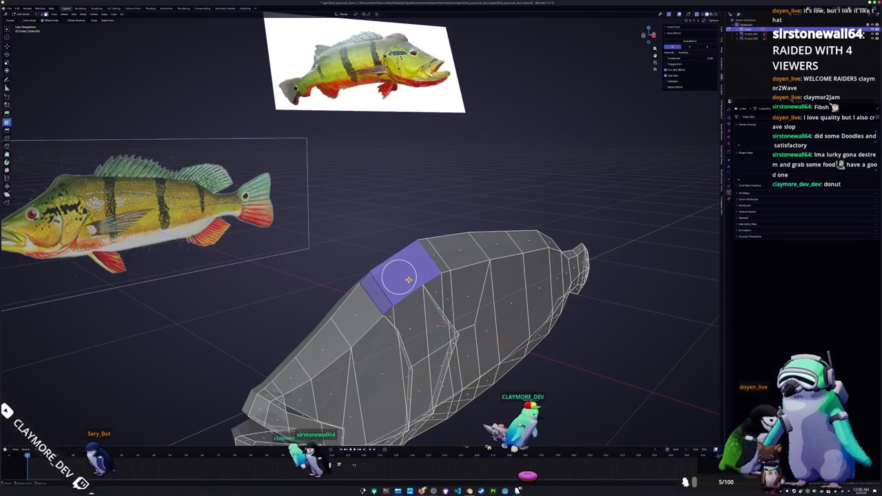
{"action": "key", "text": "i"}
{"action": "left_click", "coordinate": [53, 439]}
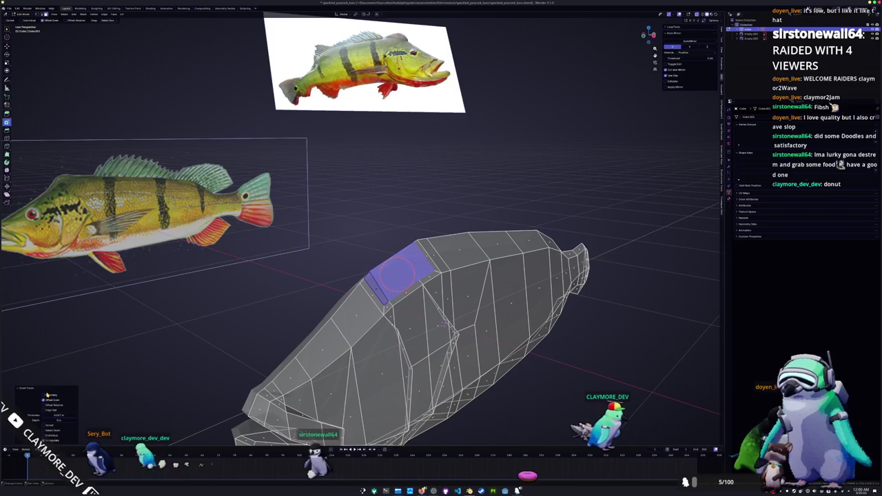
{"action": "key", "text": "alt+a"}
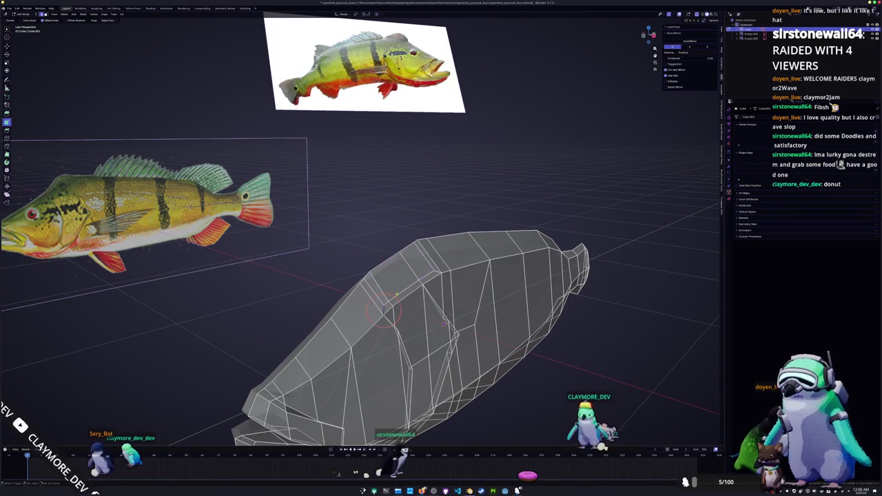
Step: Extrude the inset face upward into a raised block on the head
{"action": "mouse_move", "coordinate": [443, 324]}
{"action": "middle_mouse_down"}
{"action": "mouse_move", "coordinate": [451, 342]}
{"action": "mouse_move", "coordinate": [417, 269]}
{"action": "middle_mouse_up"}
{"action": "left_click", "coordinate": [450, 342]}
{"action": "key", "text": "3"}
{"action": "left_click_drag", "start_coordinate": [418, 267], "coordinate": [411, 257]}
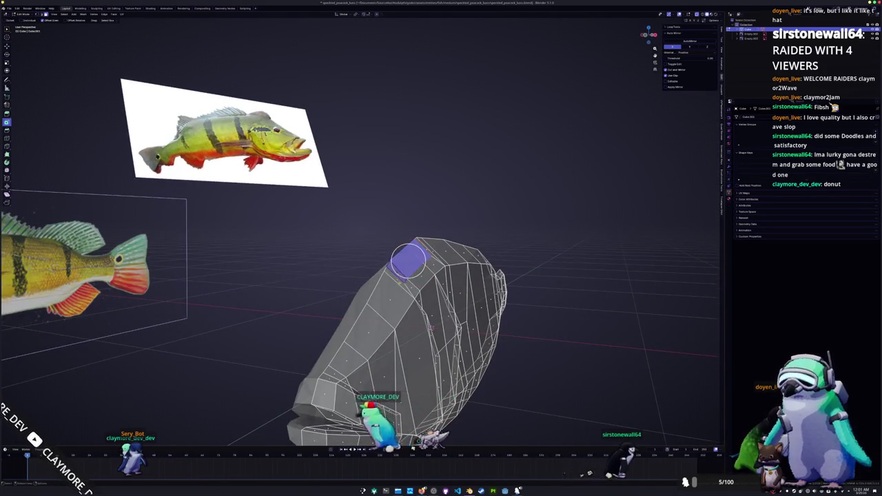
{"action": "key", "text": "e"}
{"action": "middle_click_drag", "start_coordinate": [408, 260], "coordinate": [393, 275]}
{"action": "left_click", "coordinate": [388, 259]}
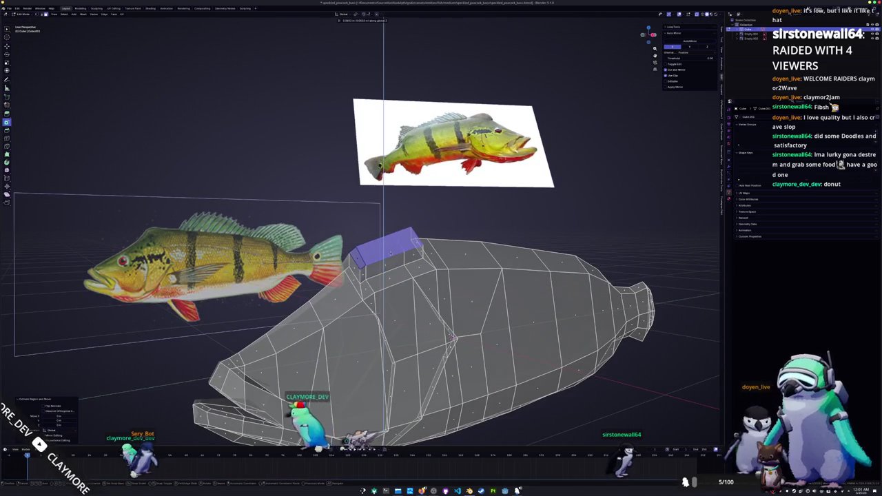
Step: Edge-slide the block's top edge back along the head, checking against the side reference
{"action": "middle_click_drag", "start_coordinate": [389, 260], "coordinate": [387, 254]}
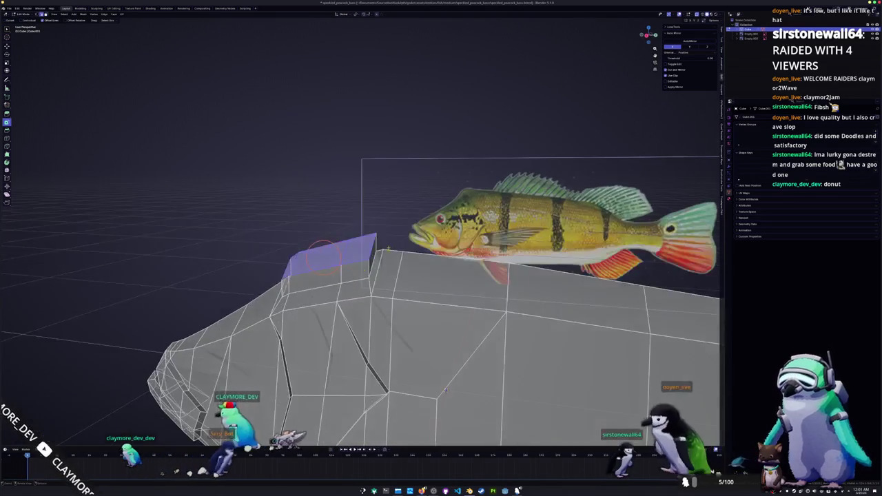
{"action": "scroll", "coordinate": [386, 254], "scroll_direction": "up", "scroll_amount": 2}
{"action": "left_click_drag", "start_coordinate": [386, 254], "coordinate": [367, 256]}
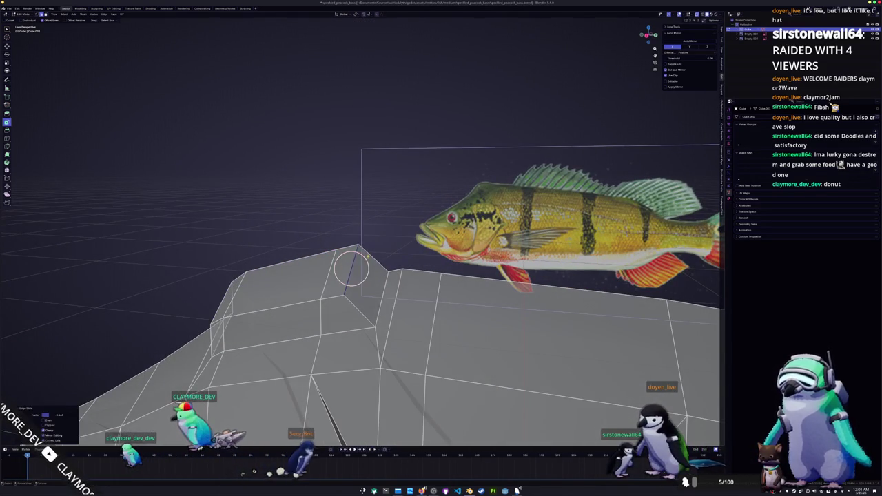
{"action": "middle_click_drag", "start_coordinate": [334, 272], "coordinate": [343, 268]}
{"action": "key", "text": "KP_3"}
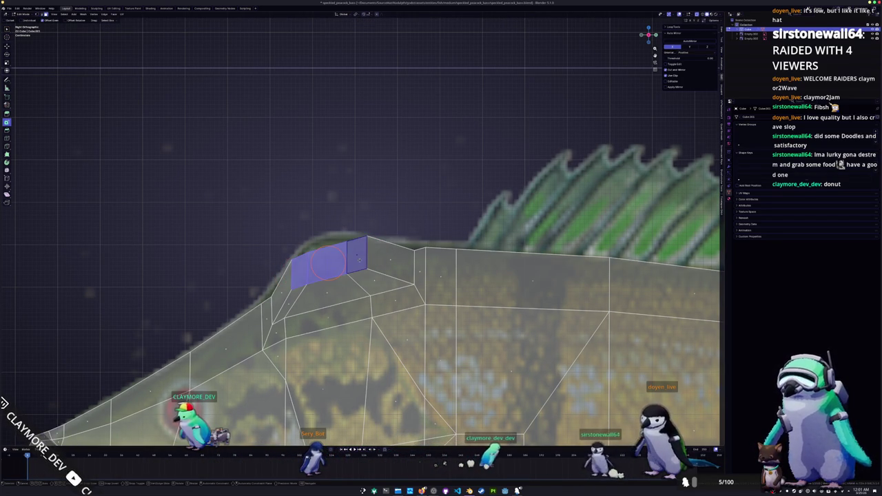
{"action": "mouse_move", "coordinate": [327, 262]}
{"action": "middle_mouse_down"}
{"action": "mouse_move", "coordinate": [441, 234]}
{"action": "mouse_move", "coordinate": [393, 240]}
{"action": "mouse_move", "coordinate": [469, 331]}
{"action": "mouse_move", "coordinate": [526, 425]}
{"action": "mouse_move", "coordinate": [414, 290]}
{"action": "middle_mouse_up"}
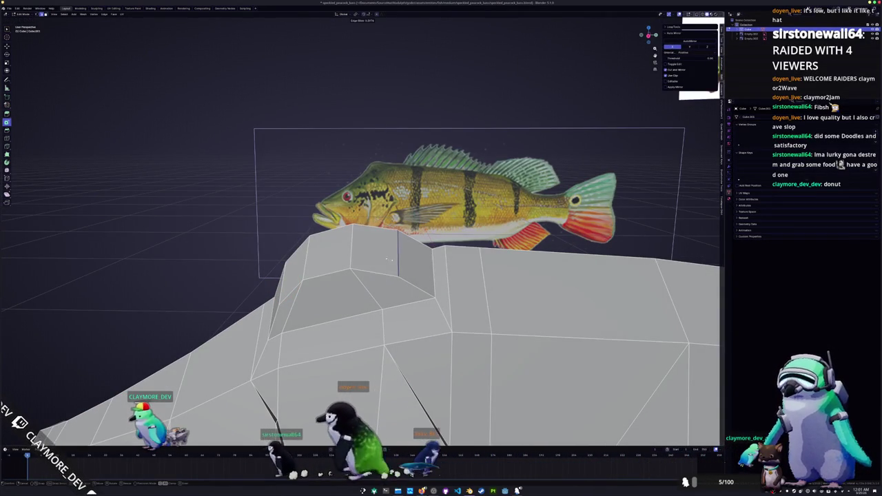
{"action": "left_click", "coordinate": [388, 259]}
{"action": "mouse_move", "coordinate": [388, 260]}
{"action": "middle_mouse_down"}
{"action": "mouse_move", "coordinate": [356, 271]}
{"action": "mouse_move", "coordinate": [378, 271]}
{"action": "middle_mouse_up"}
Step: Slide head-ridge vertices along their neighbouring edges to refine the ridge contour
{"action": "middle_click_drag", "start_coordinate": [433, 251], "coordinate": [429, 252]}
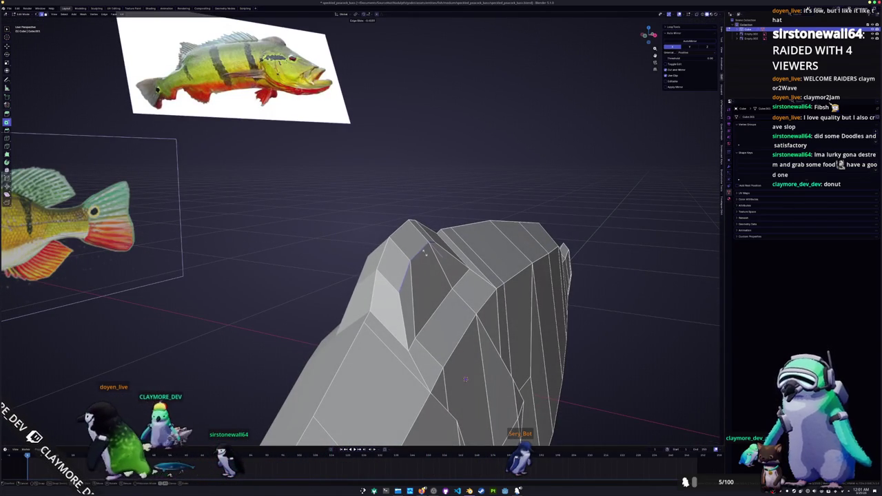
{"action": "key", "text": "g"}
{"action": "key", "text": "g"}
{"action": "mouse_move", "coordinate": [425, 253]}
{"action": "middle_mouse_down"}
{"action": "mouse_move", "coordinate": [437, 237]}
{"action": "mouse_move", "coordinate": [441, 245]}
{"action": "middle_mouse_up"}
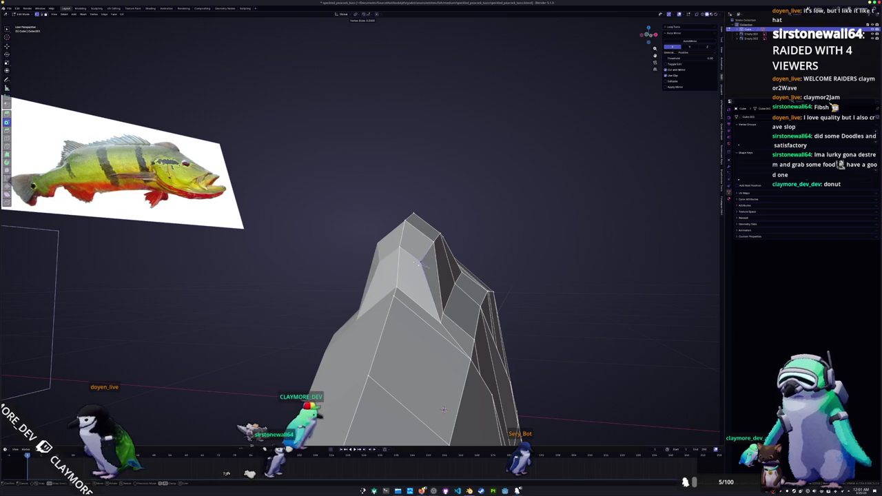
{"action": "key", "text": "g"}
{"action": "key", "text": "g"}
{"action": "left_click", "coordinate": [421, 262]}
{"action": "middle_click_drag", "start_coordinate": [421, 262], "coordinate": [423, 324]}
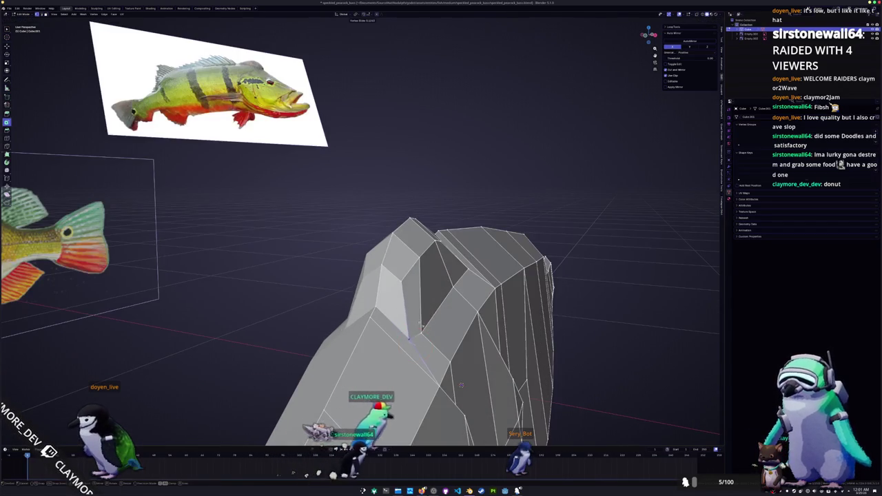
{"action": "mouse_move", "coordinate": [461, 385]}
{"action": "middle_mouse_down"}
{"action": "mouse_move", "coordinate": [514, 387]}
{"action": "mouse_move", "coordinate": [412, 299]}
{"action": "middle_mouse_up"}
{"action": "key", "text": "g"}
{"action": "key", "text": "g"}
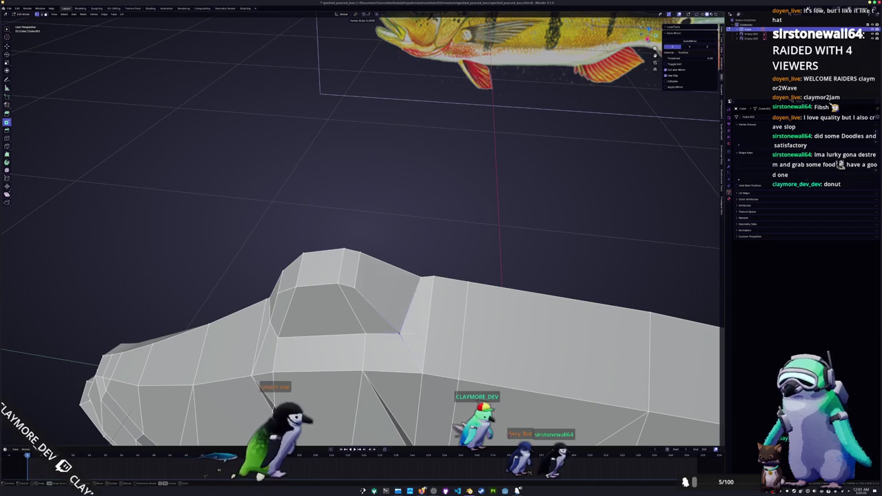
{"action": "left_click", "coordinate": [400, 330]}
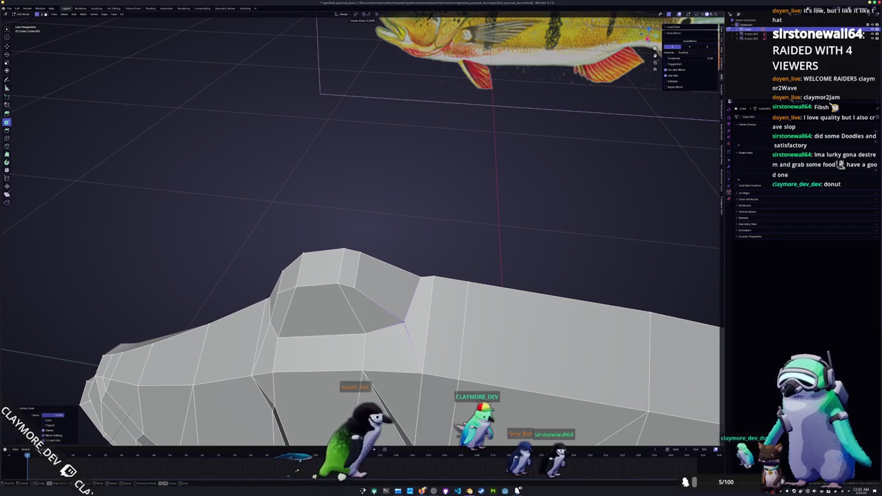
Step: Check the whole fish mesh, then raise the selected head points vertically along Z
{"action": "key", "text": "Tab"}
{"action": "mouse_move", "coordinate": [401, 321]}
{"action": "middle_mouse_down"}
{"action": "mouse_move", "coordinate": [426, 360]}
{"action": "mouse_move", "coordinate": [446, 336]}
{"action": "mouse_move", "coordinate": [460, 345]}
{"action": "middle_mouse_up"}
{"action": "key", "text": "Tab"}
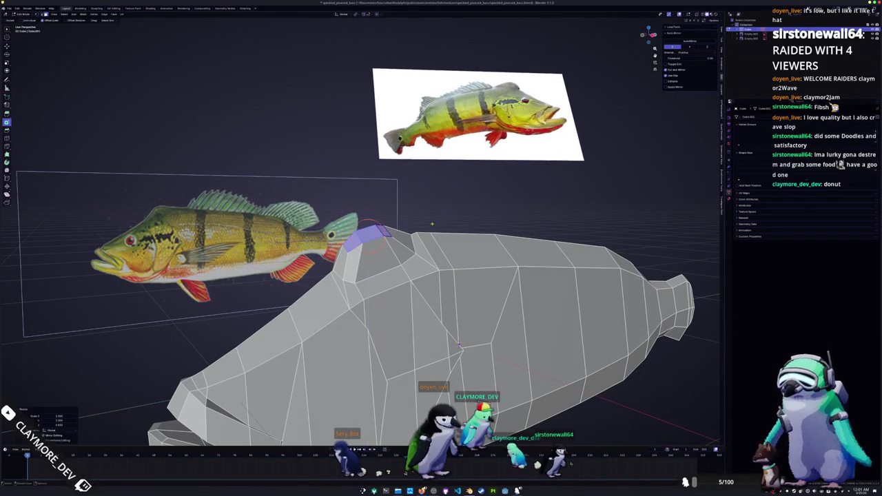
{"action": "mouse_move", "coordinate": [460, 344]}
{"action": "middle_mouse_down"}
{"action": "mouse_move", "coordinate": [405, 330]}
{"action": "mouse_move", "coordinate": [442, 271]}
{"action": "mouse_move", "coordinate": [482, 279]}
{"action": "mouse_move", "coordinate": [378, 348]}
{"action": "mouse_move", "coordinate": [415, 417]}
{"action": "mouse_move", "coordinate": [460, 288]}
{"action": "middle_mouse_up"}
{"action": "key", "text": "g"}
{"action": "key", "text": "z"}
{"action": "left_click", "coordinate": [415, 417]}
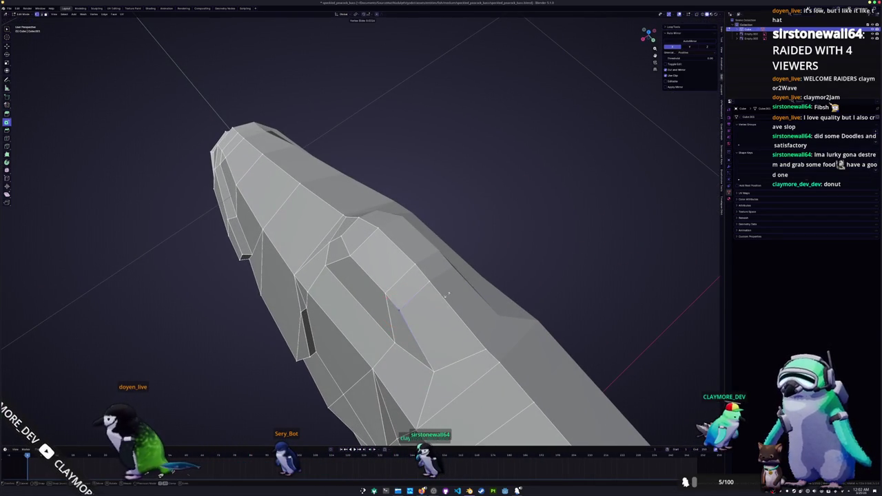
Step: Circle-select the top ridge edges, lift them along Z, and return to Object Mode
{"action": "middle_click_drag", "start_coordinate": [345, 254], "coordinate": [470, 298]}
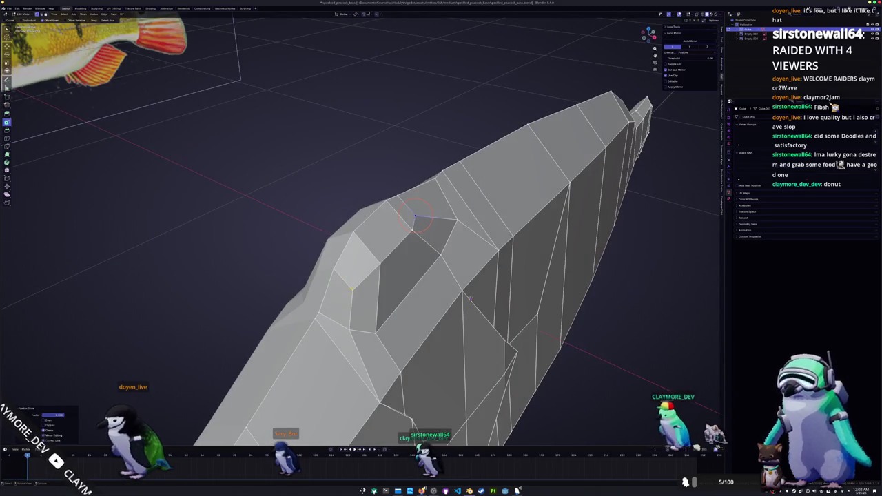
{"action": "left_click", "coordinate": [379, 253]}
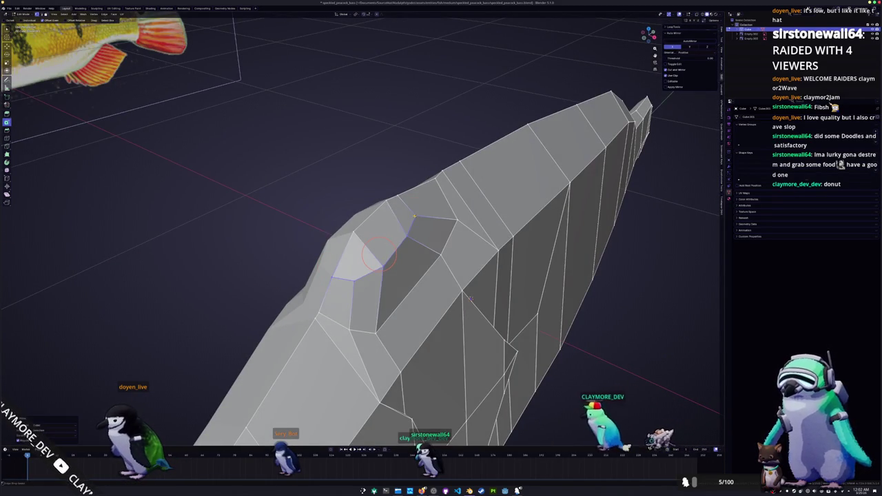
{"action": "middle_click_drag", "start_coordinate": [383, 241], "coordinate": [388, 248]}
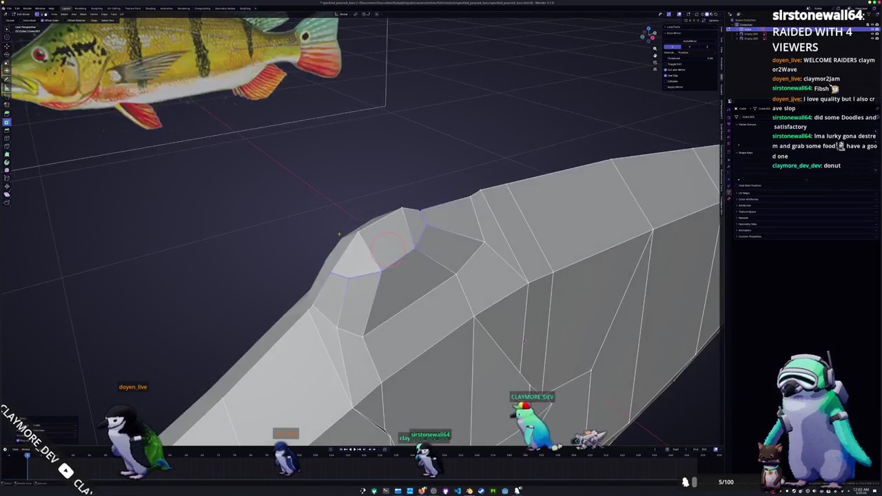
{"action": "left_click_drag", "start_coordinate": [330, 272], "coordinate": [410, 217]}
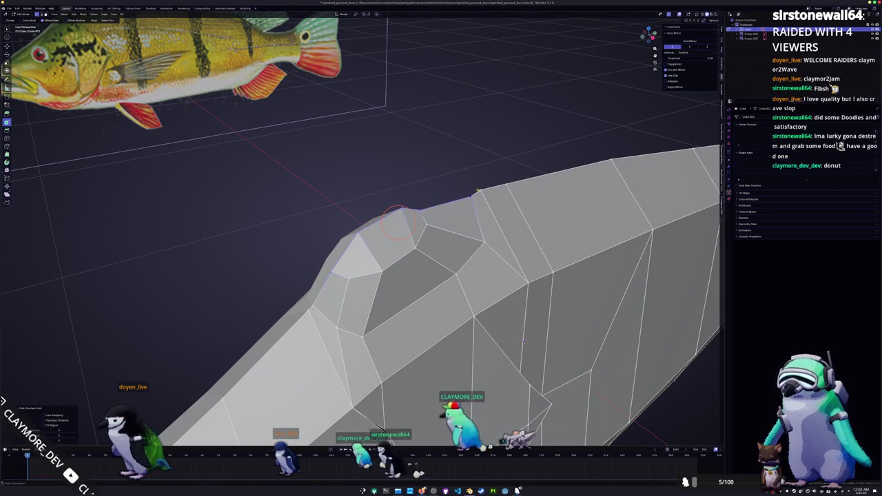
{"action": "mouse_move", "coordinate": [410, 218]}
{"action": "middle_mouse_down"}
{"action": "mouse_move", "coordinate": [434, 236]}
{"action": "mouse_move", "coordinate": [325, 240]}
{"action": "middle_mouse_up"}
{"action": "middle_click_drag", "start_coordinate": [532, 388], "coordinate": [424, 204]}
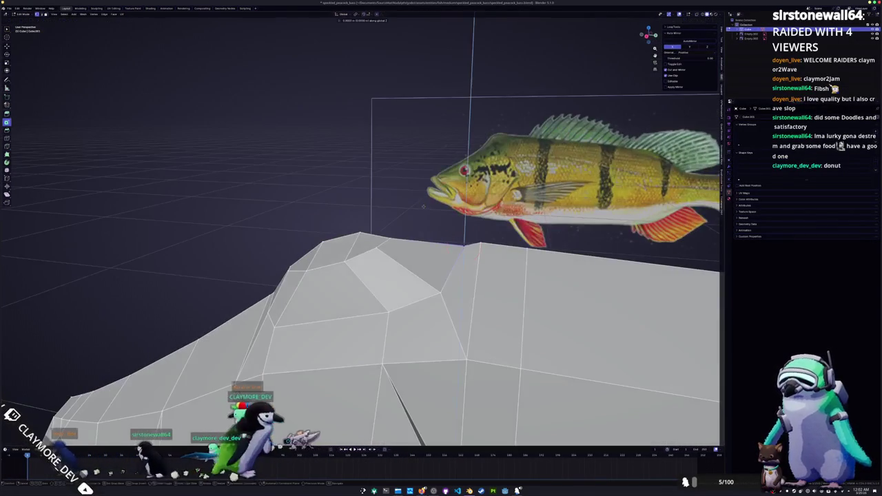
{"action": "key", "text": "g"}
{"action": "key", "text": "z"}
{"action": "middle_click_drag", "start_coordinate": [463, 241], "coordinate": [461, 236]}
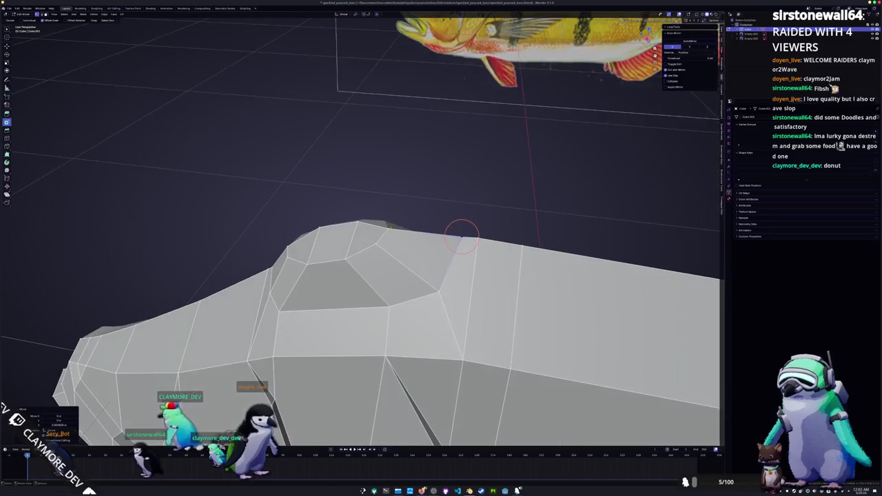
{"action": "middle_click_drag", "start_coordinate": [390, 225], "coordinate": [388, 239]}
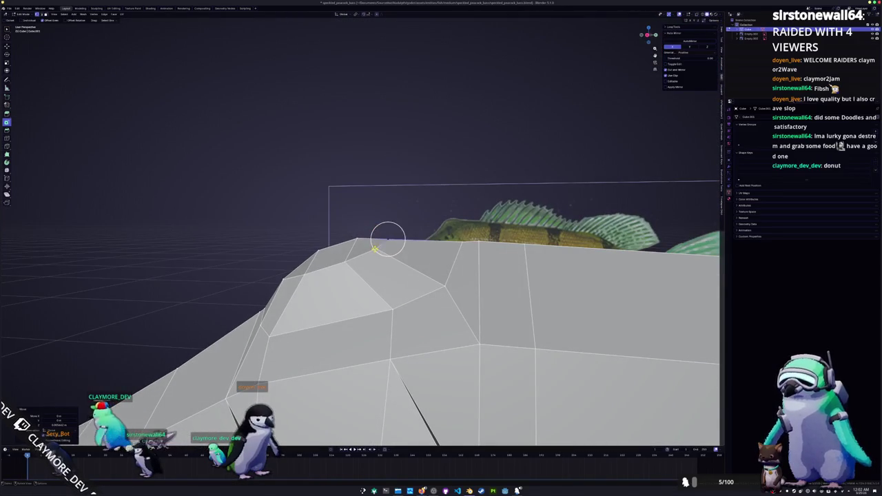
{"action": "key", "text": "Tab"}
{"action": "scroll", "coordinate": [376, 248], "scroll_direction": "down", "scroll_amount": 3}
Step: Re-enter Edit Mode in Right Orthographic view, pan to the tail and select its edge ring
{"action": "right_click", "coordinate": [313, 269]}
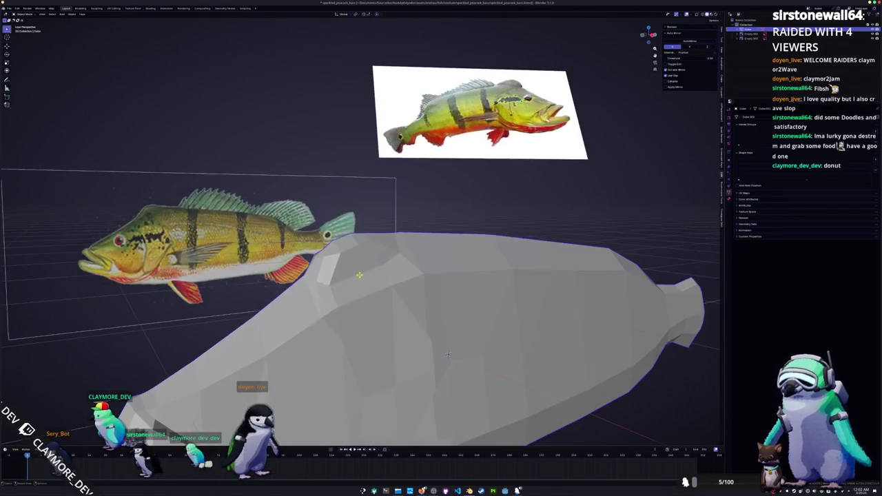
{"action": "mouse_move", "coordinate": [313, 269]}
{"action": "middle_mouse_down"}
{"action": "mouse_move", "coordinate": [331, 290]}
{"action": "mouse_move", "coordinate": [324, 304]}
{"action": "mouse_move", "coordinate": [458, 333]}
{"action": "mouse_move", "coordinate": [370, 391]}
{"action": "mouse_move", "coordinate": [472, 346]}
{"action": "middle_mouse_up"}
{"action": "key", "text": "Tab"}
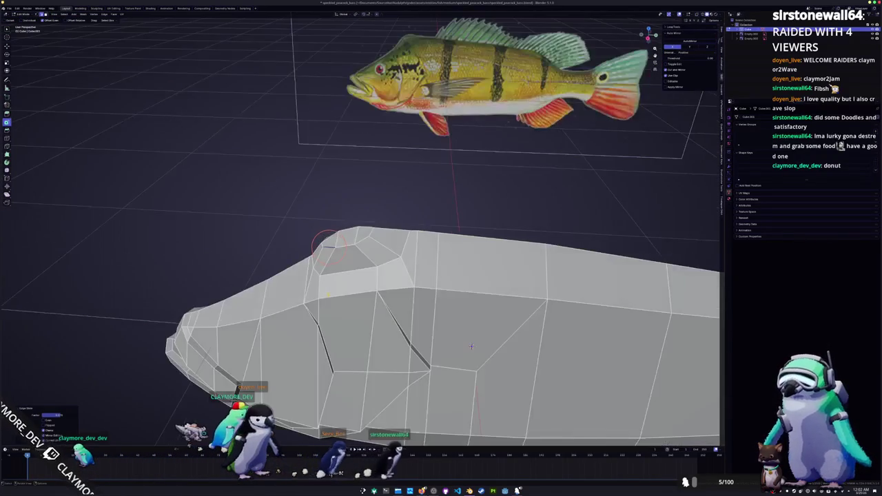
{"action": "key", "text": "KP_3"}
{"action": "scroll", "coordinate": [434, 316], "scroll_direction": "down", "scroll_amount": 2}
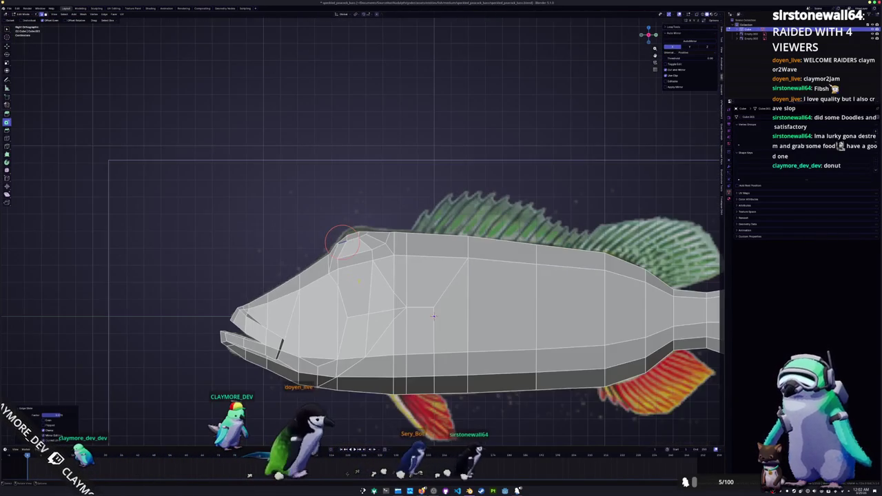
{"action": "middle_click_drag", "start_coordinate": [434, 316], "coordinate": [27, 303], "text": "shift"}
{"action": "scroll", "coordinate": [93, 307], "scroll_direction": "up", "scroll_amount": 1}
{"action": "middle_click_drag", "start_coordinate": [276, 297], "coordinate": [355, 293]}
{"action": "left_click", "coordinate": [357, 256], "text": "ctrl"}
Step: Separate the selected tail edges into their own object
{"action": "key", "text": "KP_3"}
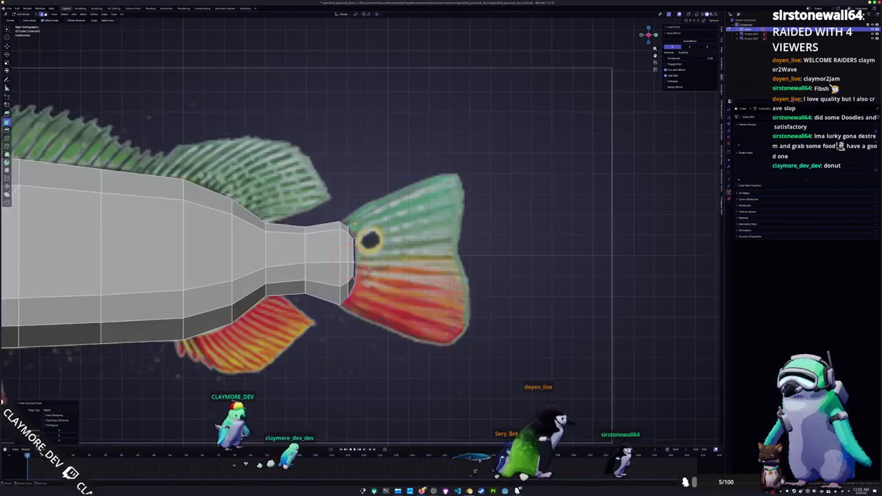
{"action": "key", "text": "ctrl+e"}
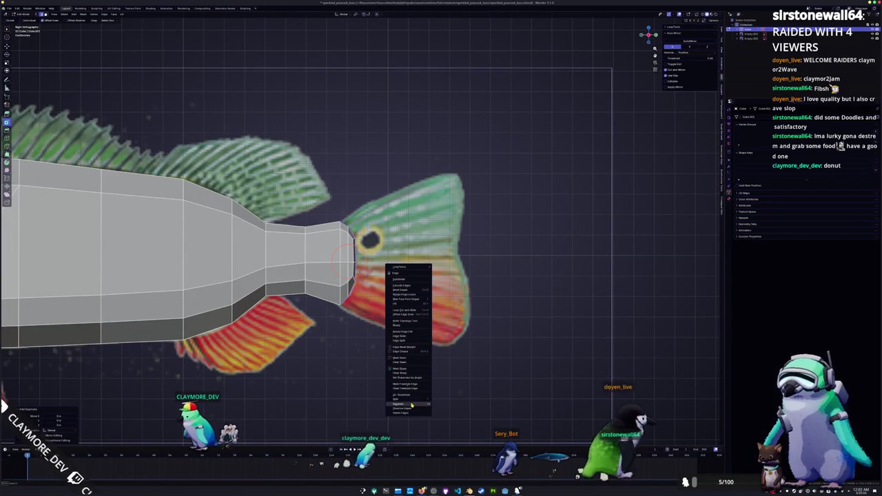
{"action": "left_click", "coordinate": [410, 405]}
{"action": "left_click", "coordinate": [428, 276]}
{"action": "key", "text": "Tab"}
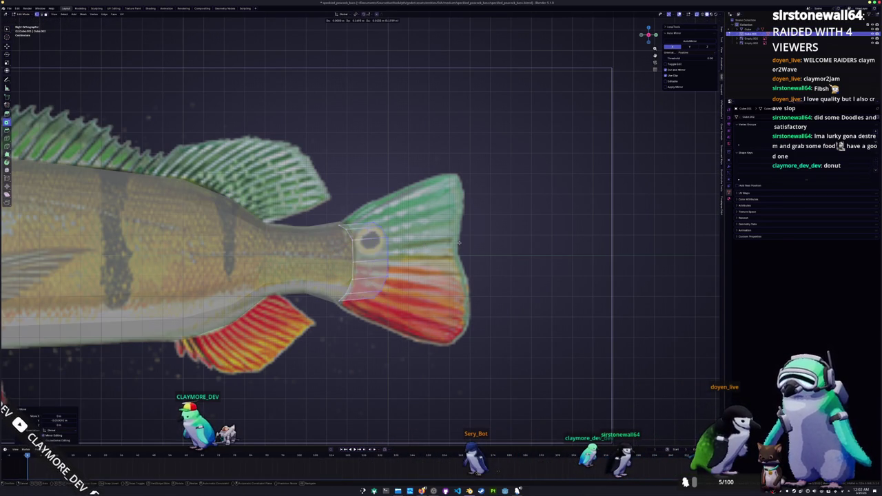
Step: Stretch and position the tail fin, then extrude its lower and upper edges outward
{"action": "key", "text": "z"}
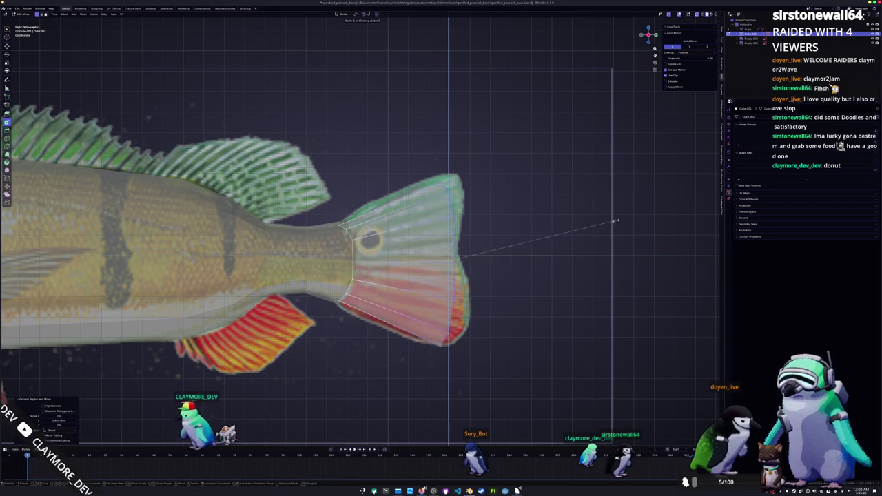
{"action": "left_click", "coordinate": [633, 216]}
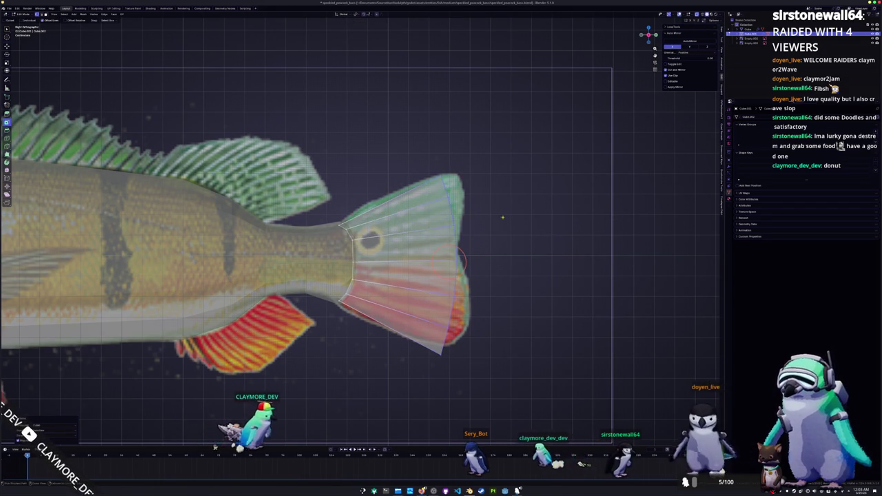
{"action": "key", "text": "g"}
{"action": "left_click", "coordinate": [466, 344]}
{"action": "key", "text": "ctrl+z"}
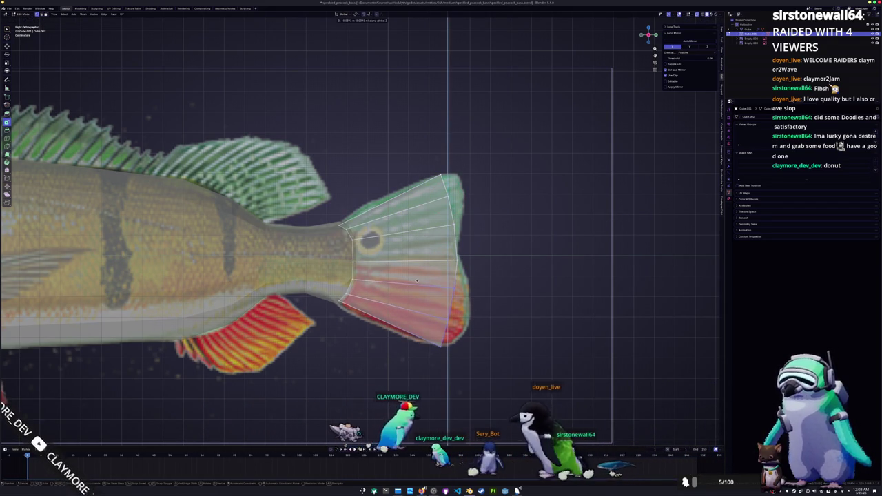
{"action": "key", "text": "a"}
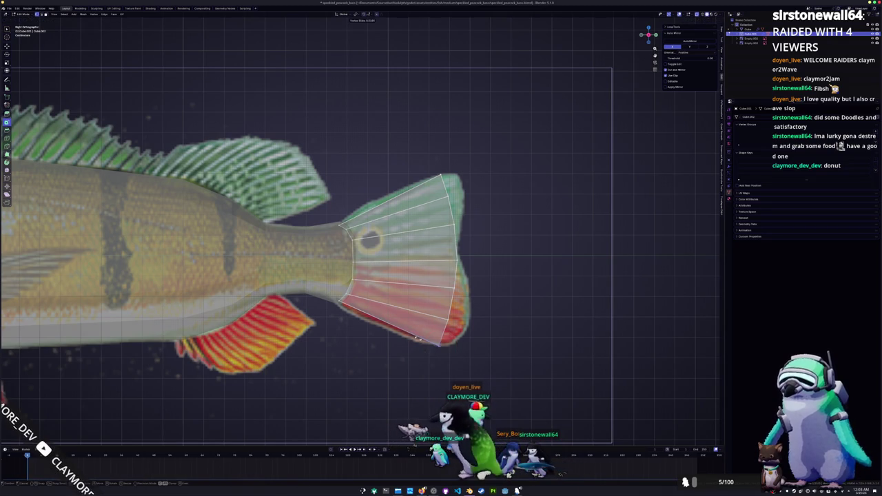
{"action": "key", "text": "shift+v"}
{"action": "left_click", "coordinate": [432, 351]}
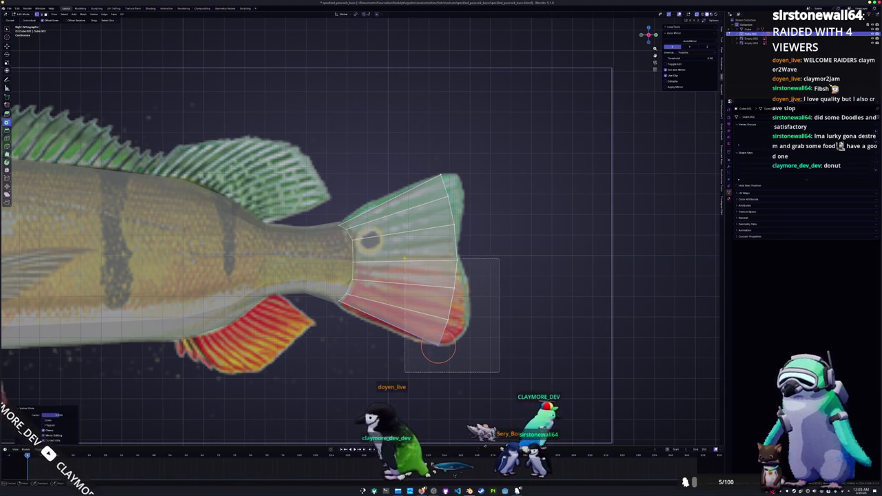
{"action": "key", "text": "e"}
{"action": "left_click", "coordinate": [521, 290]}
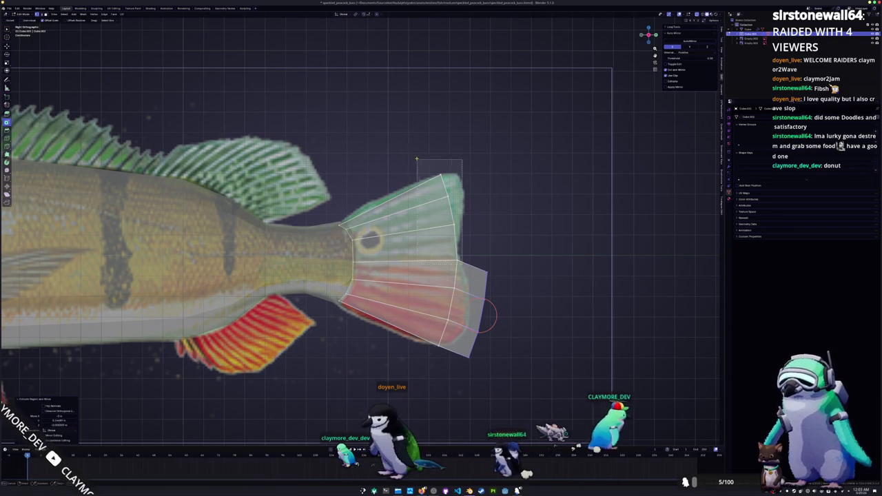
{"action": "key", "text": "e"}
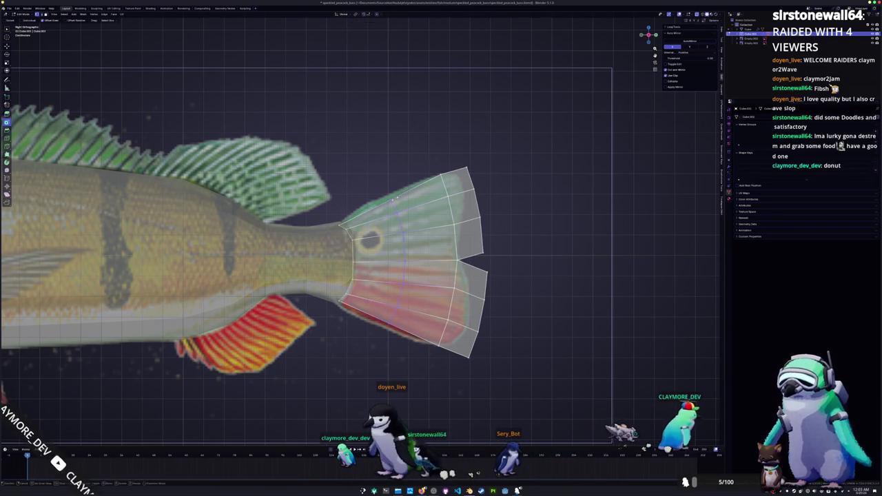
{"action": "left_click", "coordinate": [499, 192]}
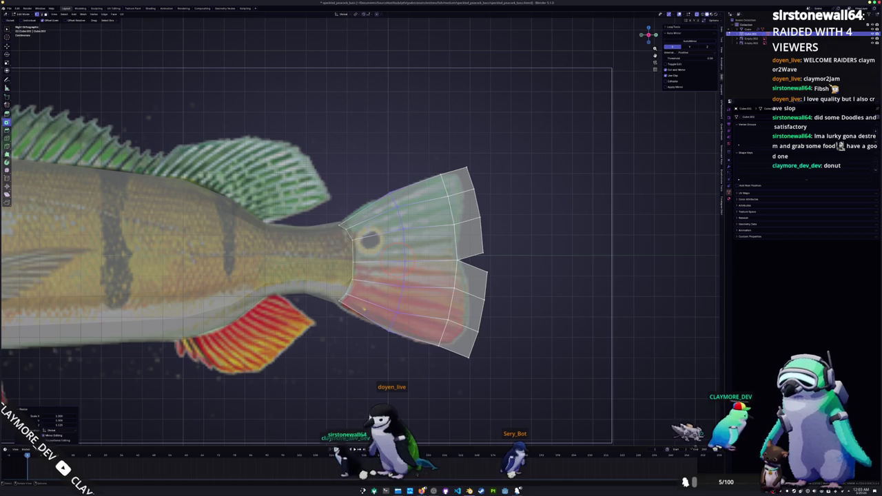
Step: Add an edge loop across the tail fin and scale it vertically along Z
{"action": "left_click", "coordinate": [363, 212]}
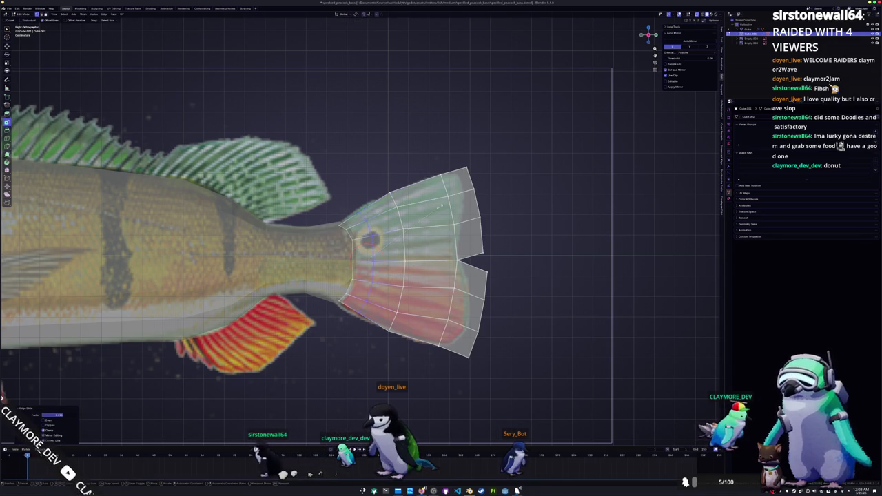
{"action": "left_click", "coordinate": [366, 215]}
{"action": "key", "text": "s"}
{"action": "key", "text": "z"}
{"action": "middle_click_drag", "start_coordinate": [448, 236], "coordinate": [403, 269], "text": "shift"}
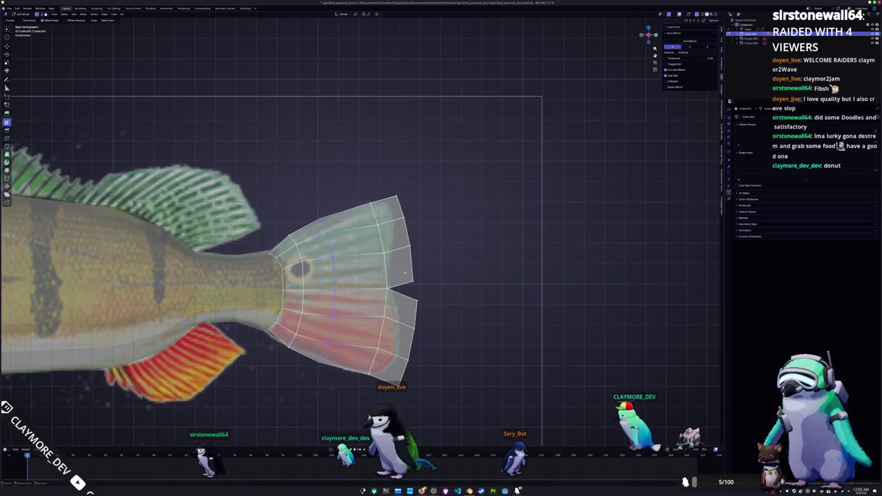
{"action": "left_click", "coordinate": [414, 277], "text": "ctrl"}
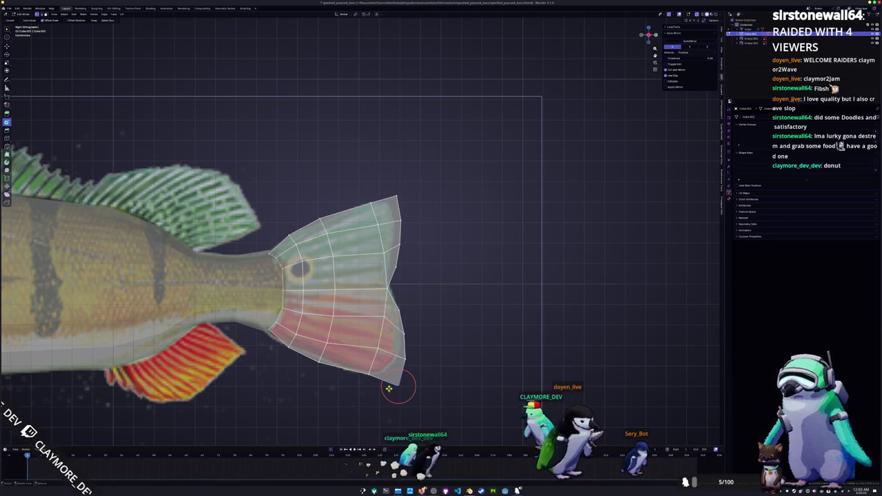
Step: Slide the tail's top and right-edge vertices to follow the reference outline
{"action": "left_click", "coordinate": [398, 383], "text": "ctrl"}
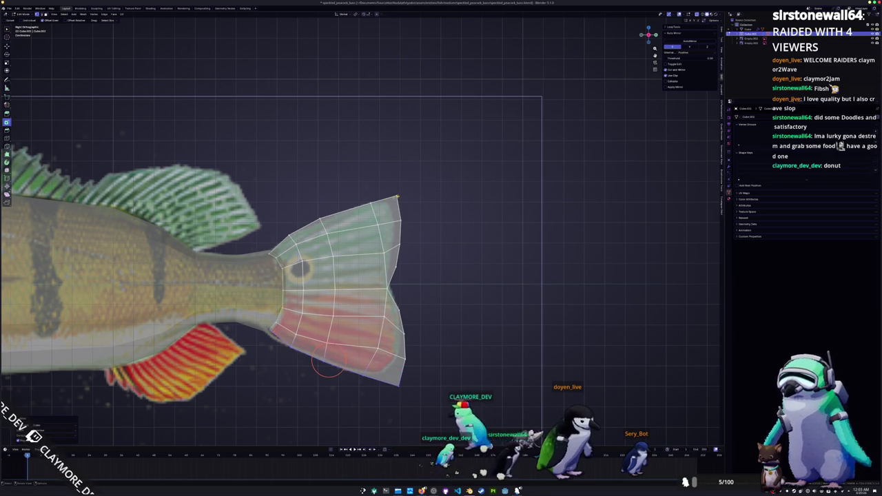
{"action": "left_click", "coordinate": [328, 220], "text": "ctrl"}
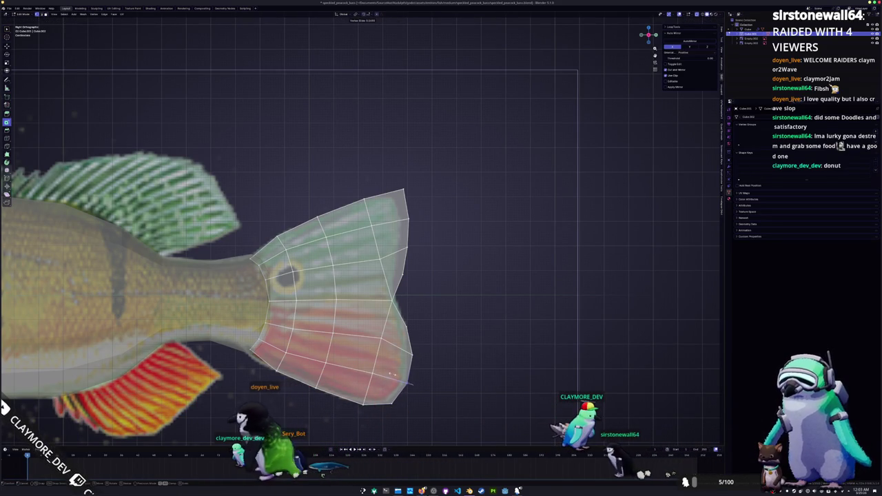
{"action": "left_click", "coordinate": [399, 189]}
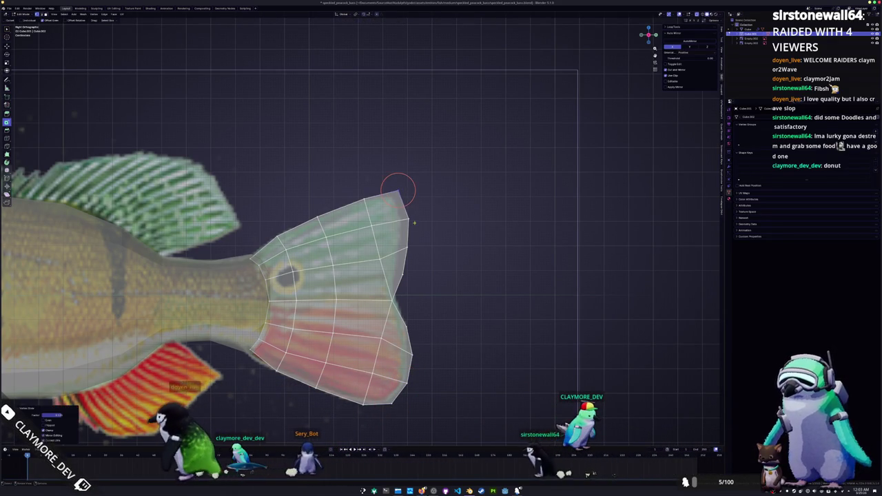
{"action": "key", "text": "g"}
{"action": "key", "text": "g"}
{"action": "left_click", "coordinate": [410, 249]}
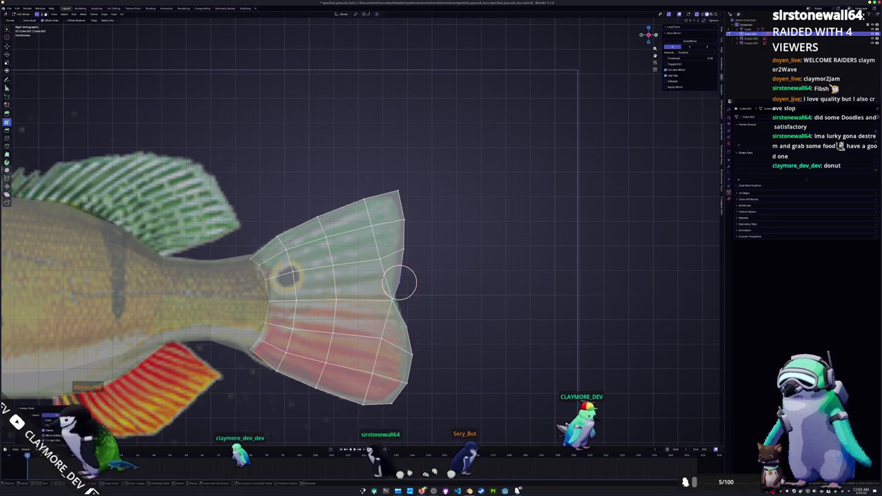
{"action": "key", "text": "Tab"}
{"action": "scroll", "coordinate": [386, 272], "scroll_direction": "down", "scroll_amount": 3}
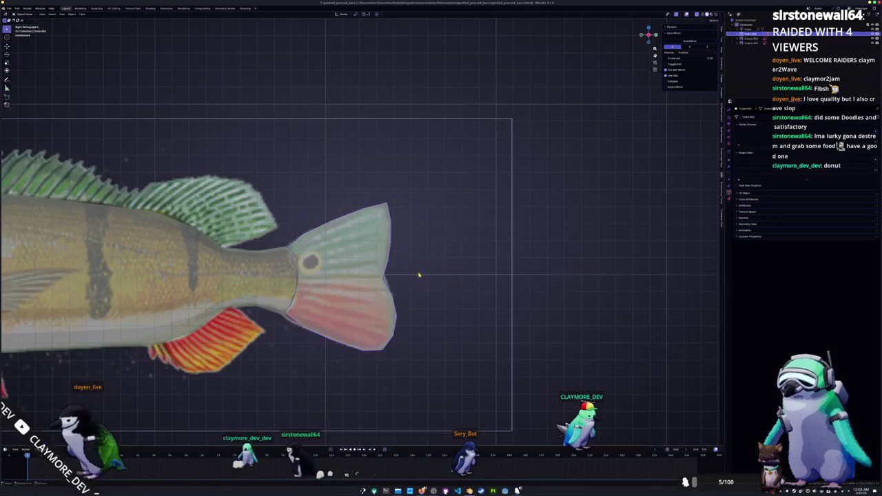
Step: Toggle see-through display and bring the whole fish into view
{"action": "scroll", "coordinate": [407, 276], "scroll_direction": "down", "scroll_amount": 2}
{"action": "key", "text": "alt+z"}
{"action": "scroll", "coordinate": [370, 279], "scroll_direction": "up", "scroll_amount": 2}
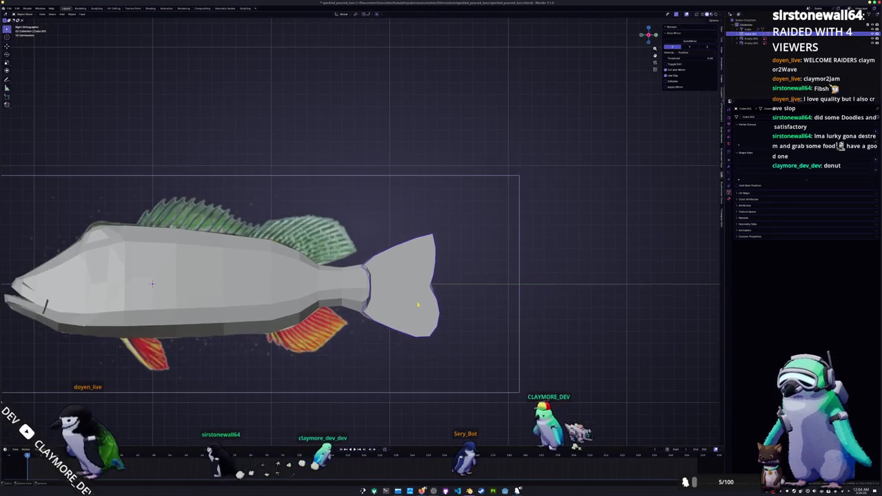
{"action": "key", "text": "Tab"}
{"action": "key", "text": "alt+z"}
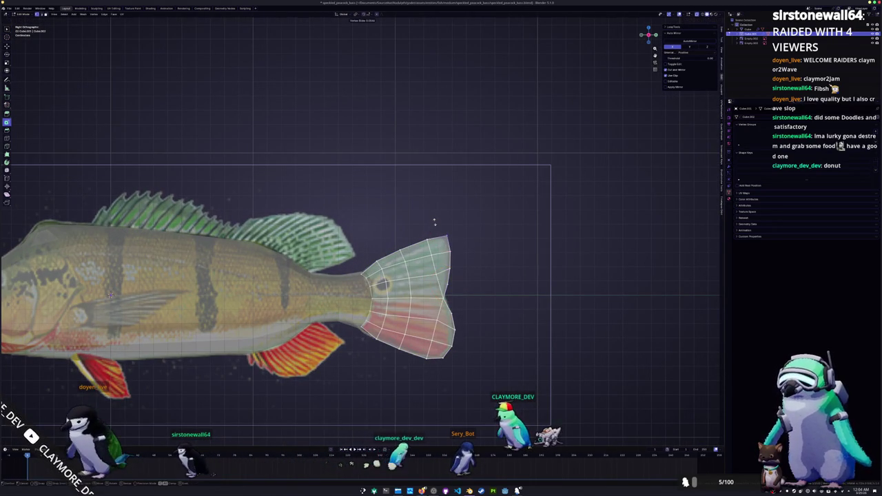
{"action": "middle_click_drag", "start_coordinate": [448, 234], "coordinate": [584, 241], "text": "shift"}
{"action": "key", "text": "Tab"}
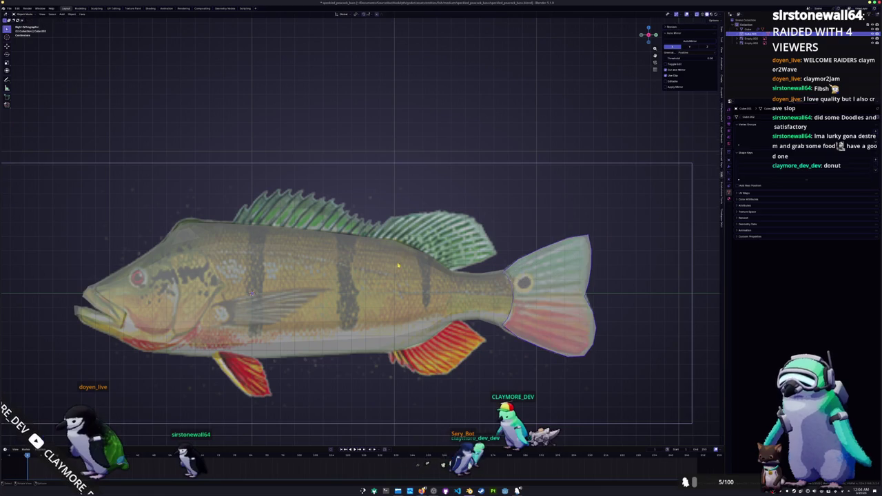
Step: Split the selected top strip of the fish body off into a new object
{"action": "left_click", "coordinate": [252, 293]}
{"action": "key", "text": "Tab"}
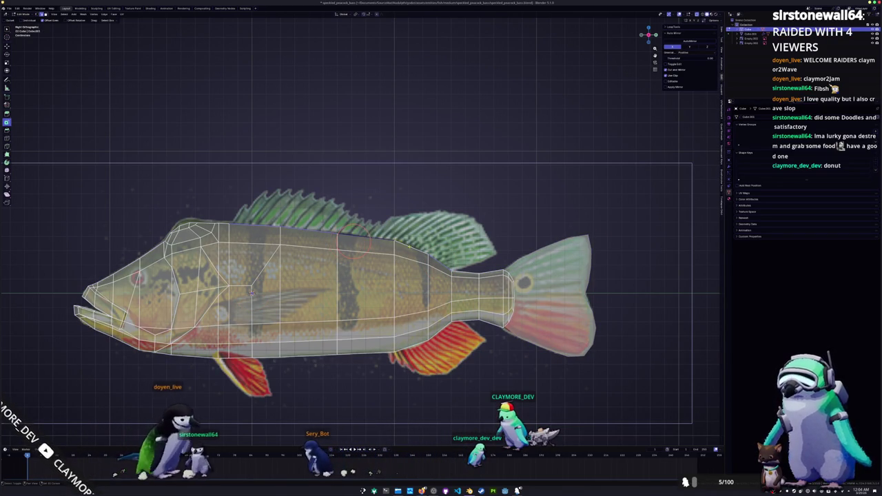
{"action": "key", "text": "ctrl+e"}
{"action": "left_click", "coordinate": [459, 229]}
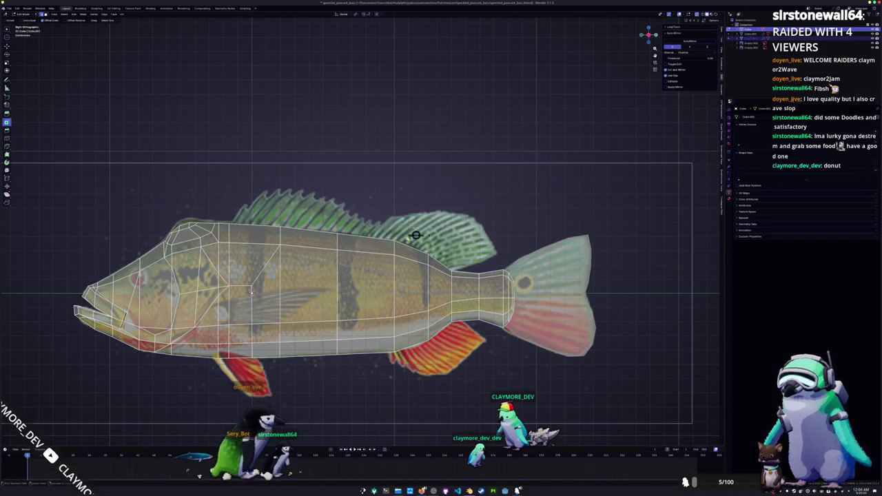
{"action": "key", "text": "Tab"}
{"action": "key", "text": "Tab"}
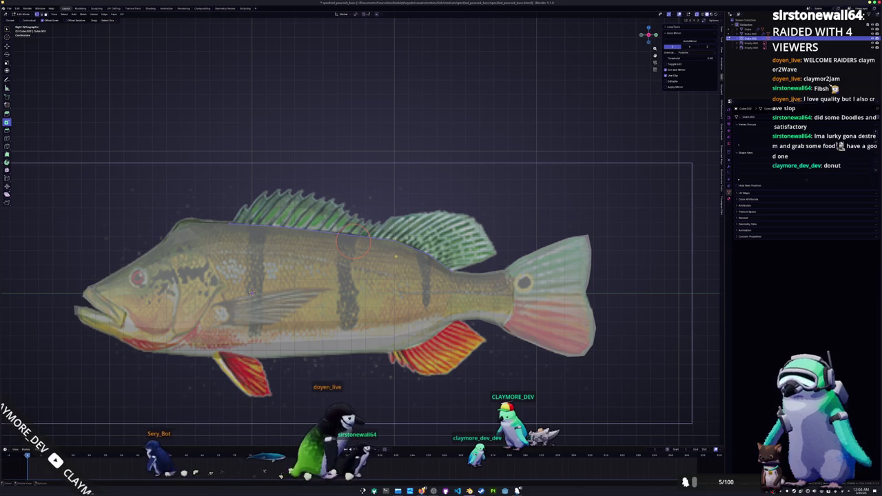
{"action": "key", "text": "ctrl+r"}
{"action": "scroll", "coordinate": [434, 237], "scroll_direction": "up", "scroll_amount": 2}
Step: Add three loop cuts to the fin and pull its top-right vertices out to the reference tip
{"action": "left_click", "coordinate": [414, 235]}
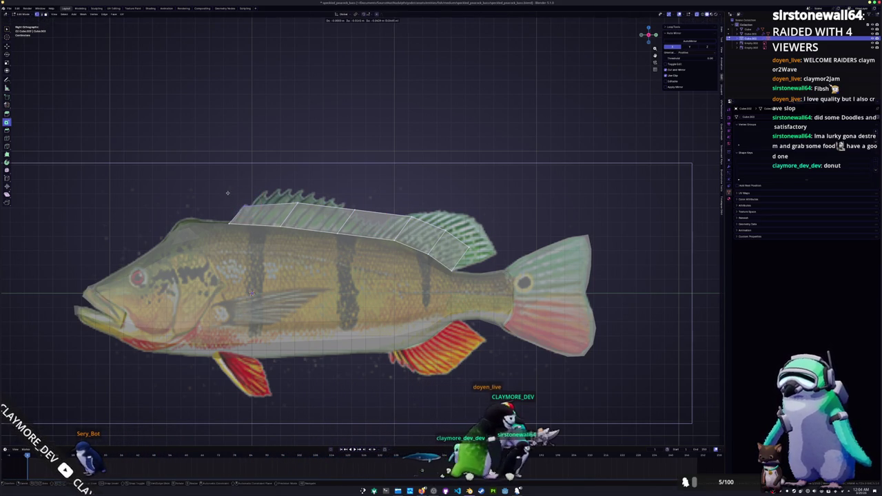
{"action": "key", "text": "g"}
{"action": "key", "text": "g"}
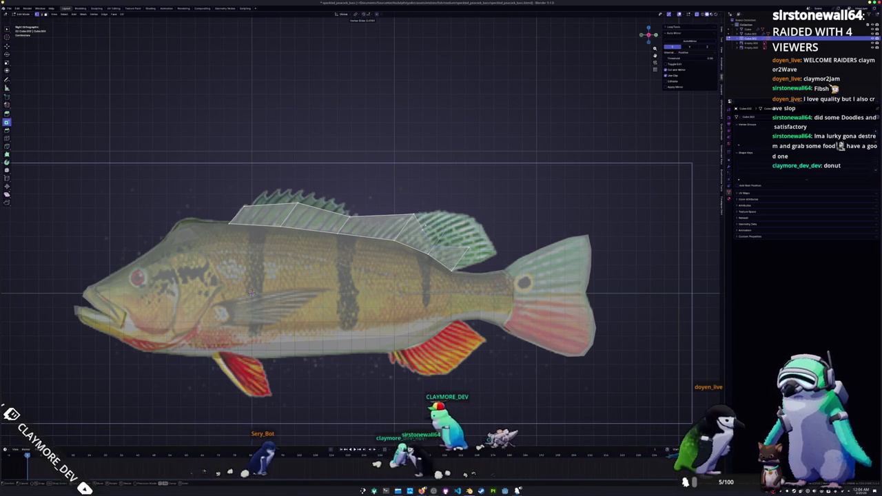
{"action": "left_click", "coordinate": [458, 206]}
{"action": "left_click_drag", "start_coordinate": [469, 240], "coordinate": [491, 240]}
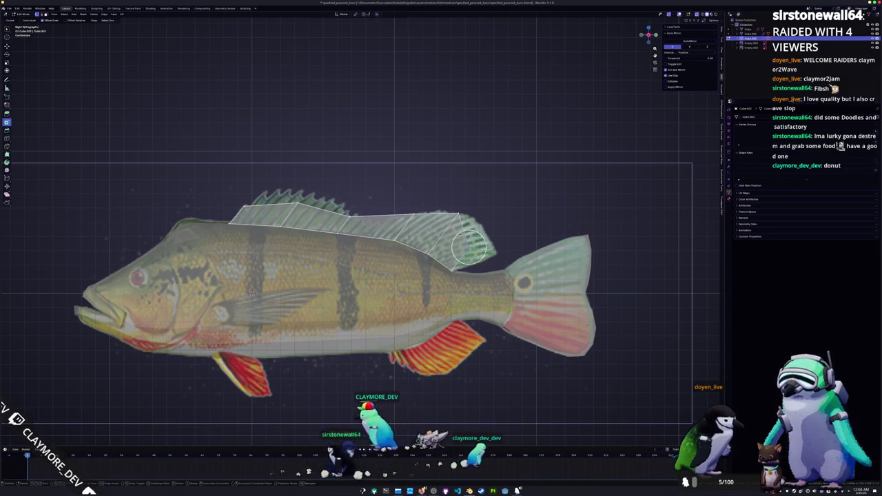
{"action": "key", "text": "c"}
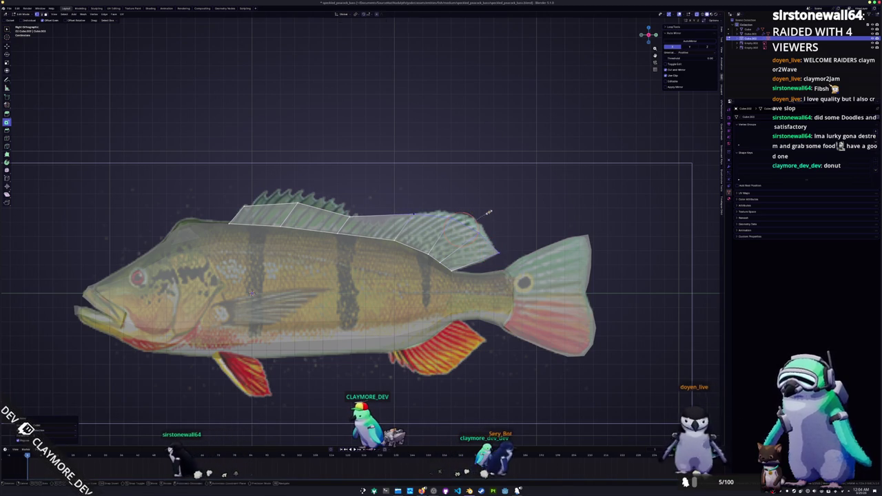
{"action": "right_click", "coordinate": [485, 211]}
{"action": "left_click_drag", "start_coordinate": [485, 211], "coordinate": [522, 230]}
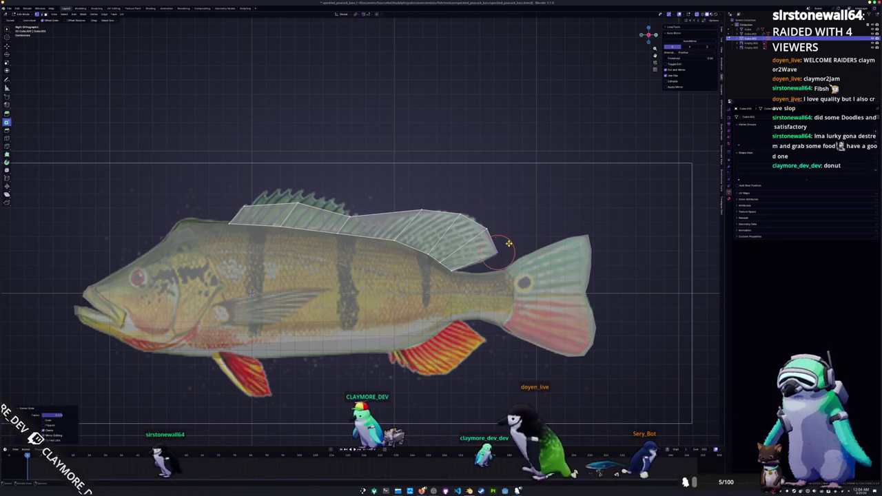
{"action": "scroll", "coordinate": [526, 257], "scroll_direction": "up", "scroll_amount": 1}
{"action": "scroll", "coordinate": [526, 257], "scroll_direction": "up", "scroll_amount": 1}
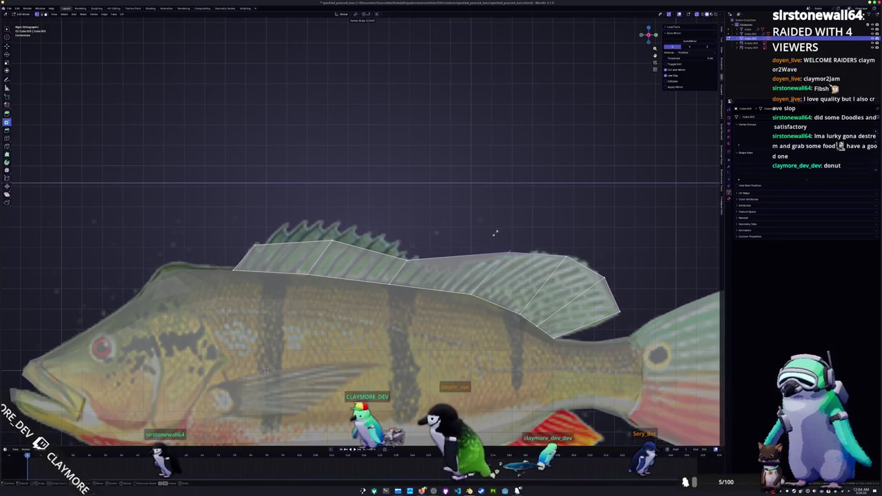
Step: Cut another edge loop and slide fin edges and a top vertex up toward a spine
{"action": "key", "text": "ctrl+r"}
{"action": "left_click", "coordinate": [469, 266]}
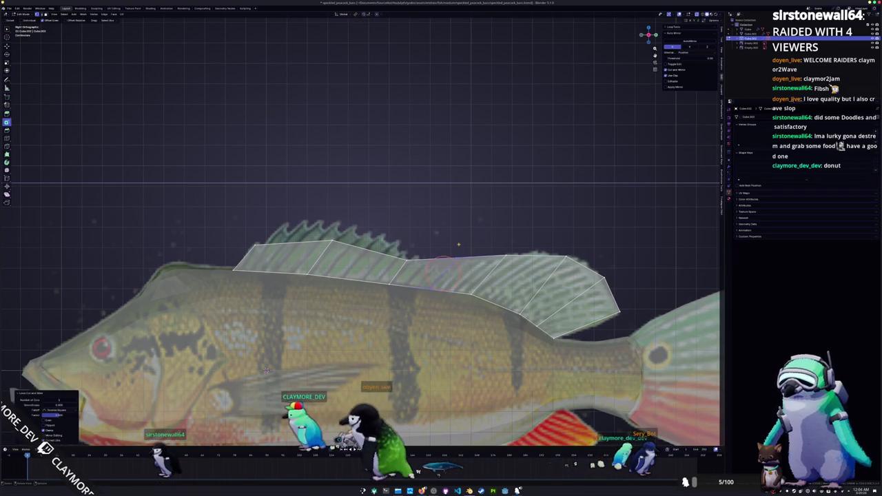
{"action": "left_click", "coordinate": [446, 260]}
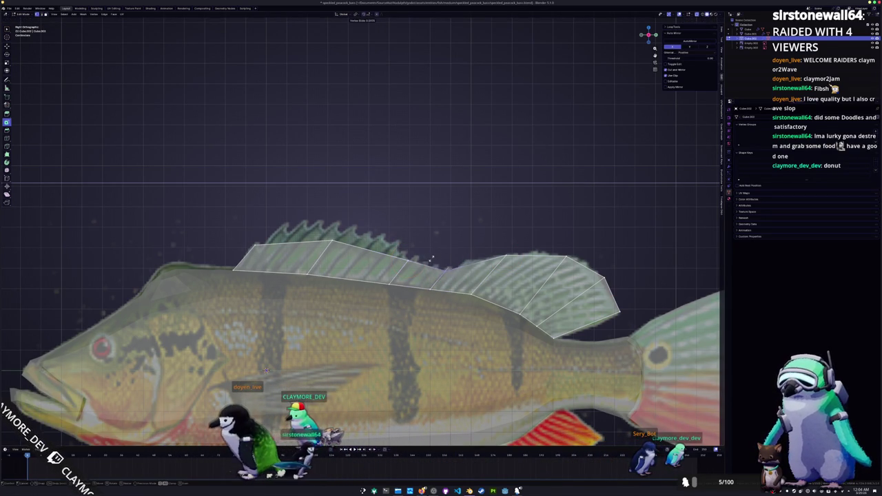
{"action": "middle_click_drag", "start_coordinate": [266, 370], "coordinate": [322, 387], "text": "shift"}
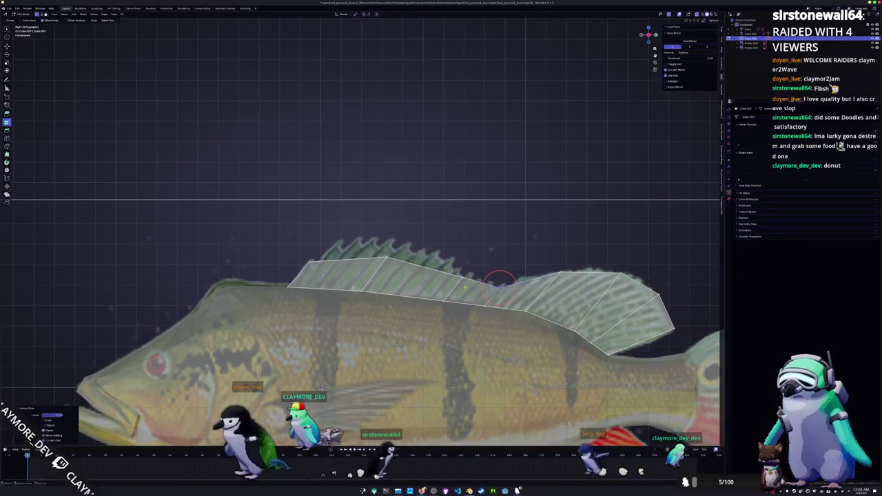
{"action": "key", "text": "g"}
{"action": "key", "text": "g"}
{"action": "left_click", "coordinate": [465, 268]}
{"action": "key", "text": "g"}
{"action": "key", "text": "g"}
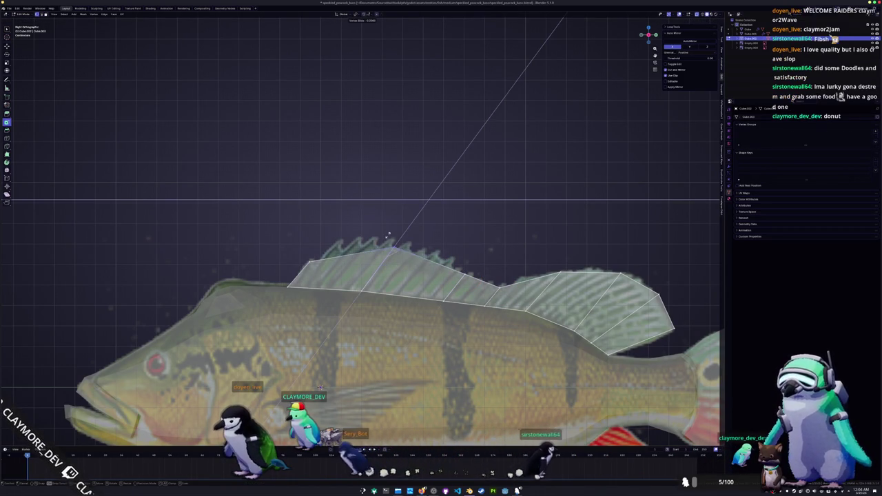
{"action": "left_click", "coordinate": [389, 233]}
Step: Add a further edge loop and slide more top vertices up toward the reference spines
{"action": "key", "text": "ctrl+r"}
{"action": "left_click", "coordinate": [306, 255]}
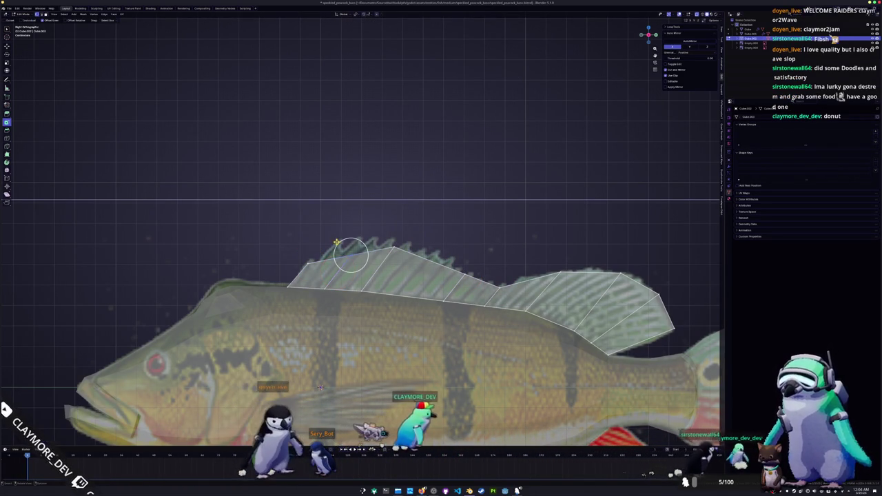
{"action": "key", "text": "g"}
{"action": "key", "text": "g"}
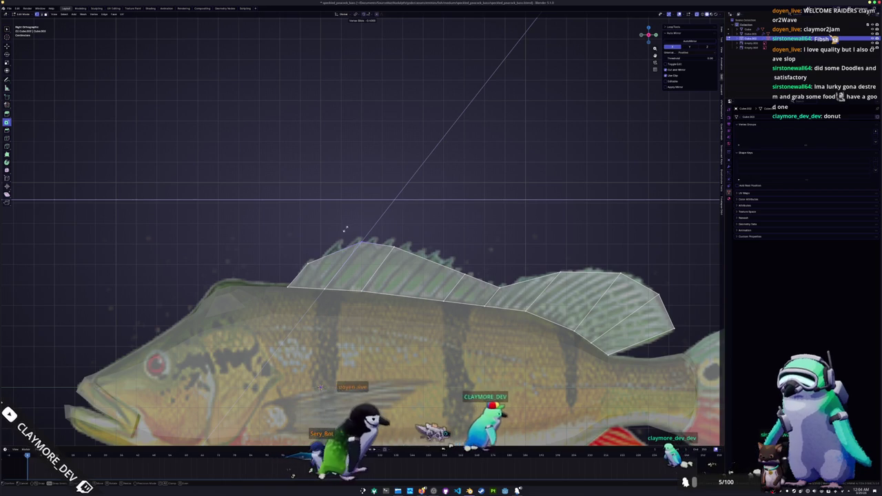
{"action": "left_click", "coordinate": [365, 230]}
{"action": "scroll", "coordinate": [372, 245], "scroll_direction": "up", "scroll_amount": 2}
{"action": "key", "text": "c"}
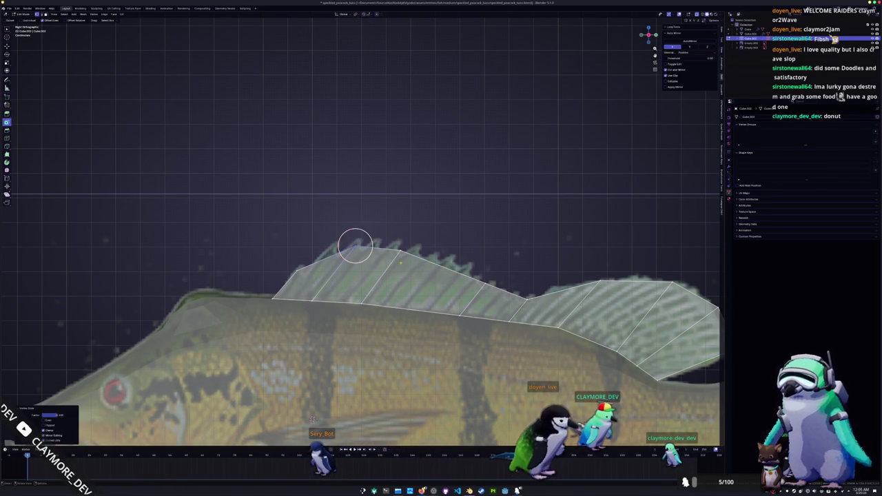
{"action": "left_click", "coordinate": [394, 236]}
{"action": "key", "text": "c"}
{"action": "scroll", "coordinate": [397, 239], "scroll_direction": "down", "scroll_amount": 1}
{"action": "key", "text": "Escape"}
{"action": "key", "text": "shift+v"}
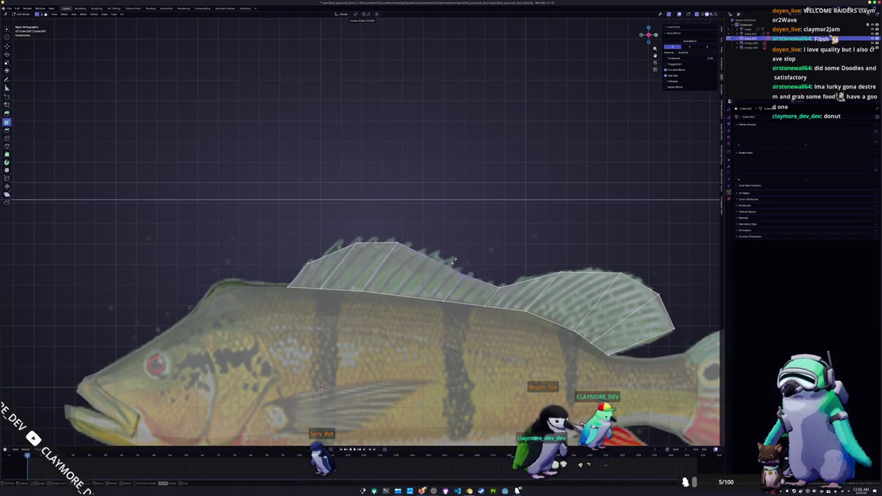
Step: Check the fin shape in Object Mode, then resume editing zoomed on the fin front
{"action": "key", "text": "ctrl+r"}
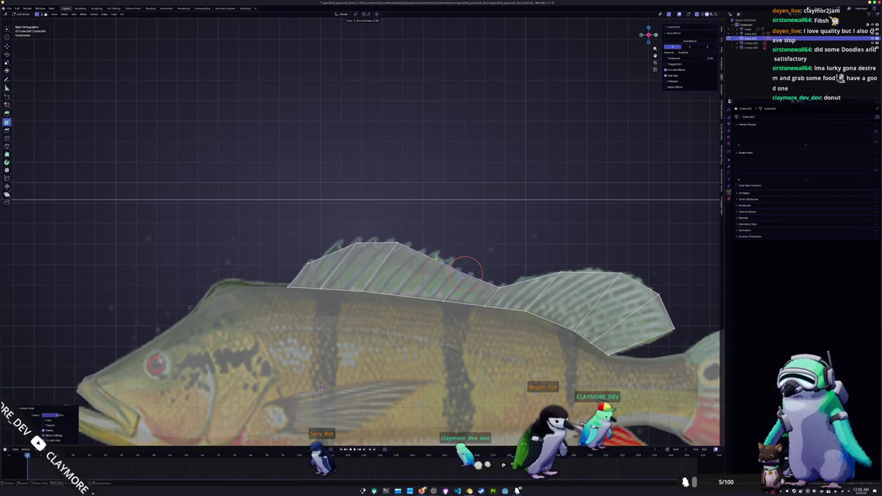
{"action": "key", "text": "Escape"}
{"action": "key", "text": "Tab"}
{"action": "scroll", "coordinate": [428, 272], "scroll_direction": "down", "scroll_amount": 1}
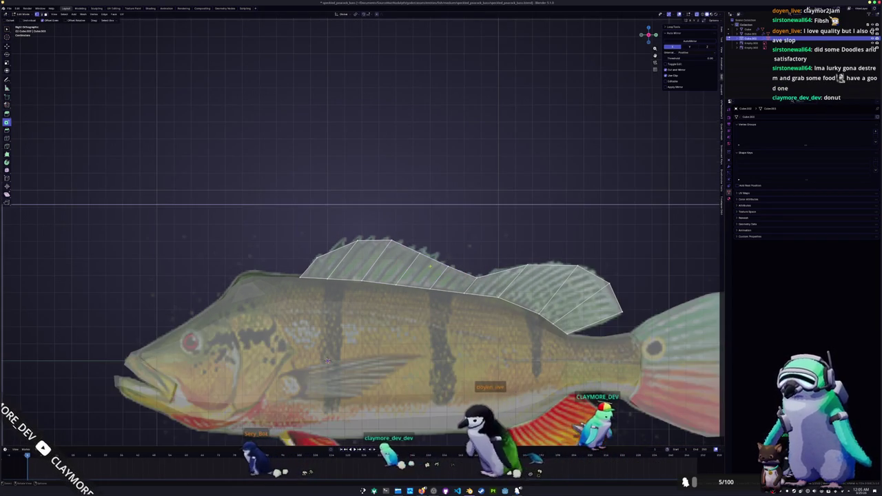
{"action": "key", "text": "Tab"}
{"action": "scroll", "coordinate": [324, 372], "scroll_direction": "up", "scroll_amount": 1}
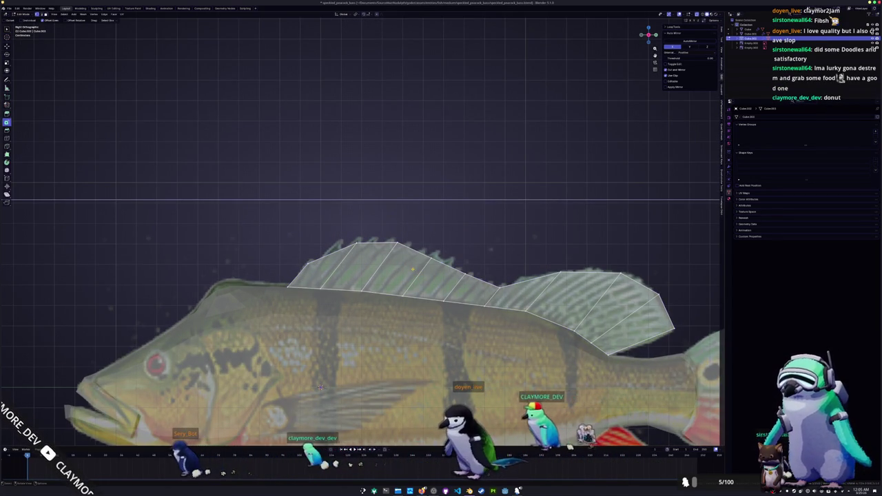
{"action": "scroll", "coordinate": [321, 388], "scroll_direction": "up", "scroll_amount": 1}
{"action": "middle_click_drag", "start_coordinate": [320, 388], "coordinate": [393, 406], "text": "shift"}
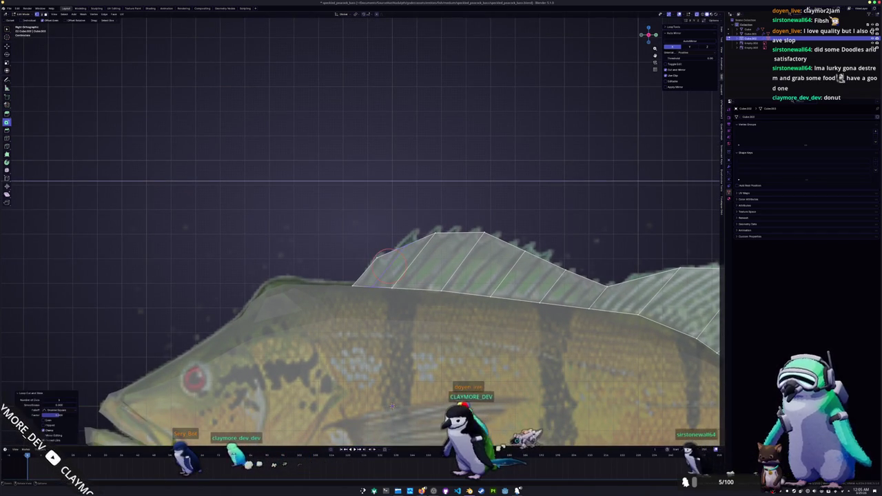
Step: Add an edge loop near the fin front and slide its top vertex forward
{"action": "key", "text": "ctrl+r"}
{"action": "left_click", "coordinate": [401, 239]}
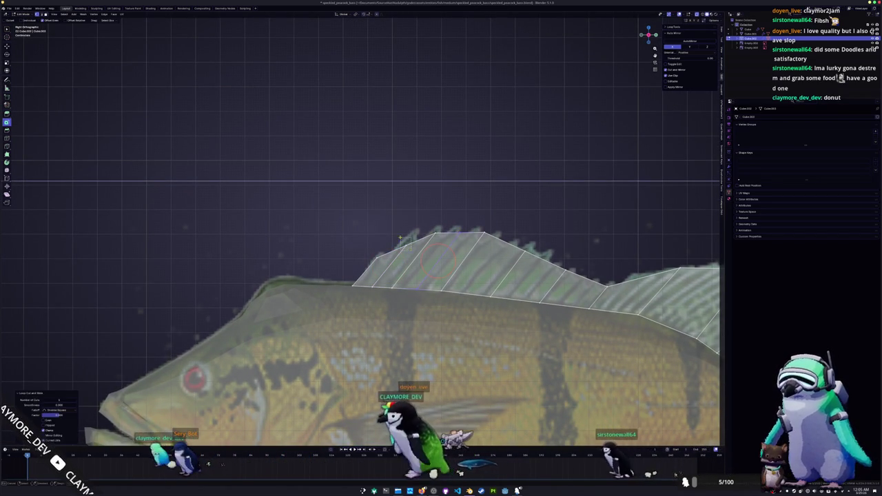
{"action": "left_click", "coordinate": [392, 405]}
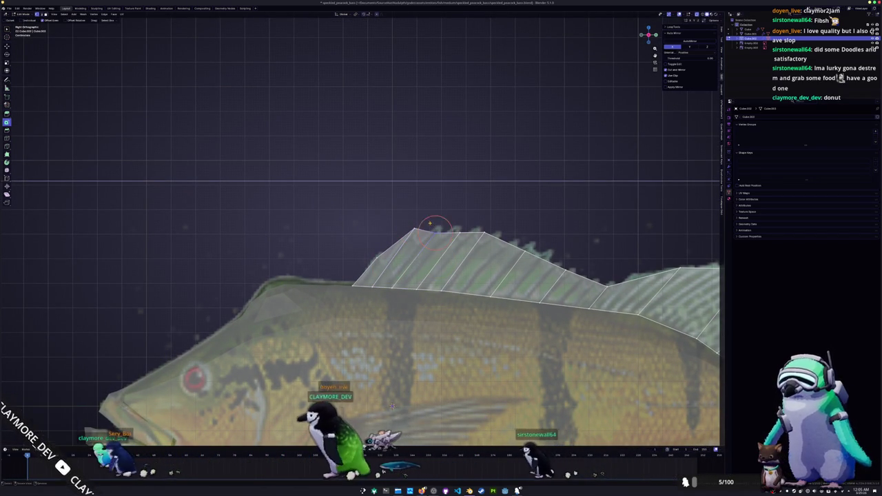
{"action": "left_click", "coordinate": [416, 231]}
{"action": "key", "text": "g"}
{"action": "key", "text": "g"}
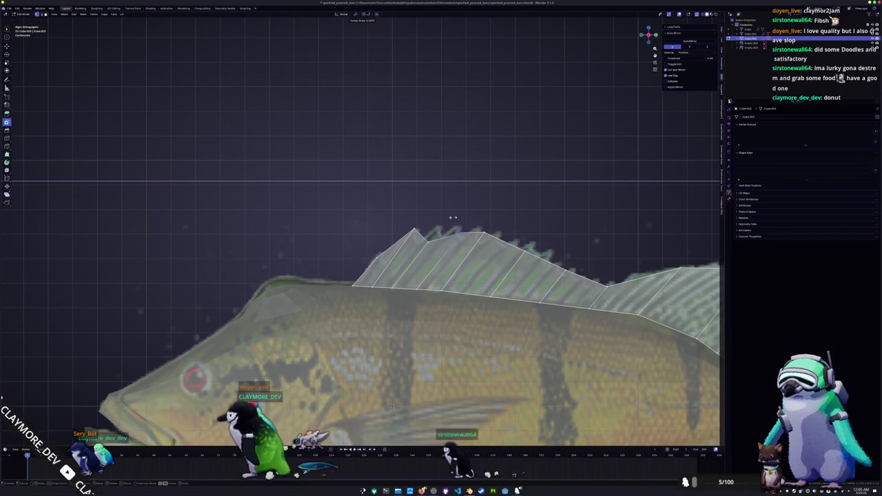
{"action": "left_click", "coordinate": [464, 224]}
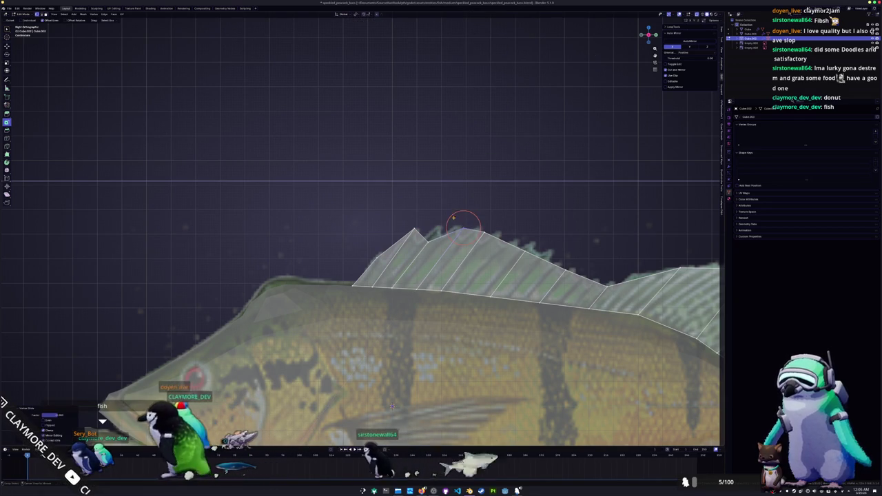
Step: Slide another dorsal-fin vertex up to a spine peak, then zoom out over the whole fish
{"action": "key", "text": "g"}
{"action": "key", "text": "g"}
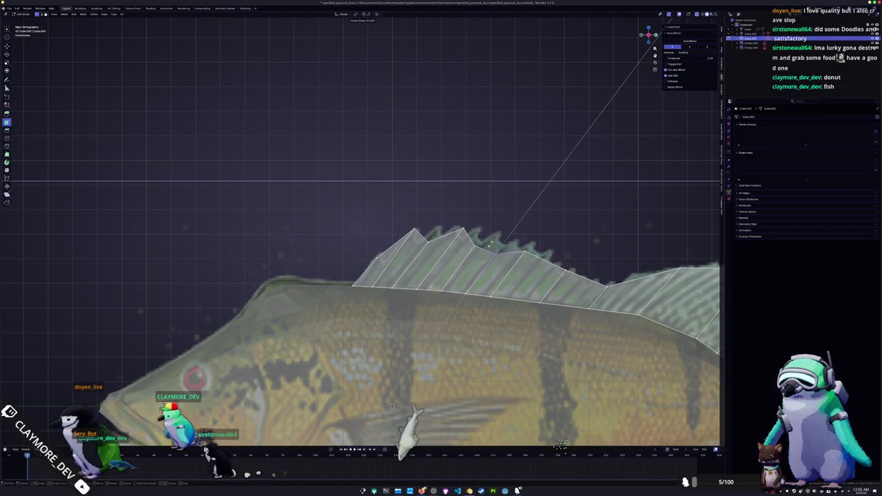
{"action": "left_click", "coordinate": [417, 240]}
{"action": "scroll", "coordinate": [431, 242], "scroll_direction": "up", "scroll_amount": 2}
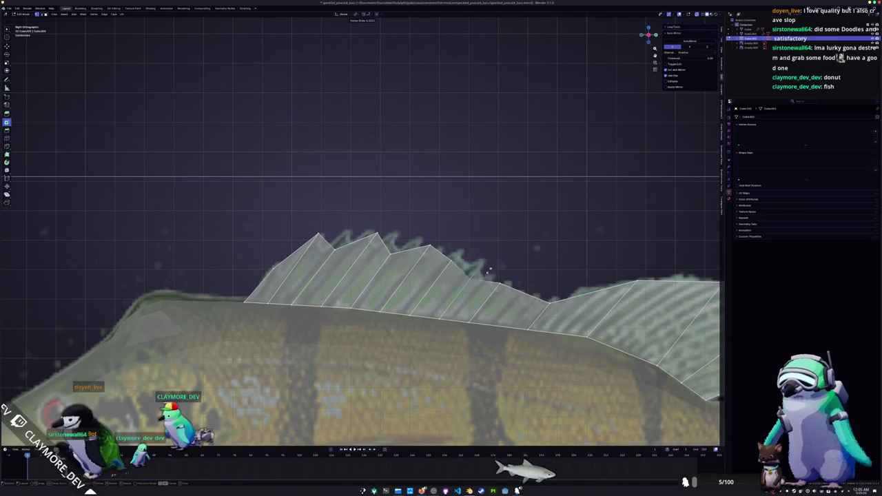
{"action": "key", "text": "Tab"}
{"action": "scroll", "coordinate": [526, 258], "scroll_direction": "down", "scroll_amount": 2}
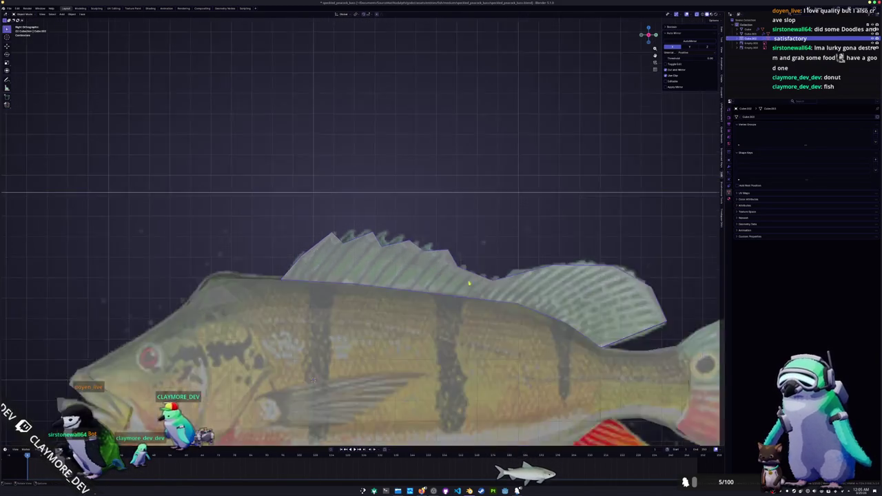
{"action": "scroll", "coordinate": [496, 265], "scroll_direction": "down", "scroll_amount": 2}
{"action": "scroll", "coordinate": [455, 272], "scroll_direction": "down", "scroll_amount": 2}
{"action": "scroll", "coordinate": [414, 281], "scroll_direction": "down", "scroll_amount": 1}
{"action": "key", "text": "Tab"}
Step: Select the lower rear fin near the tail and start editing its mesh
{"action": "scroll", "coordinate": [362, 234], "scroll_direction": "up", "scroll_amount": 2}
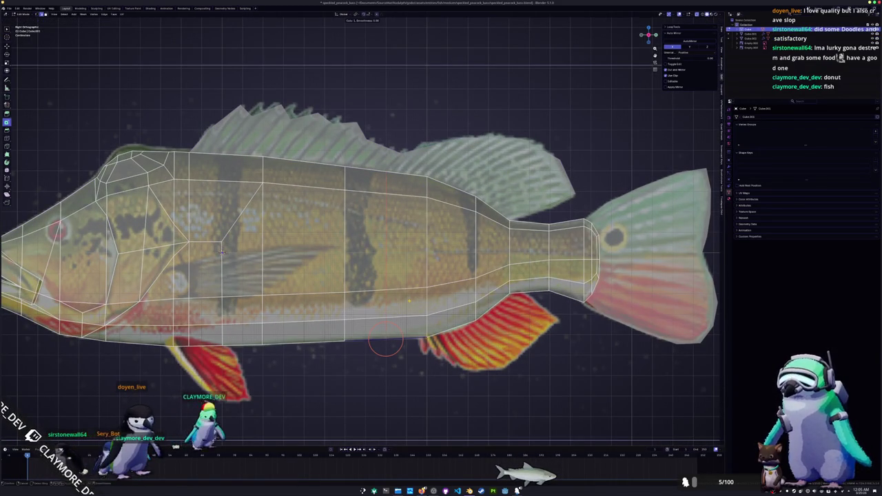
{"action": "right_click", "coordinate": [454, 331]}
{"action": "key", "text": "Escape"}
{"action": "key", "text": "Tab"}
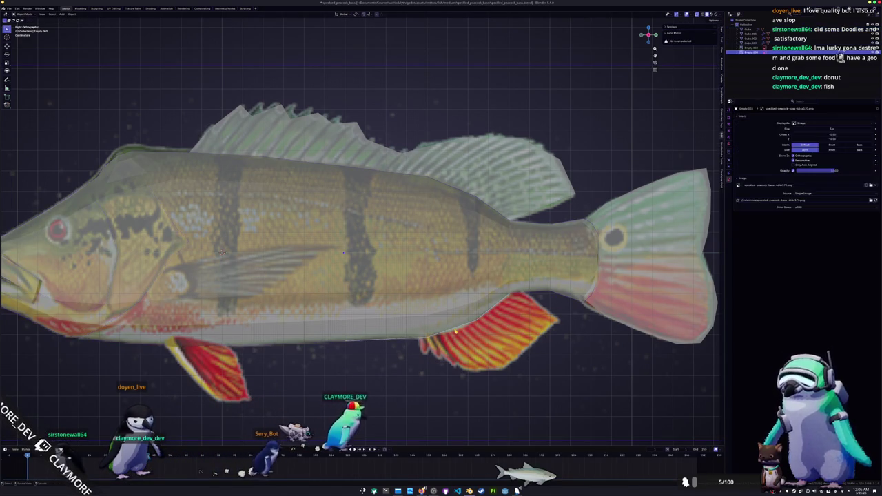
{"action": "key", "text": "Tab"}
{"action": "key", "text": "Tab"}
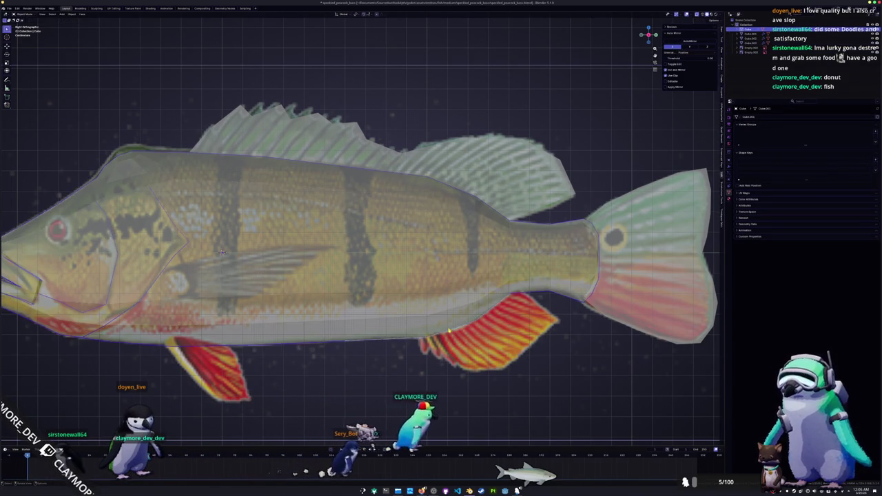
{"action": "left_click", "coordinate": [344, 343]}
{"action": "key", "text": "shift+v"}
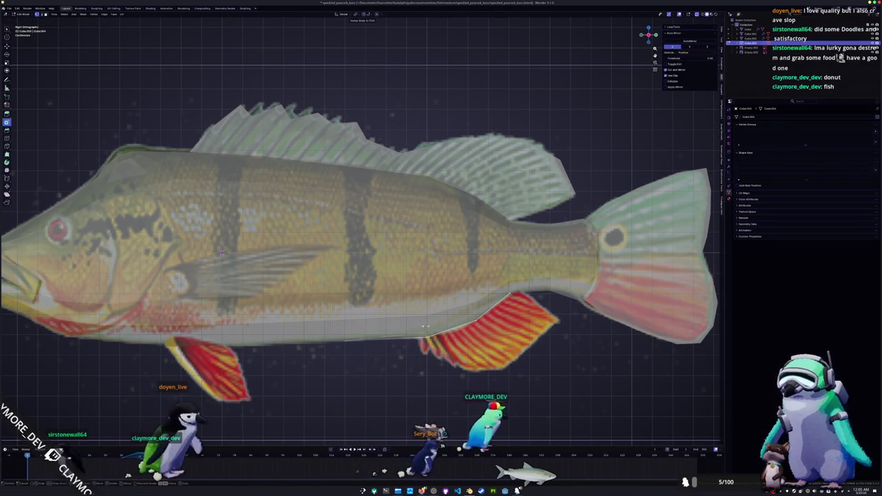
Step: Slide the lower fin's corner vertices along their edges to match the reference outline
{"action": "left_click", "coordinate": [414, 341]}
{"action": "scroll", "coordinate": [376, 314], "scroll_direction": "up", "scroll_amount": 2}
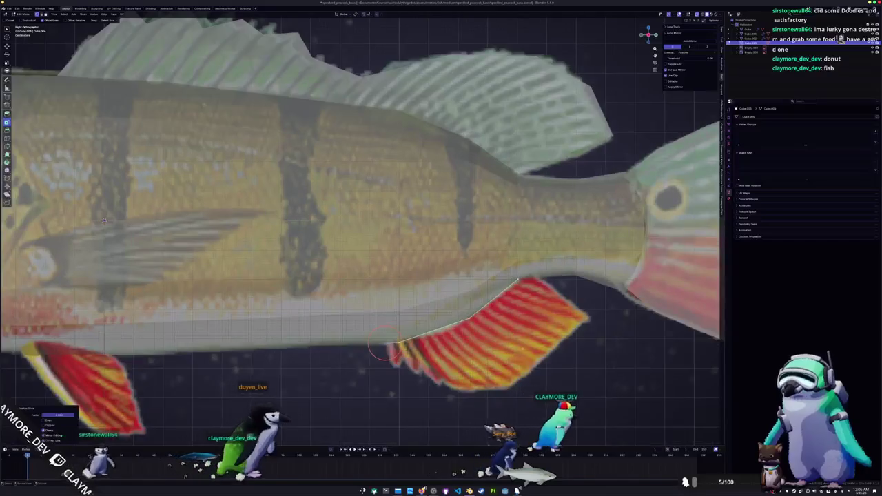
{"action": "left_click", "coordinate": [493, 274]}
{"action": "key", "text": "g"}
{"action": "key", "text": "g"}
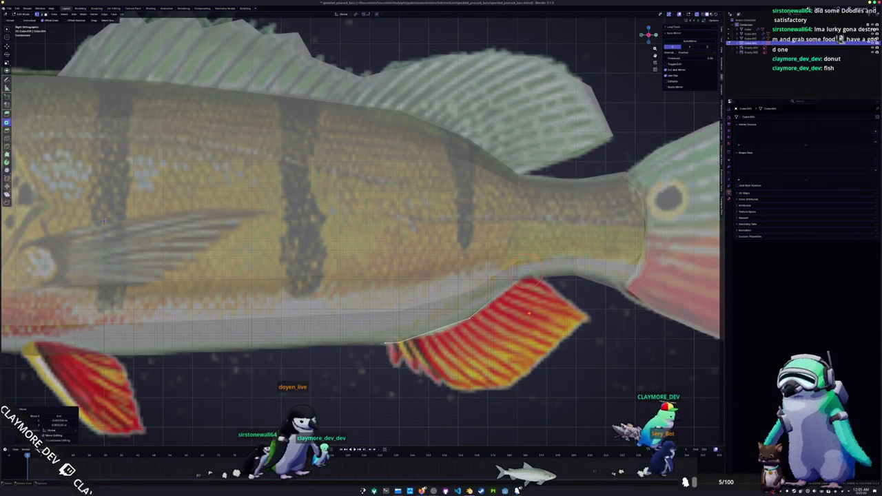
{"action": "key", "text": "g"}
{"action": "left_click", "coordinate": [590, 356]}
{"action": "key", "text": "g"}
{"action": "key", "text": "g"}
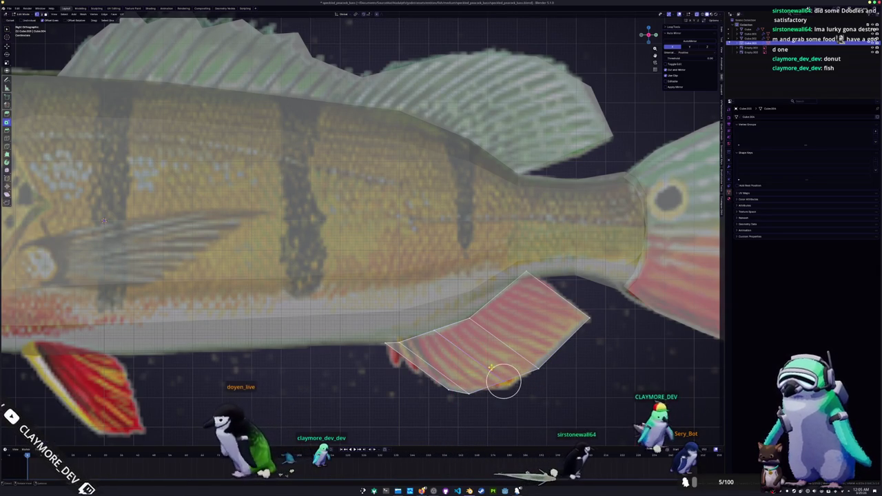
{"action": "key", "text": "g"}
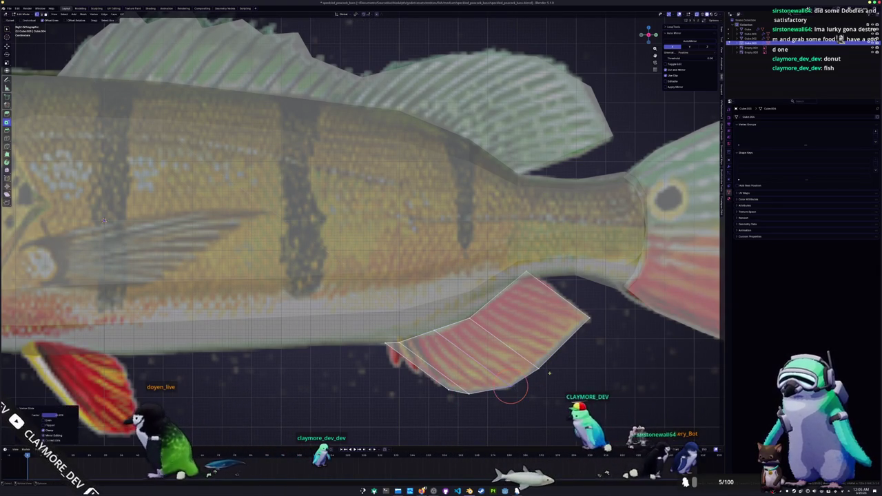
{"action": "key", "text": "g"}
{"action": "key", "text": "g"}
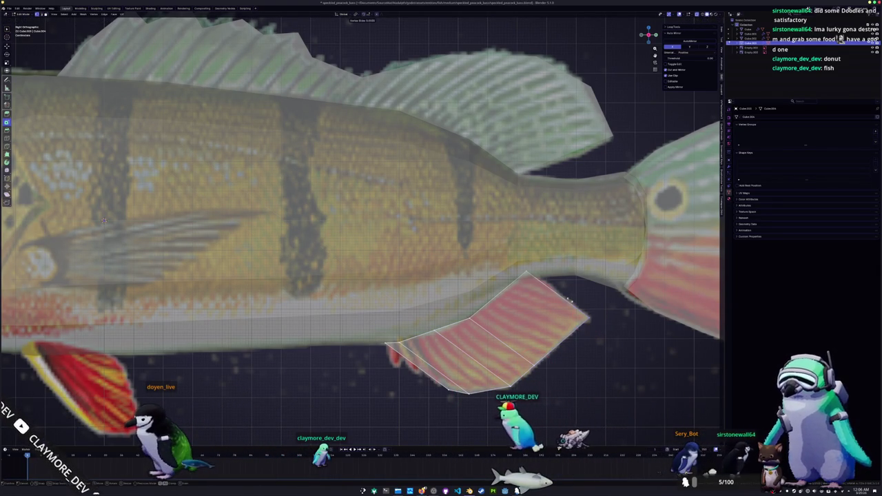
{"action": "left_click", "coordinate": [582, 313]}
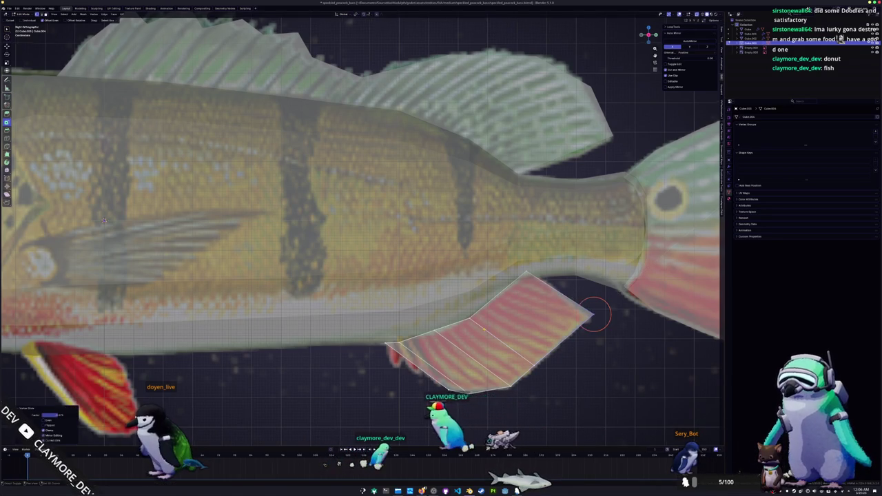
Step: Slide the fin's far corner and a neighbouring vertex along their edges into place
{"action": "scroll", "coordinate": [597, 311], "scroll_direction": "up", "scroll_amount": 2}
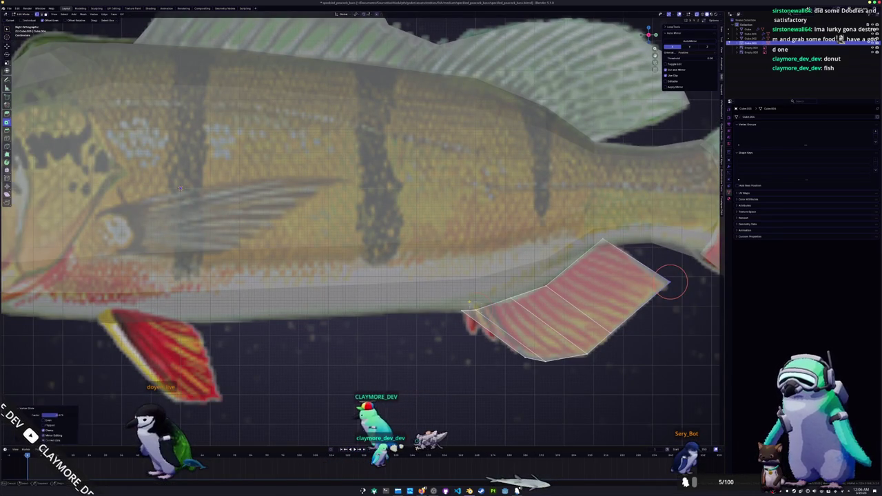
{"action": "key", "text": "g"}
{"action": "left_click", "coordinate": [476, 298]}
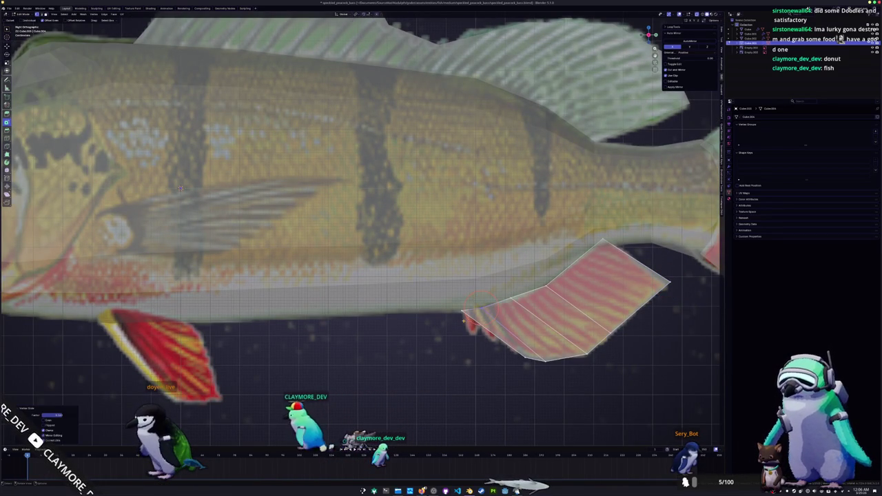
{"action": "key", "text": "g"}
{"action": "key", "text": "g"}
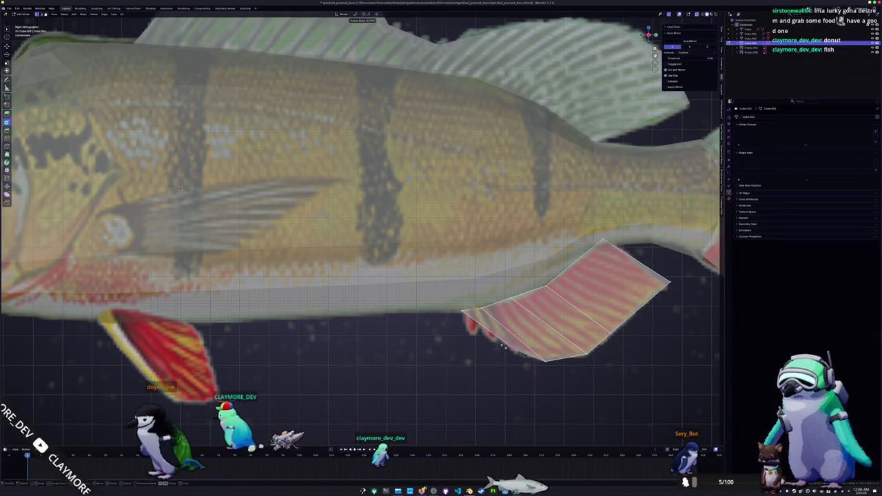
{"action": "left_click", "coordinate": [474, 321]}
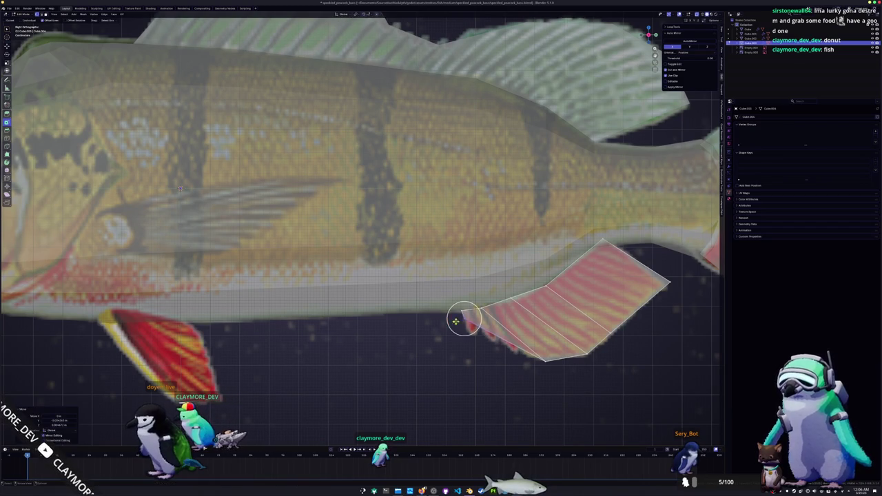
Step: Form two jagged spine points on the fin's front edge, merging the overlapping vertices
{"action": "scroll", "coordinate": [487, 323], "scroll_direction": "up", "scroll_amount": 3}
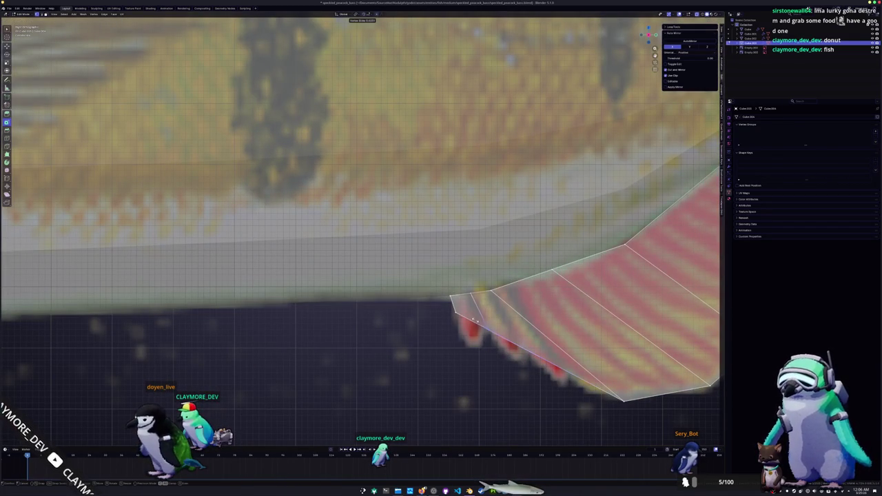
{"action": "key", "text": "g"}
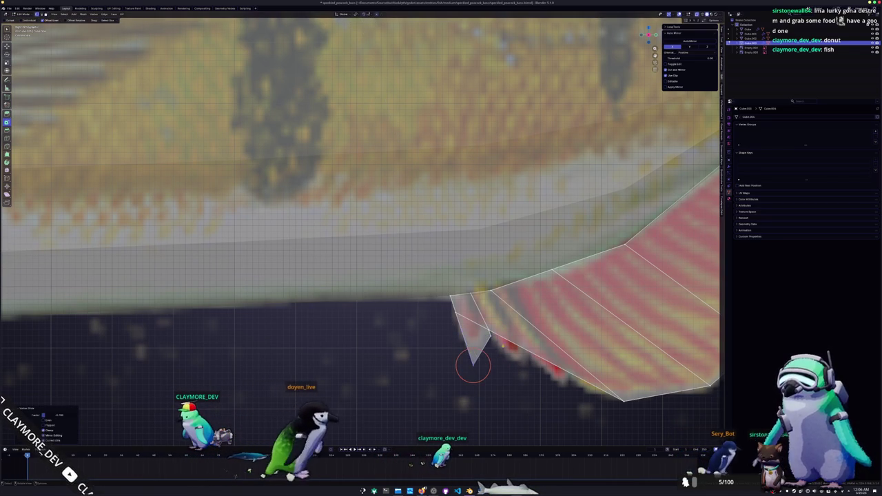
{"action": "left_click", "coordinate": [485, 331]}
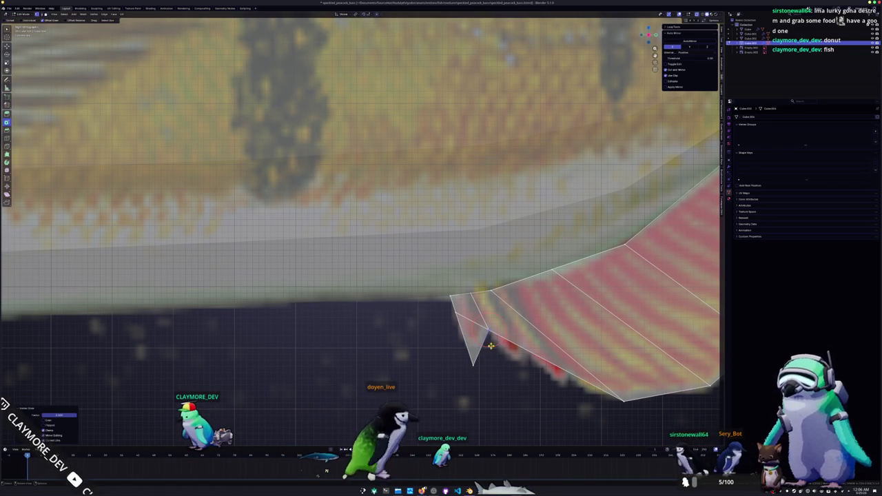
{"action": "right_click", "coordinate": [482, 318]}
{"action": "mouse_move", "coordinate": [463, 317]}
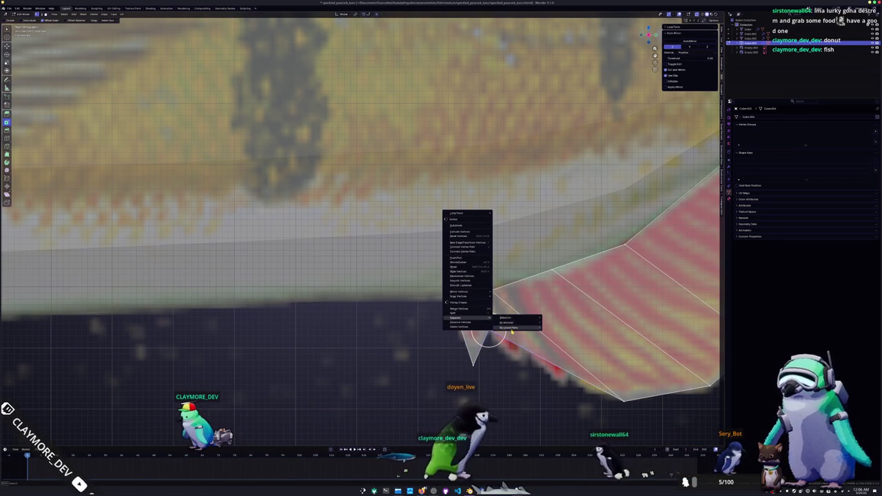
{"action": "left_click", "coordinate": [508, 324]}
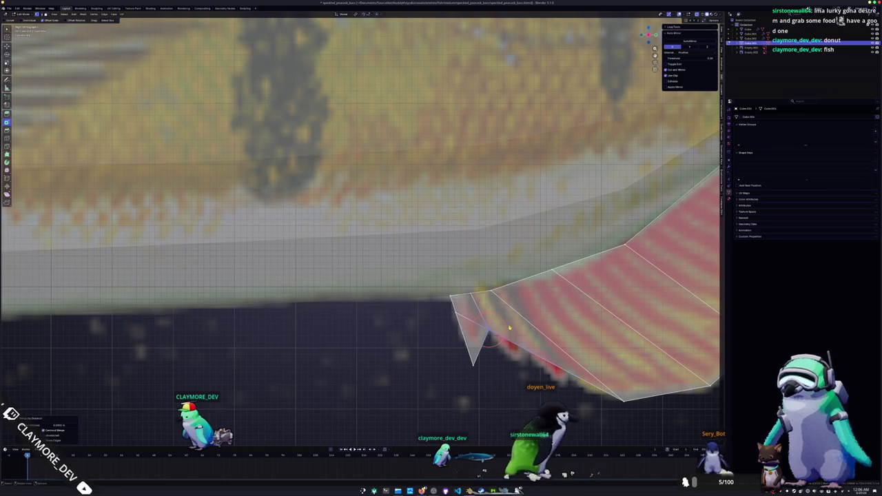
{"action": "key", "text": "shift+v"}
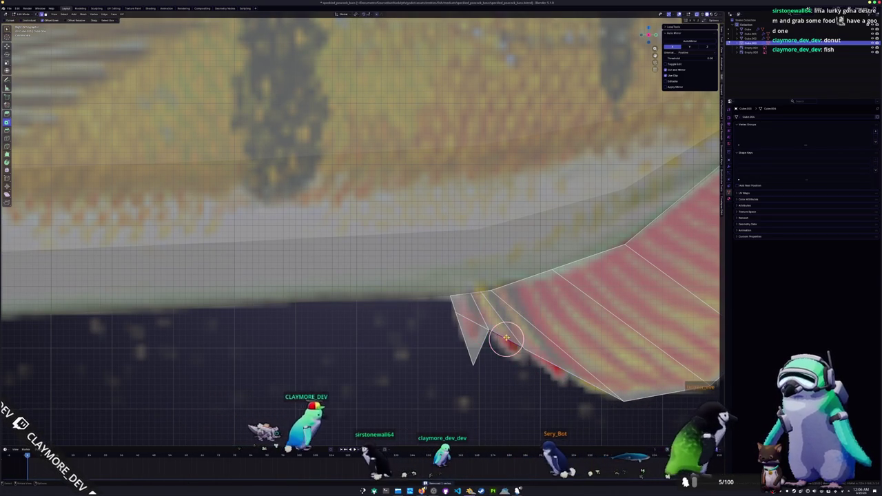
{"action": "key", "text": "g"}
{"action": "left_click", "coordinate": [539, 376]}
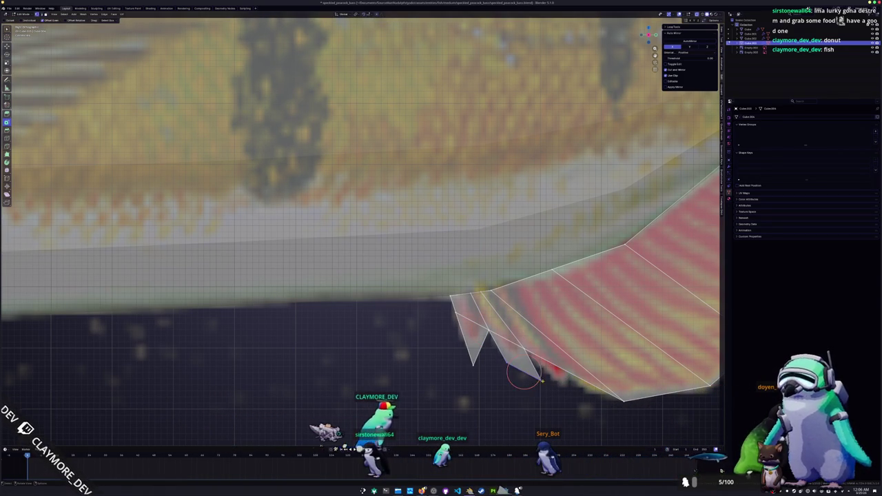
Step: Check the whole fish outside Edit Mode, then return to editing the fin
{"action": "right_click", "coordinate": [532, 365]}
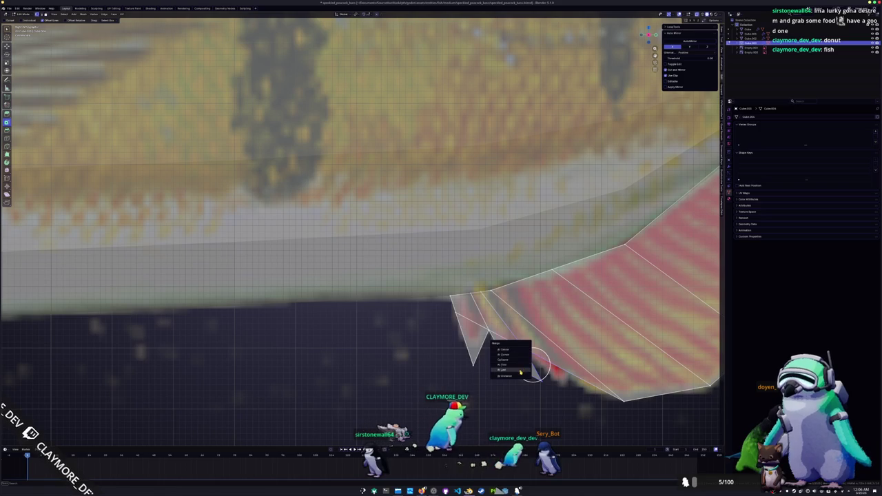
{"action": "key", "text": "Escape"}
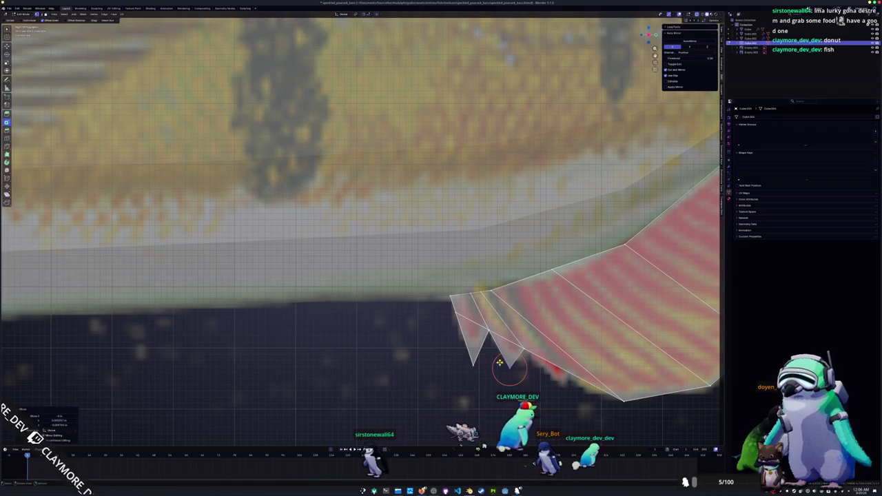
{"action": "key", "text": "Tab"}
{"action": "scroll", "coordinate": [394, 322], "scroll_direction": "down", "scroll_amount": 5}
{"action": "scroll", "coordinate": [393, 322], "scroll_direction": "down", "scroll_amount": 3}
{"action": "key", "text": "Tab"}
{"action": "scroll", "coordinate": [394, 322], "scroll_direction": "up", "scroll_amount": 2}
{"action": "key", "text": "c"}
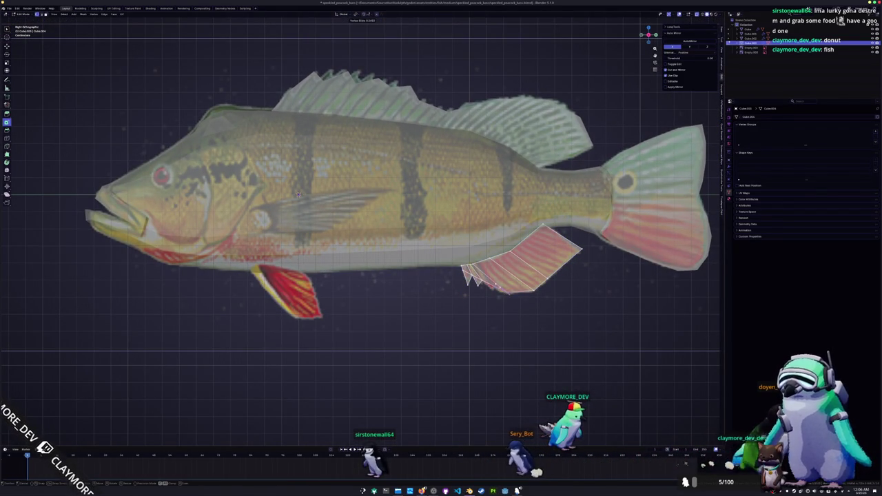
Step: Frame the lower fin area and re-enter Edit Mode on the fish body
{"action": "scroll", "coordinate": [498, 310], "scroll_direction": "up", "scroll_amount": 3}
{"action": "scroll", "coordinate": [498, 310], "scroll_direction": "up", "scroll_amount": 1}
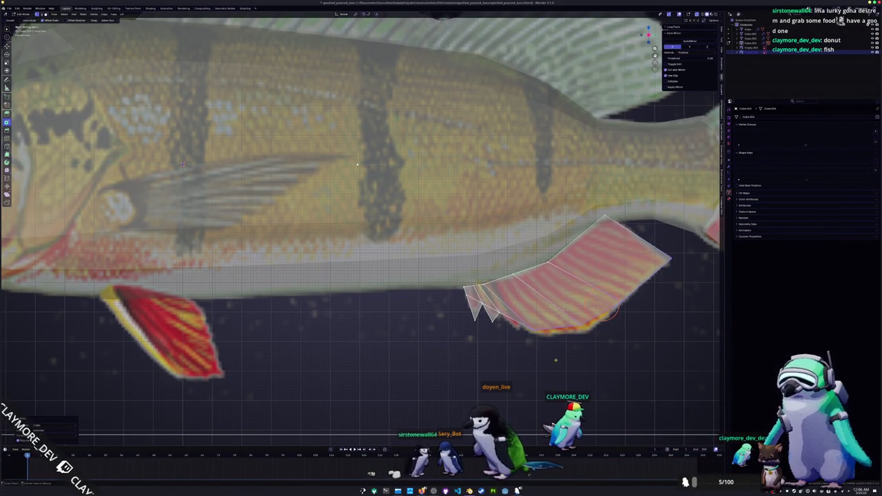
{"action": "middle_click_drag", "start_coordinate": [610, 312], "coordinate": [651, 308], "text": "shift"}
{"action": "key", "text": "Tab"}
{"action": "key", "text": "Home"}
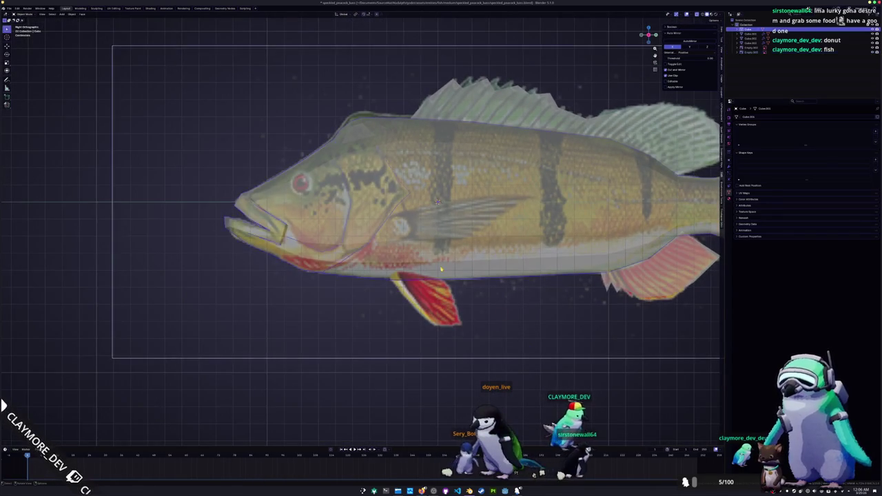
{"action": "key", "text": "Tab"}
{"action": "scroll", "coordinate": [448, 199], "scroll_direction": "up", "scroll_amount": 1}
Step: Duplicate the selected body face and separate it into its own fin object
{"action": "key", "text": "shift+d"}
{"action": "right_click", "coordinate": [412, 262]}
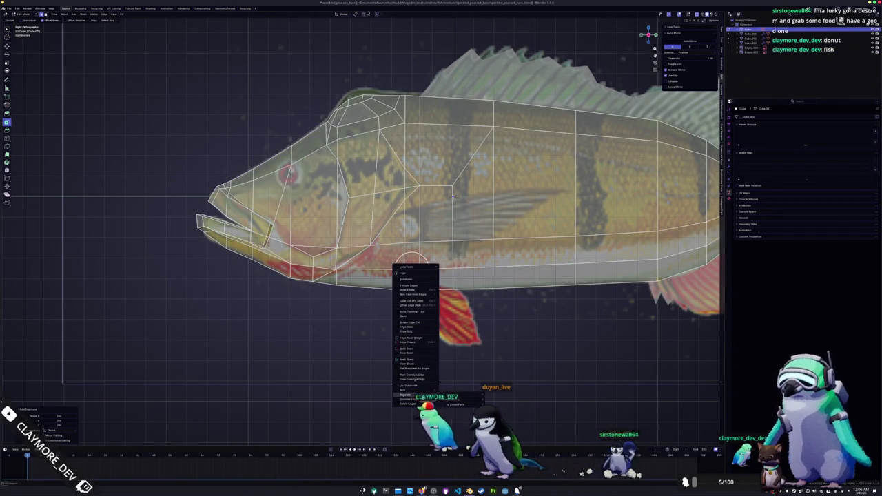
{"action": "left_click", "coordinate": [424, 398]}
{"action": "key", "text": "Tab"}
{"action": "left_click", "coordinate": [410, 271]}
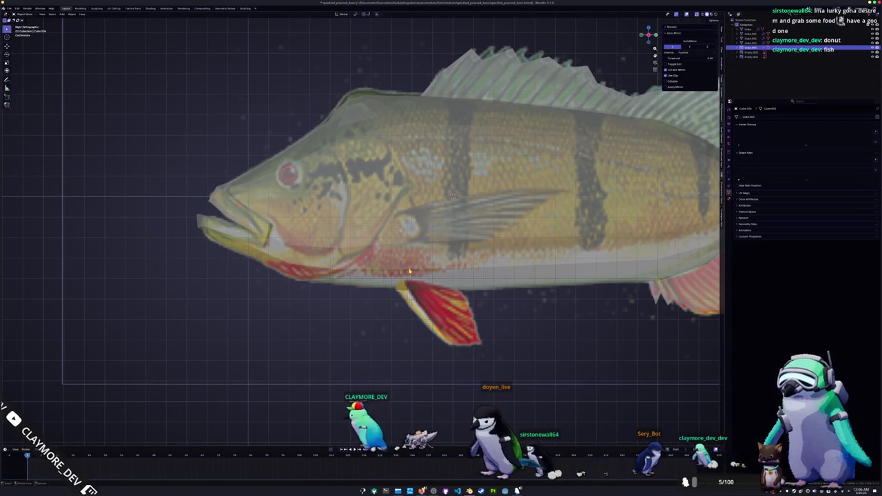
{"action": "key", "text": "Tab"}
{"action": "scroll", "coordinate": [427, 286], "scroll_direction": "up", "scroll_amount": 1}
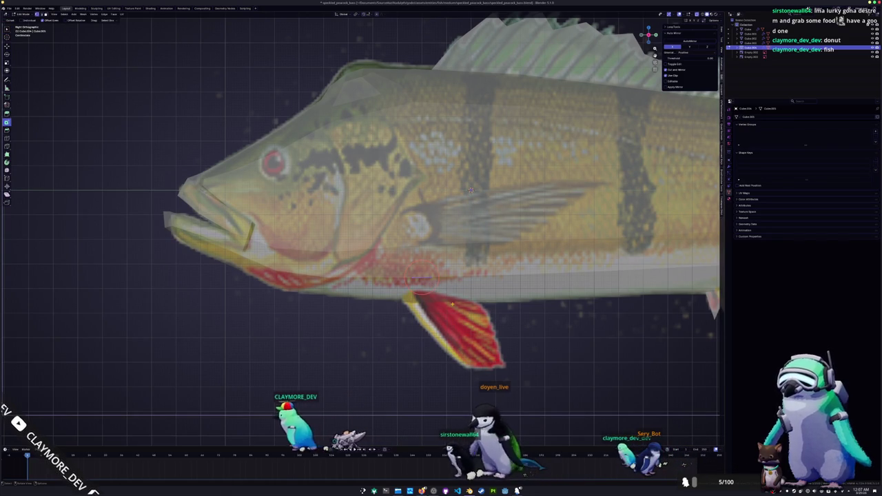
Step: Scale the small face up to cover the pelvic fin
{"action": "key", "text": "g"}
{"action": "key", "text": "s"}
{"action": "left_click", "coordinate": [555, 383]}
{"action": "key", "text": "g"}
{"action": "key", "text": "Escape"}
Step: Move the fin-tip vertices into place over the reference fin
{"action": "left_click_drag", "start_coordinate": [488, 366], "coordinate": [519, 379]}
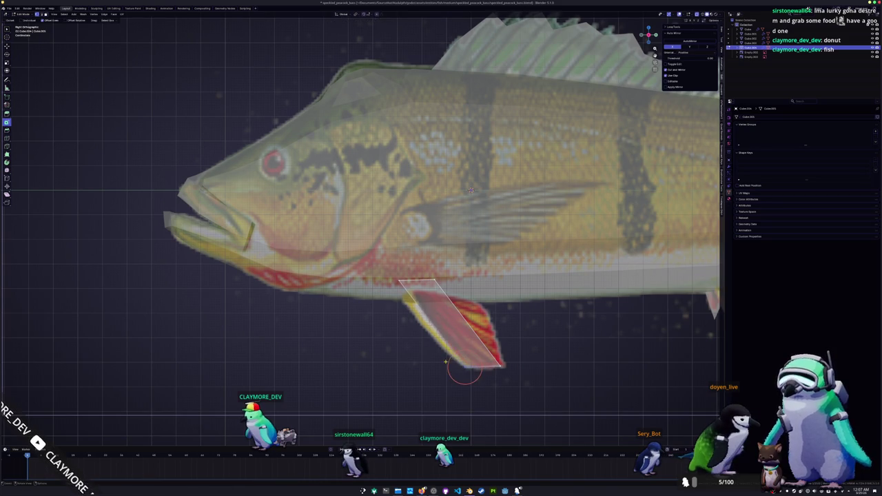
{"action": "scroll", "coordinate": [446, 361], "scroll_direction": "up", "scroll_amount": 2}
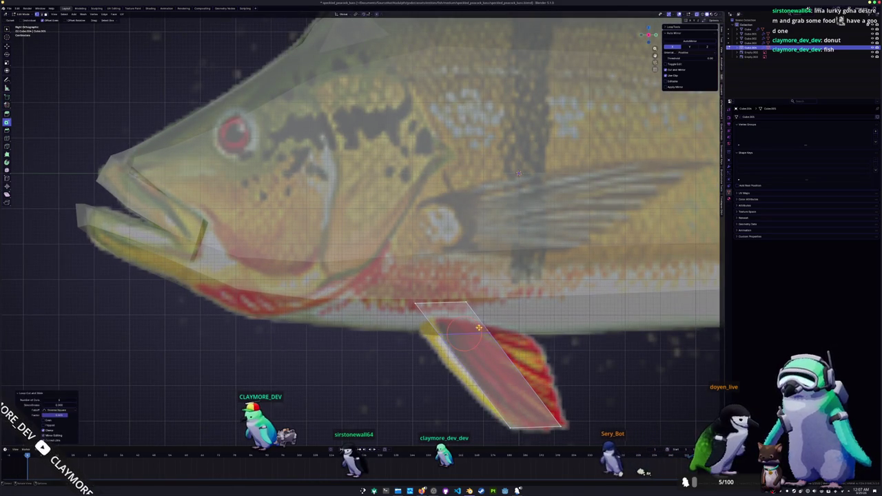
{"action": "key", "text": "g"}
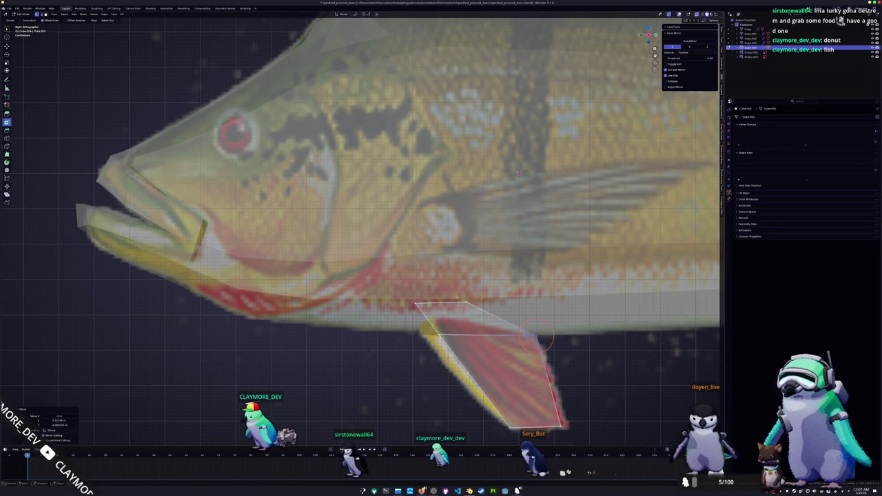
{"action": "key", "text": "g"}
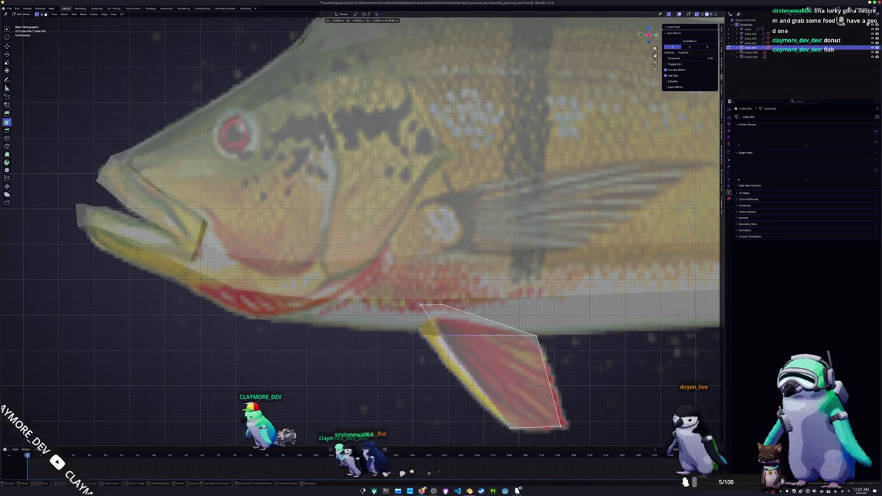
{"action": "left_click", "coordinate": [519, 174]}
{"action": "middle_click_drag", "start_coordinate": [518, 174], "coordinate": [441, 134], "text": "shift"}
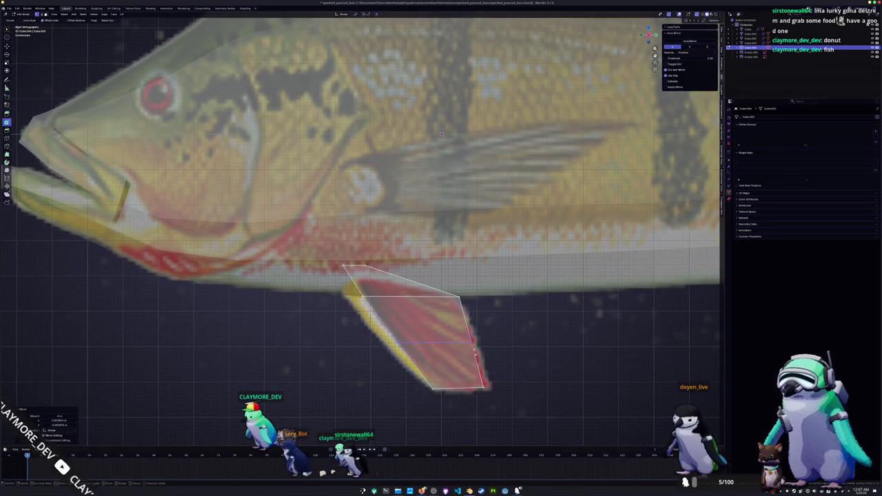
Step: Reposition the remaining fin vertices, sliding one along the fin edge
{"action": "key", "text": "g"}
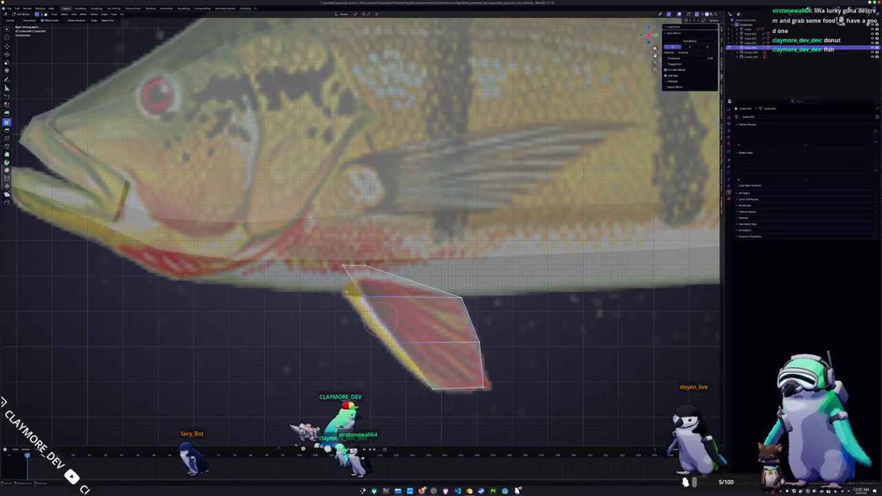
{"action": "key", "text": "g"}
{"action": "left_click", "coordinate": [332, 294]}
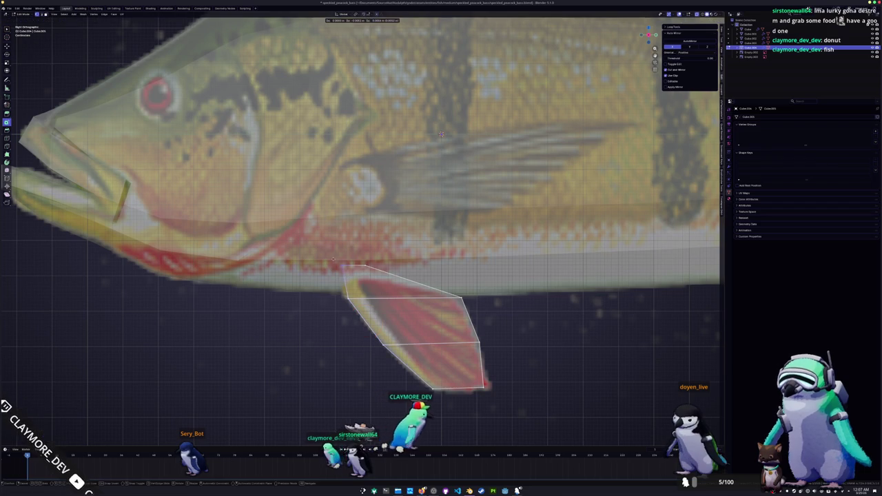
{"action": "key", "text": "g"}
{"action": "key", "text": "g"}
{"action": "left_click", "coordinate": [472, 391]}
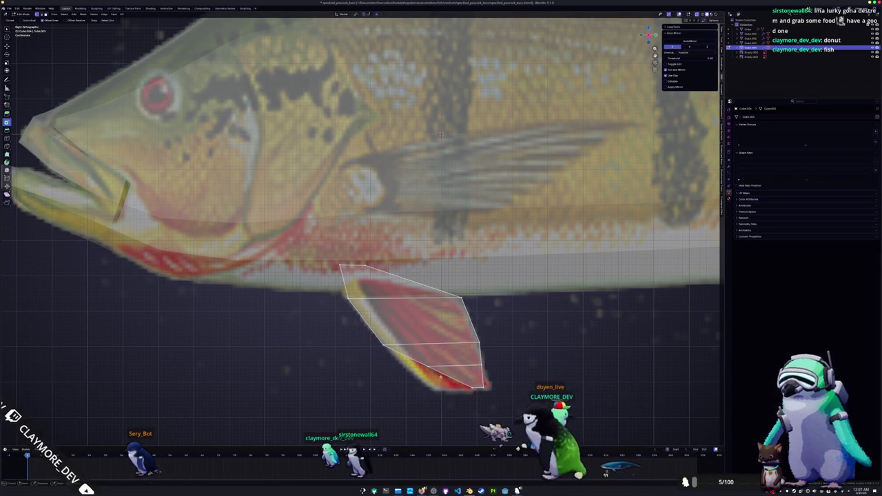
{"action": "key", "text": "g"}
{"action": "right_click", "coordinate": [403, 370]}
Step: Add a loop cut near the fin tip and adjust the bottom corner vertices
{"action": "key", "text": "ctrl+r"}
{"action": "left_click", "coordinate": [442, 393]}
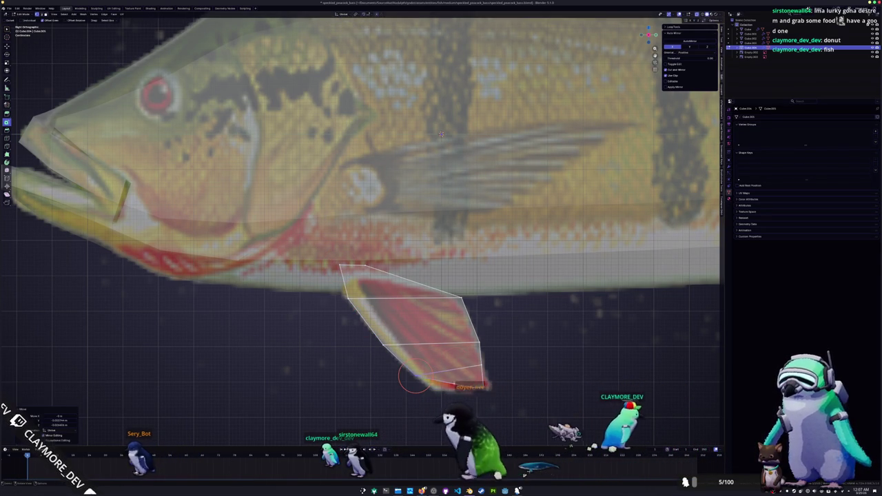
{"action": "key", "text": "g"}
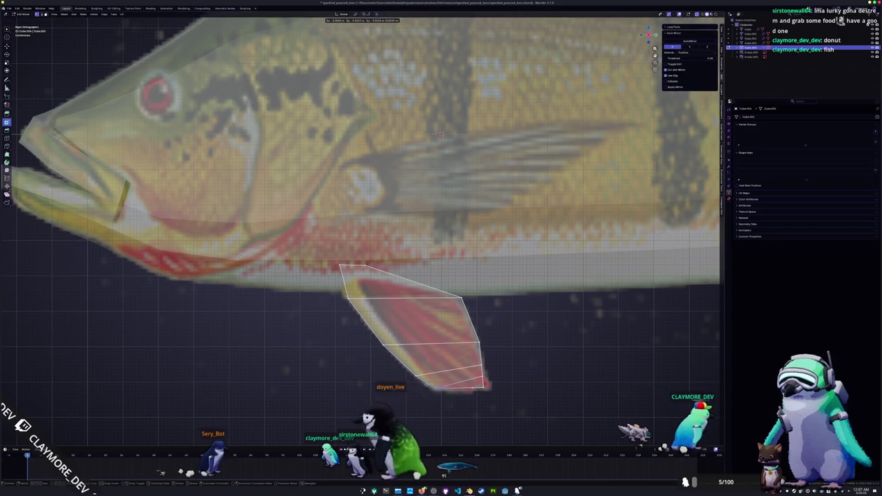
{"action": "left_click", "coordinate": [491, 391]}
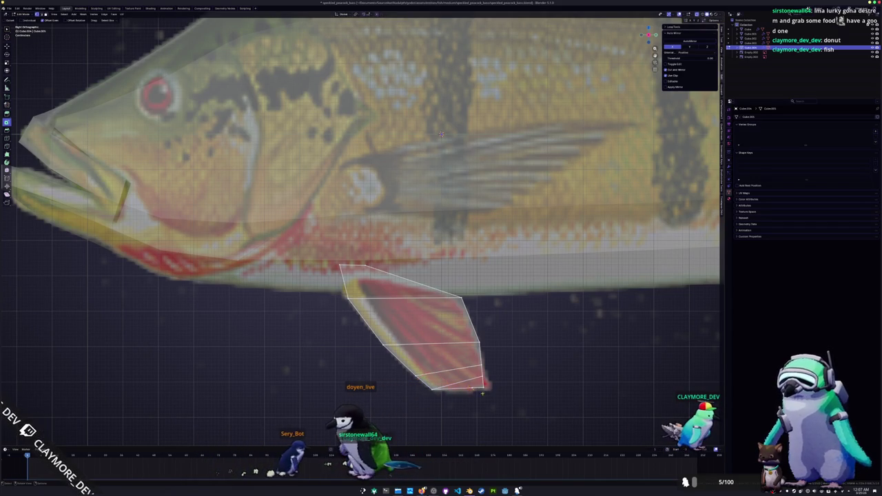
{"action": "key", "text": "g"}
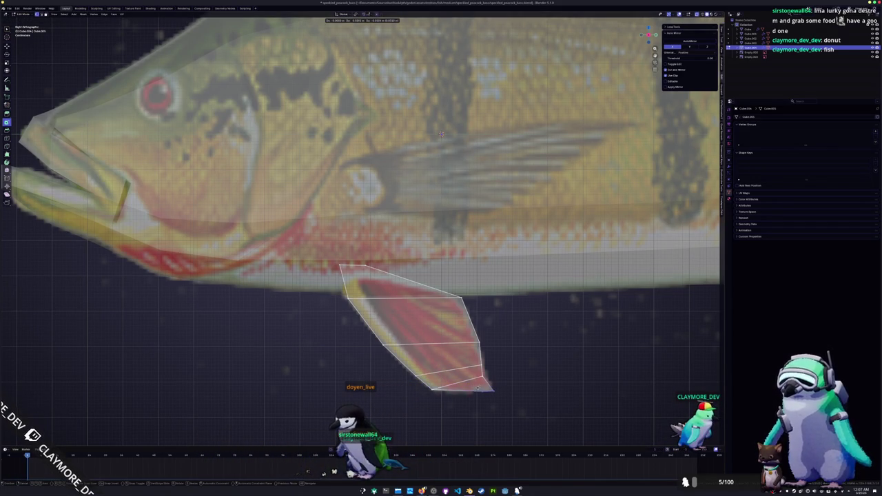
{"action": "left_click", "coordinate": [478, 390]}
{"action": "left_click", "coordinate": [418, 384]}
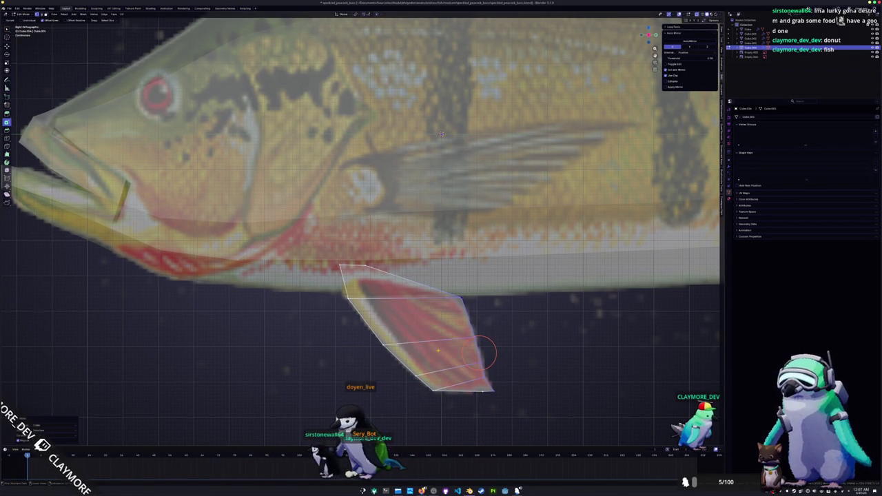
Step: Check the pelvic fin from the front view and resume editing it
{"action": "key", "text": "Tab"}
{"action": "scroll", "coordinate": [378, 376], "scroll_direction": "down", "scroll_amount": 1}
{"action": "key", "text": "KP_1"}
{"action": "key", "text": "Tab"}
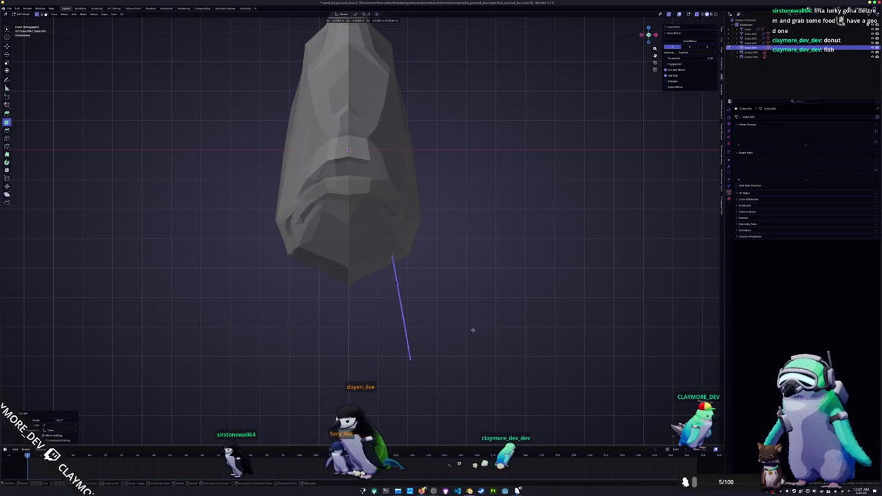
Step: Orbit around the fish to inspect the pelvic fin in 3D beside the reference
{"action": "key", "text": "Tab"}
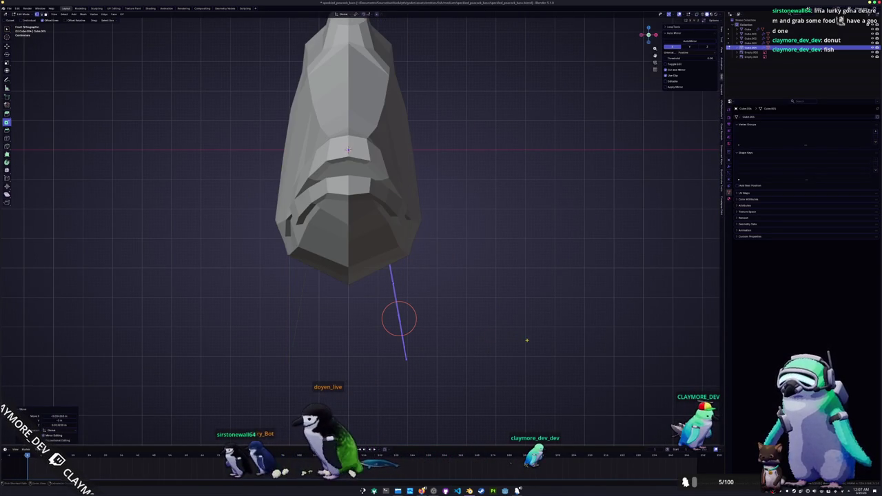
{"action": "mouse_move", "coordinate": [526, 338]}
{"action": "middle_mouse_down"}
{"action": "mouse_move", "coordinate": [459, 325]}
{"action": "mouse_move", "coordinate": [423, 338]}
{"action": "middle_mouse_up"}
{"action": "scroll", "coordinate": [371, 210], "scroll_direction": "up", "scroll_amount": 3}
{"action": "key", "text": "Tab"}
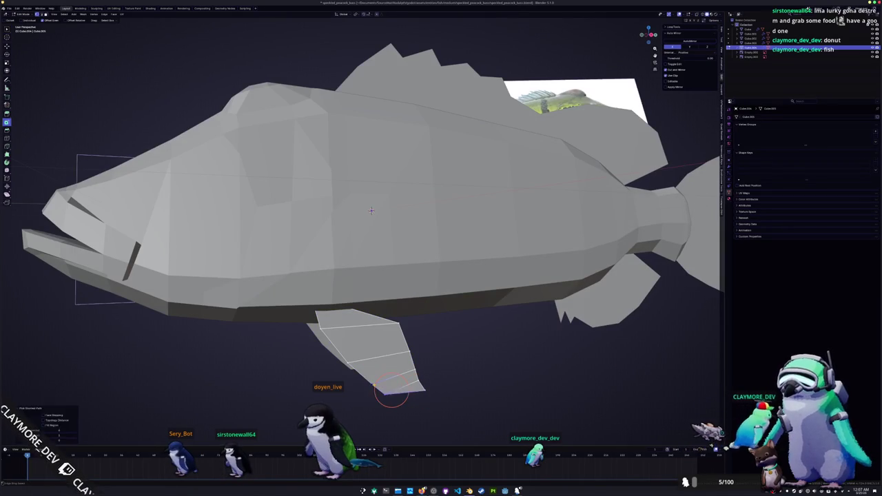
{"action": "key", "text": "Tab"}
{"action": "scroll", "coordinate": [386, 388], "scroll_direction": "down", "scroll_amount": 4}
{"action": "mouse_move", "coordinate": [395, 338]}
{"action": "middle_mouse_down"}
{"action": "mouse_move", "coordinate": [417, 321]}
{"action": "mouse_move", "coordinate": [372, 315]}
{"action": "middle_mouse_up"}
Step: In right side view, duplicate the selected part of the fish body for the pectoral fin
{"action": "left_click", "coordinate": [372, 314]}
{"action": "key", "text": "Tab"}
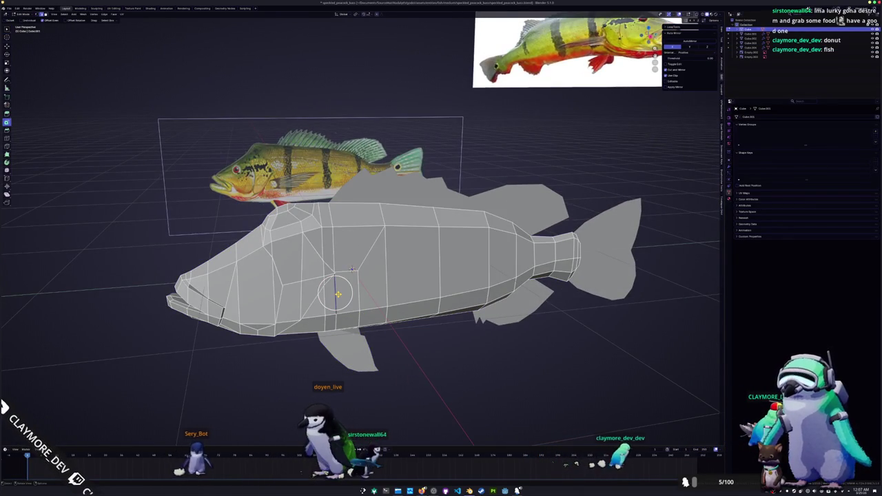
{"action": "key", "text": "KP_3"}
{"action": "scroll", "coordinate": [348, 276], "scroll_direction": "up", "scroll_amount": 2}
{"action": "right_click", "coordinate": [309, 304]}
{"action": "key", "text": "ctrl+e"}
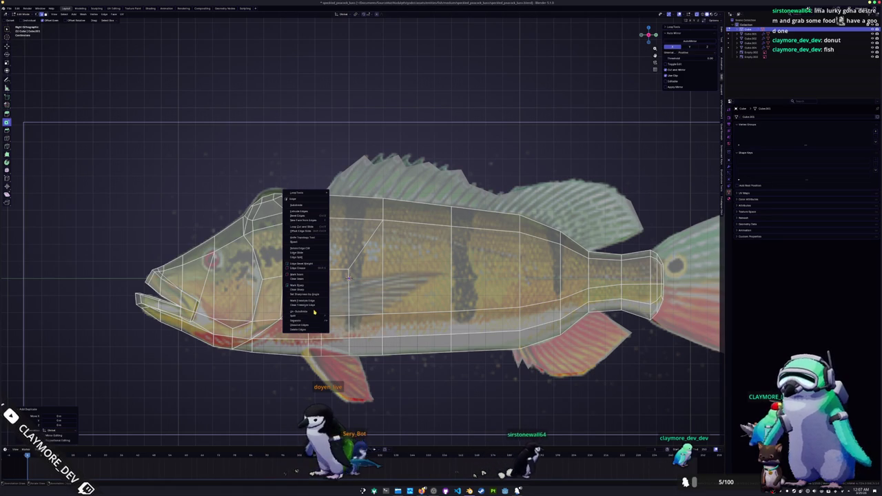
{"action": "left_click", "coordinate": [345, 319]}
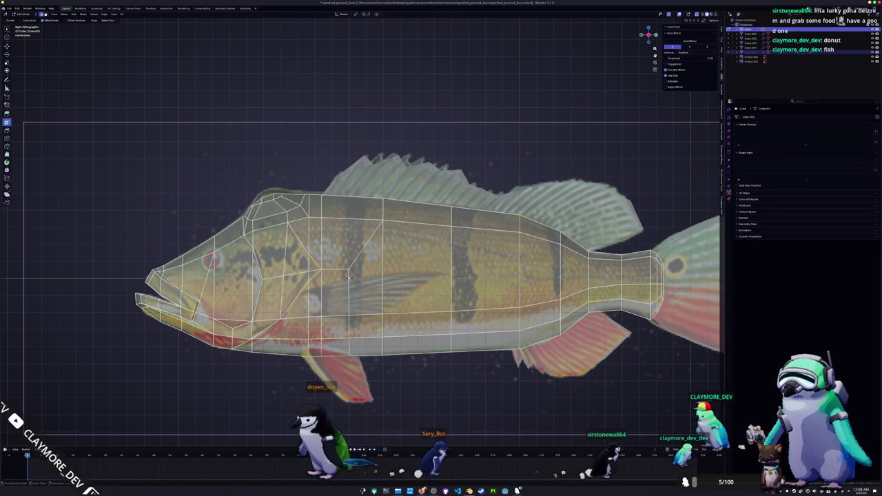
{"action": "key", "text": "Tab"}
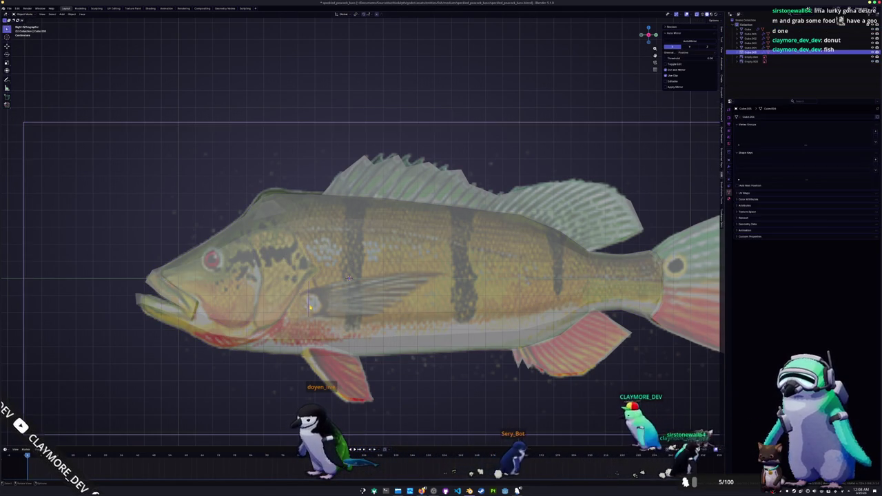
Step: Reshape the pectoral fin face, cut across it, and flatten the new edge to zero along X
{"action": "scroll", "coordinate": [312, 311], "scroll_direction": "up", "scroll_amount": 1}
{"action": "scroll", "coordinate": [312, 310], "scroll_direction": "up", "scroll_amount": 2}
{"action": "key", "text": "Tab"}
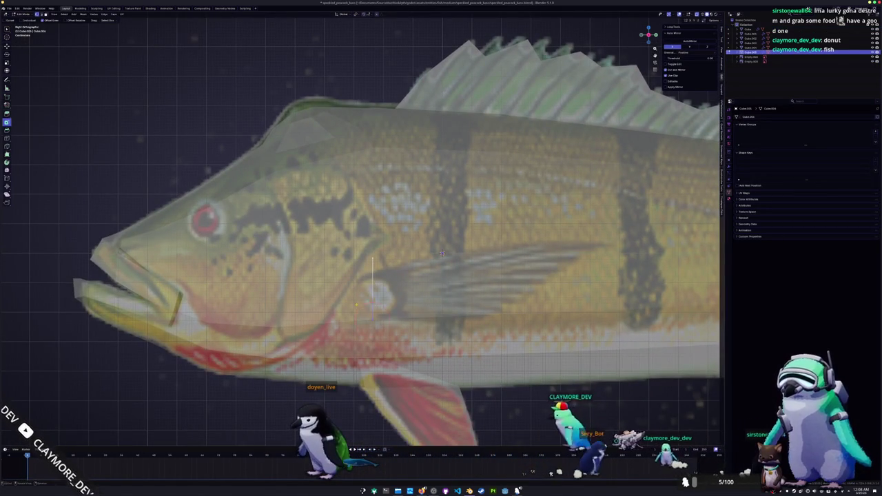
{"action": "key", "text": "g"}
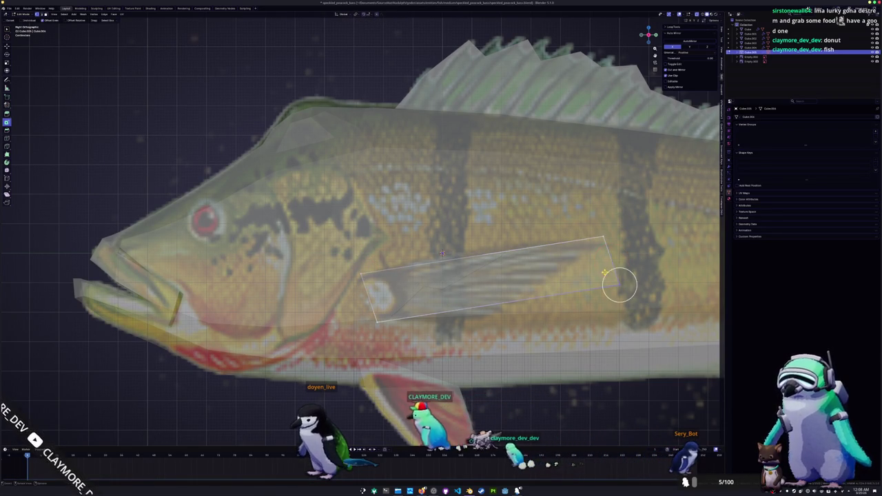
{"action": "left_click", "coordinate": [605, 239]}
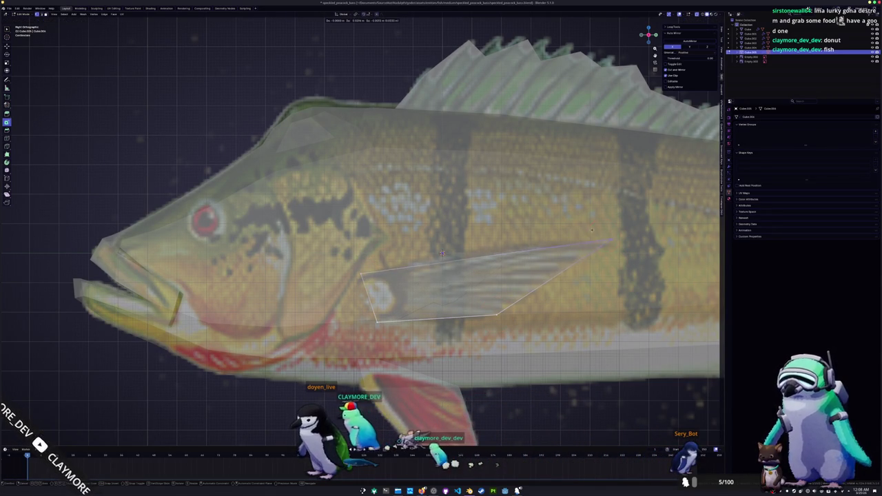
{"action": "left_click", "coordinate": [524, 252]}
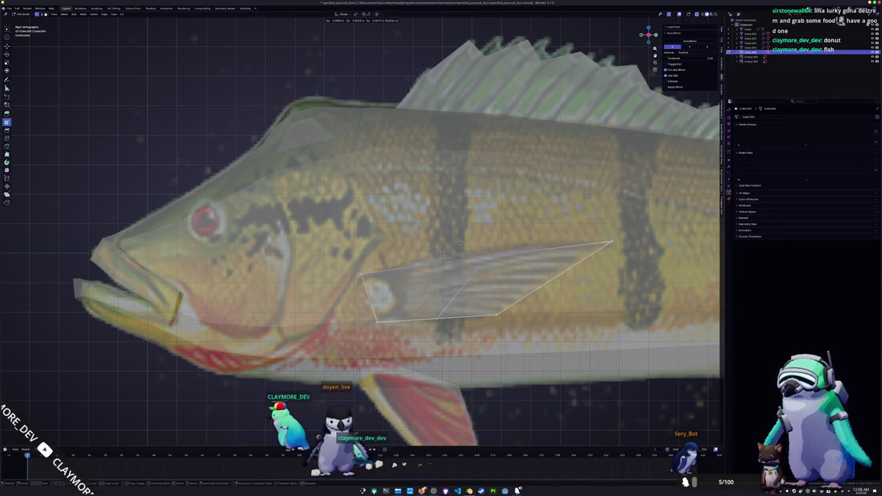
{"action": "scroll", "coordinate": [441, 254], "scroll_direction": "down", "scroll_amount": 2}
{"action": "key", "text": "KP_1"}
{"action": "key", "text": "x"}
{"action": "key", "text": "0"}
{"action": "key", "text": "Return"}
Step: Shift the fin along X so it lines up with the reference from top and side
{"action": "key", "text": "g"}
{"action": "key", "text": "x"}
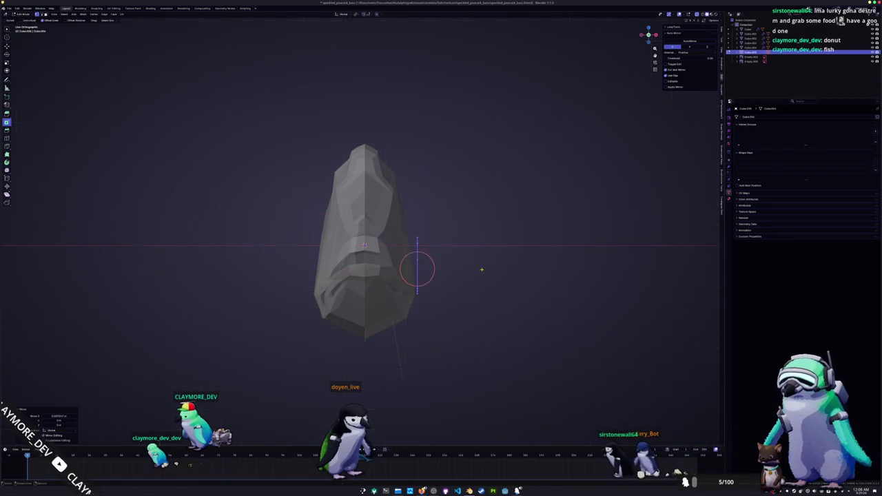
{"action": "key", "text": "KP_7"}
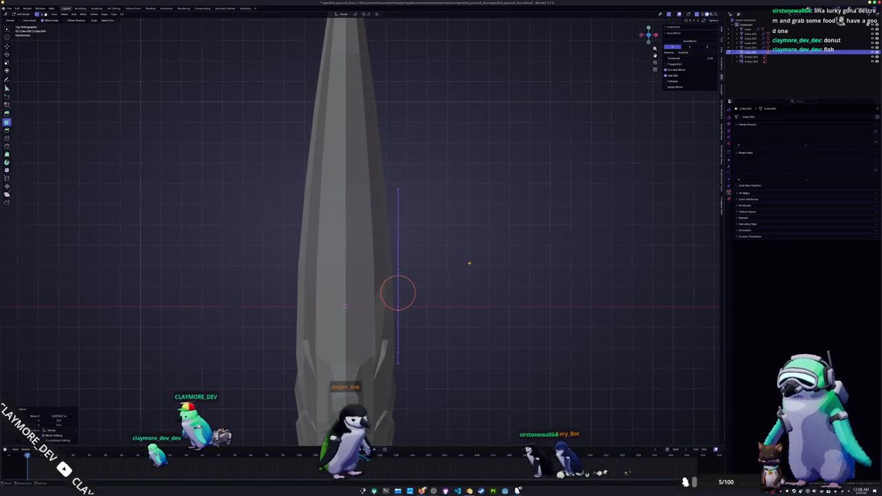
{"action": "key", "text": "KP_3"}
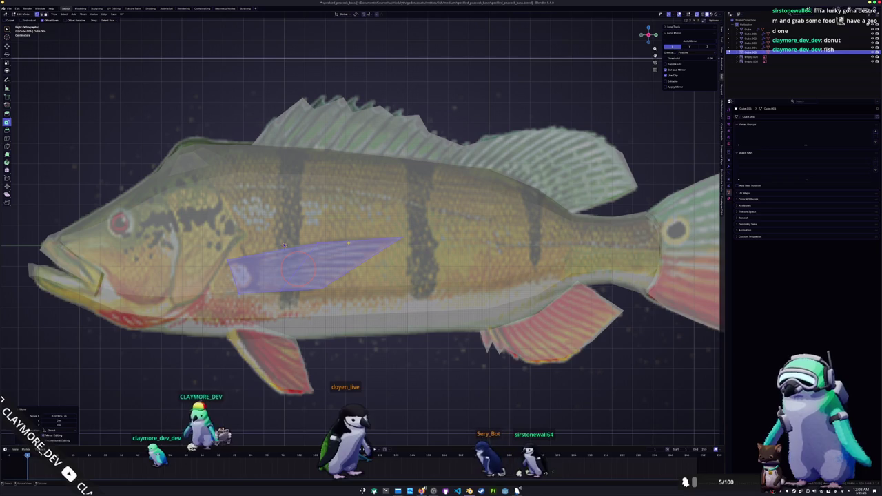
{"action": "left_click", "coordinate": [314, 279]}
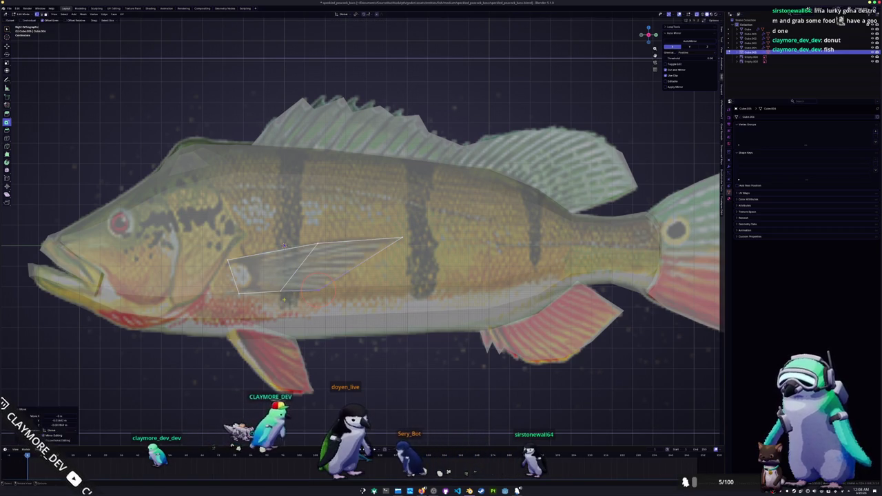
{"action": "key", "text": "KP_7"}
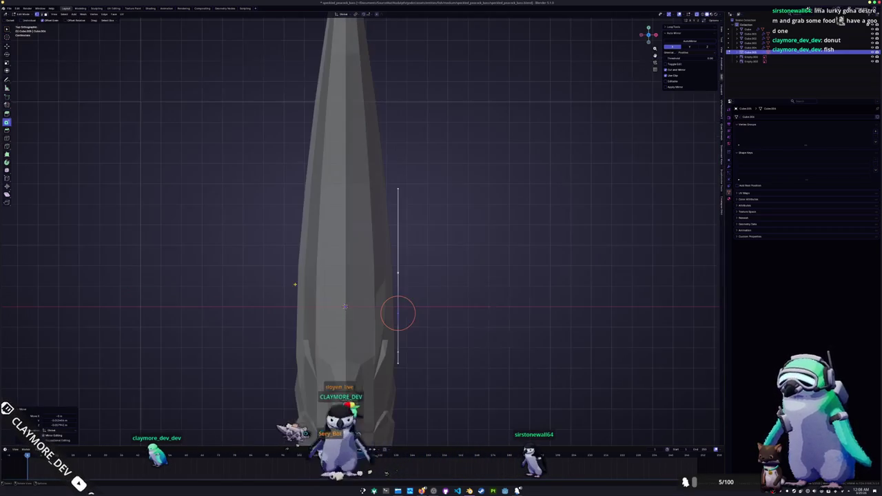
{"action": "key", "text": "r"}
{"action": "key", "text": "g"}
{"action": "key", "text": "x"}
{"action": "key", "text": "r"}
{"action": "key", "text": "g"}
{"action": "key", "text": "x"}
{"action": "left_click", "coordinate": [459, 242]}
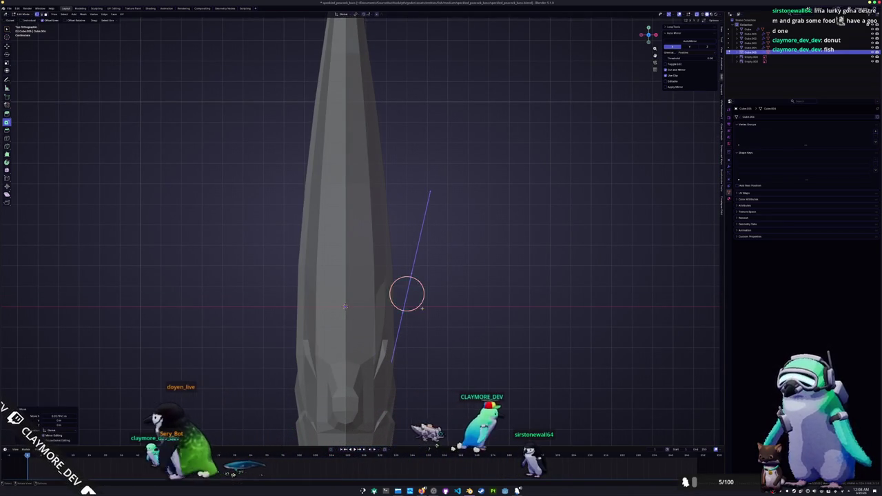
Step: With X-ray over the reference, edge-slide the fin's front edge and scale it down
{"action": "middle_click_drag", "start_coordinate": [406, 292], "coordinate": [362, 274]}
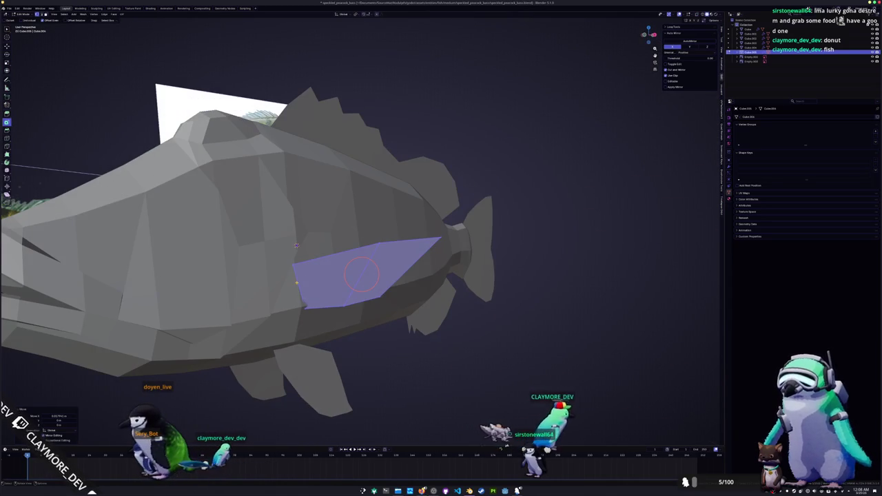
{"action": "key", "text": "alt+z"}
{"action": "key", "text": "KP_3"}
{"action": "scroll", "coordinate": [283, 245], "scroll_direction": "up", "scroll_amount": 3}
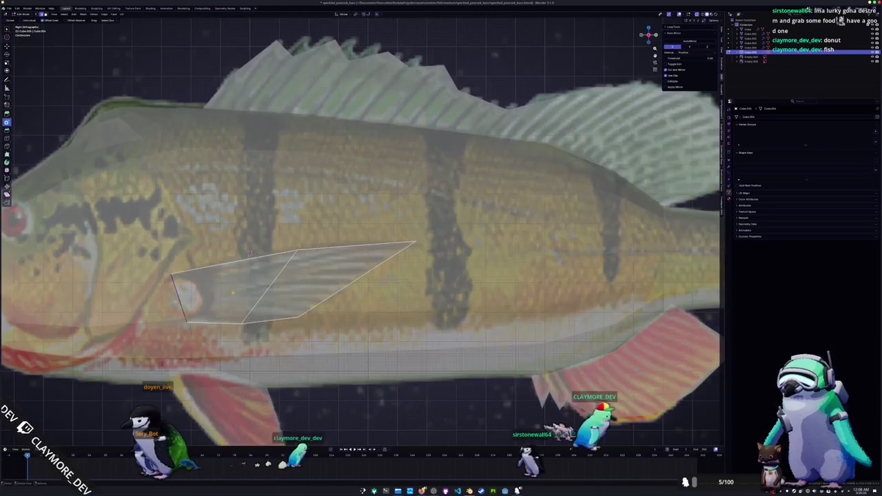
{"action": "key", "text": "alt+z"}
{"action": "middle_click_drag", "start_coordinate": [283, 245], "coordinate": [475, 253], "text": "shift"}
{"action": "scroll", "coordinate": [475, 253], "scroll_direction": "up", "scroll_amount": 2}
{"action": "key", "text": "alt+z"}
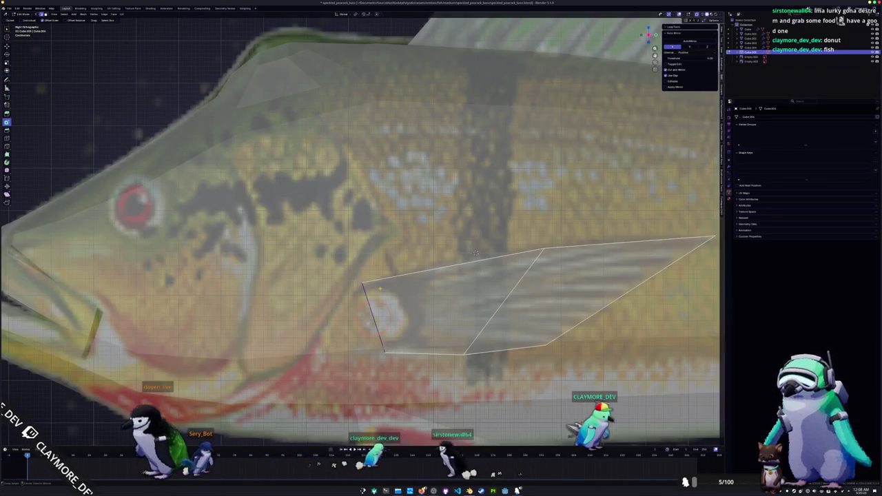
{"action": "key", "text": "g"}
{"action": "key", "text": "g"}
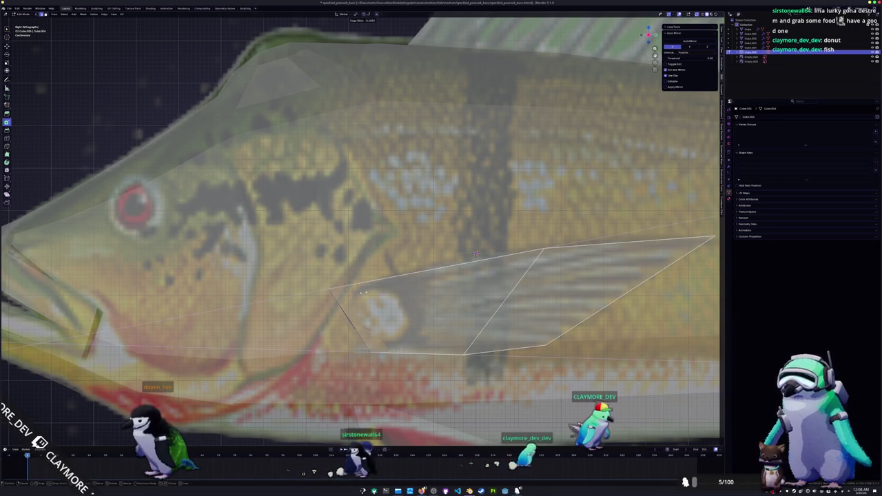
{"action": "left_click", "coordinate": [360, 293]}
{"action": "key", "text": "s"}
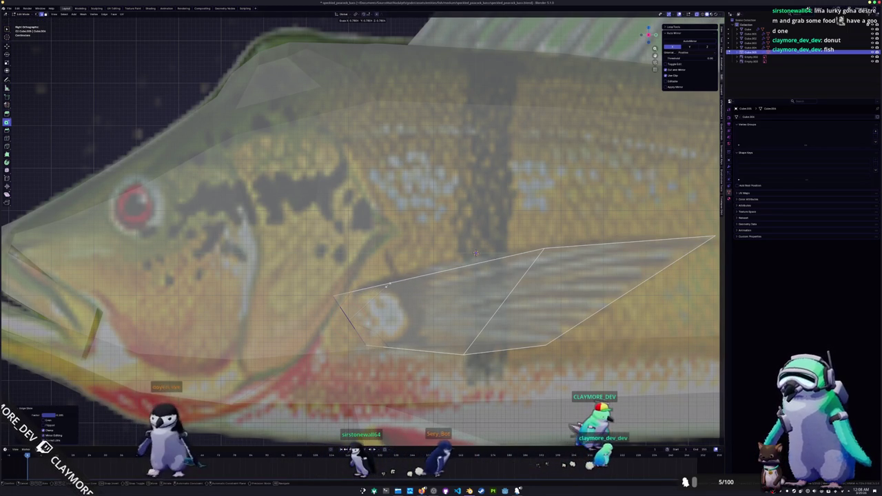
{"action": "left_click", "coordinate": [475, 254]}
Step: Slide the fin's front vertex further left to meet the fin base, then exit Edit Mode
{"action": "key", "text": "alt+z"}
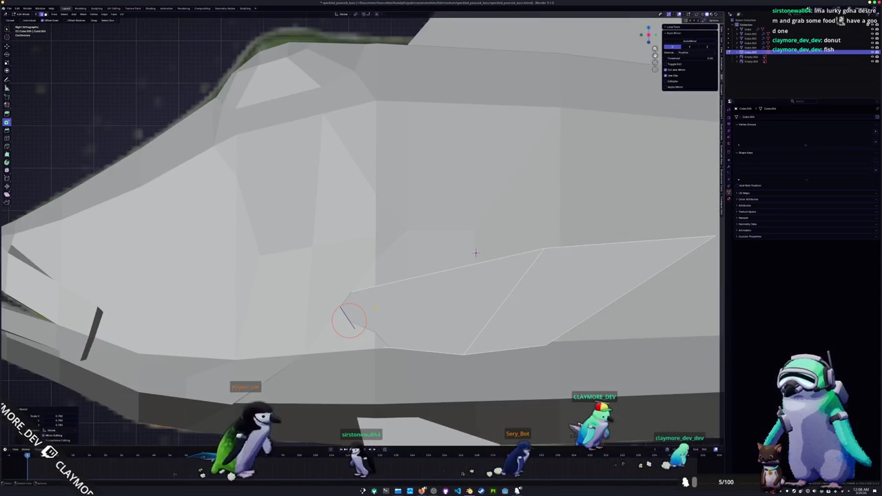
{"action": "key", "text": "alt+z"}
{"action": "scroll", "coordinate": [358, 304], "scroll_direction": "up", "scroll_amount": 2}
{"action": "scroll", "coordinate": [366, 293], "scroll_direction": "up", "scroll_amount": 2}
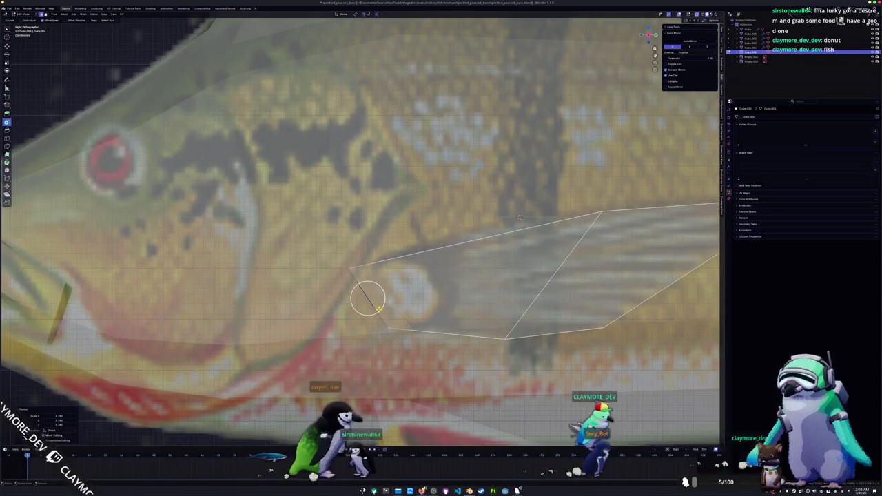
{"action": "middle_click_drag", "start_coordinate": [367, 298], "coordinate": [377, 273], "text": "shift"}
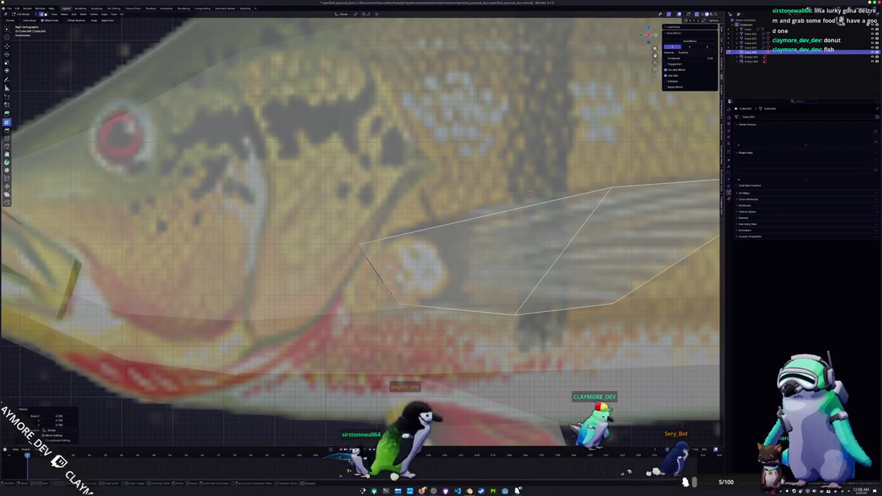
{"action": "key", "text": "g"}
{"action": "key", "text": "g"}
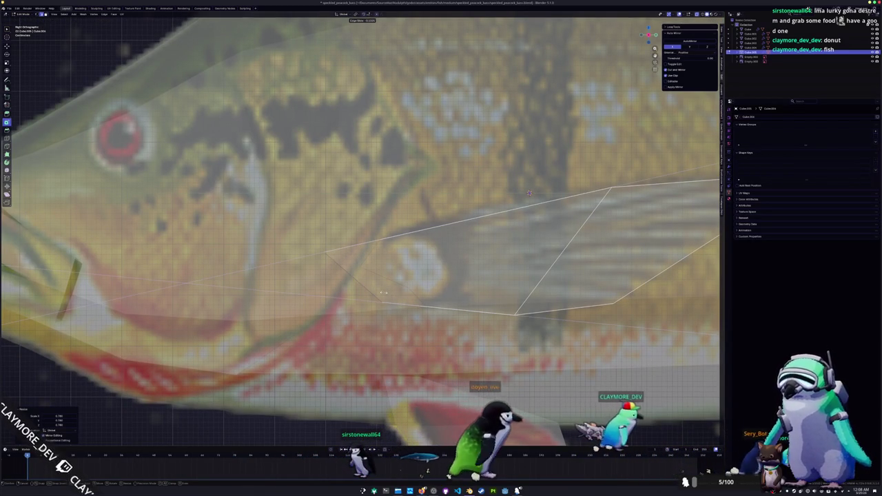
{"action": "left_click", "coordinate": [384, 292]}
{"action": "scroll", "coordinate": [391, 295], "scroll_direction": "down", "scroll_amount": 1}
{"action": "key", "text": "Tab"}
{"action": "middle_click_drag", "start_coordinate": [391, 296], "coordinate": [446, 184]}
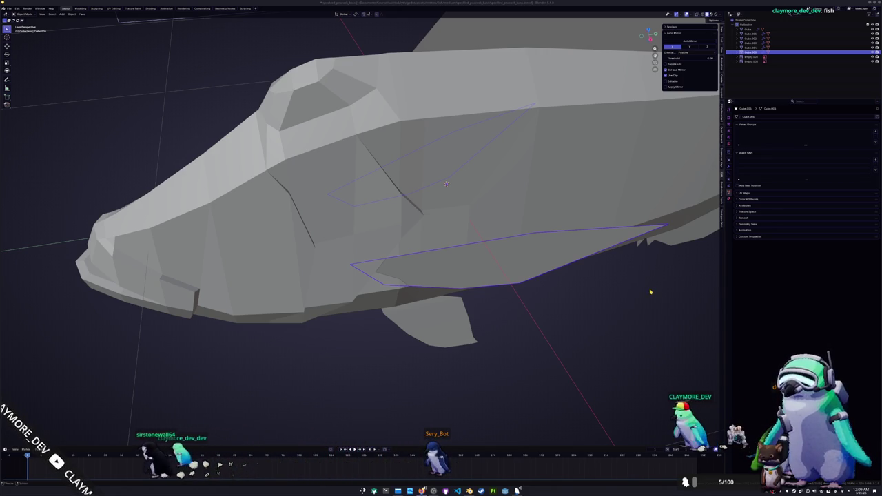
Step: Orbit around the fish checking the tail fin, then select the body and switch to side view
{"action": "middle_click_drag", "start_coordinate": [556, 323], "coordinate": [546, 321]}
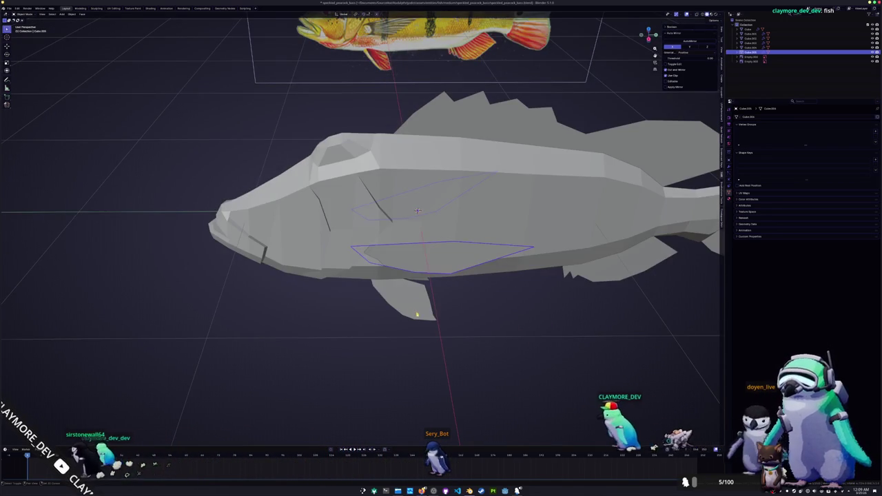
{"action": "middle_click_drag", "start_coordinate": [540, 291], "coordinate": [492, 244]}
{"action": "left_click", "coordinate": [613, 263]}
{"action": "middle_click_drag", "start_coordinate": [613, 264], "coordinate": [315, 250]}
{"action": "scroll", "coordinate": [482, 255], "scroll_direction": "down", "scroll_amount": 3}
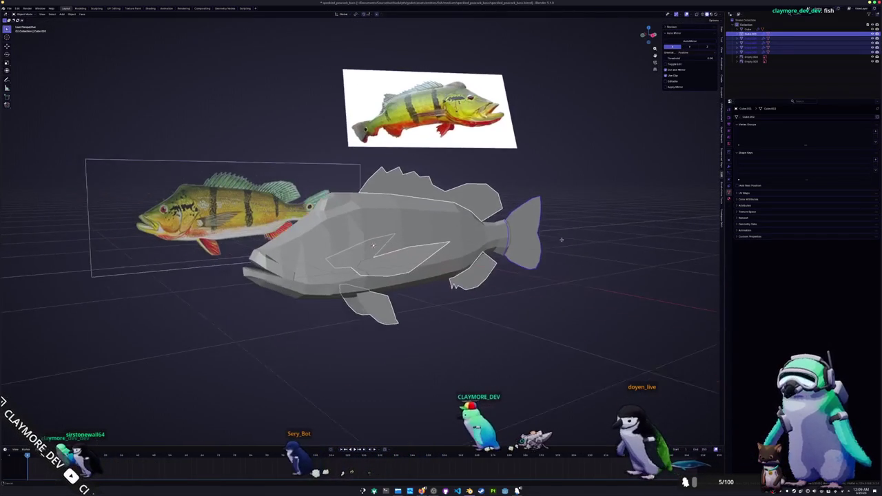
{"action": "left_click", "coordinate": [364, 251]}
{"action": "key", "text": "KP_3"}
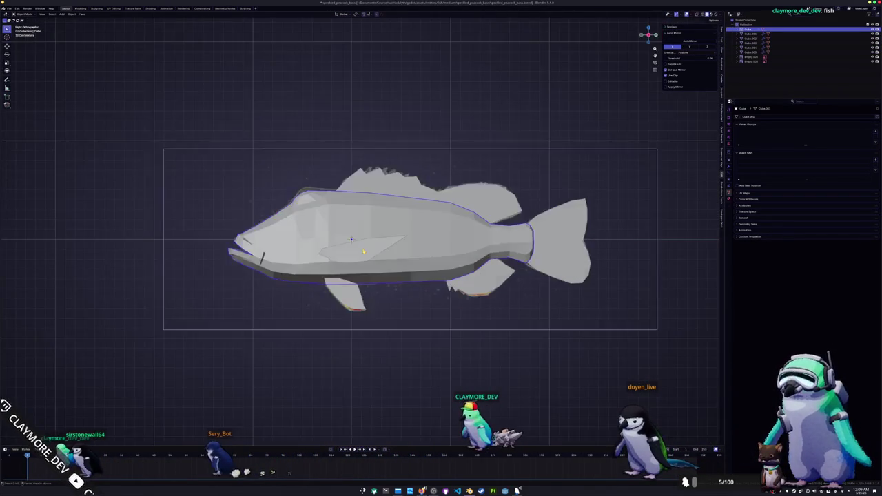
Step: In Edit Mode with X-ray, select the four cheek faces surrounding the eye
{"action": "key", "text": "alt+z"}
{"action": "scroll", "coordinate": [494, 253], "scroll_direction": "up", "scroll_amount": 4}
{"action": "key", "text": "Tab"}
{"action": "scroll", "coordinate": [494, 253], "scroll_direction": "up", "scroll_amount": 2}
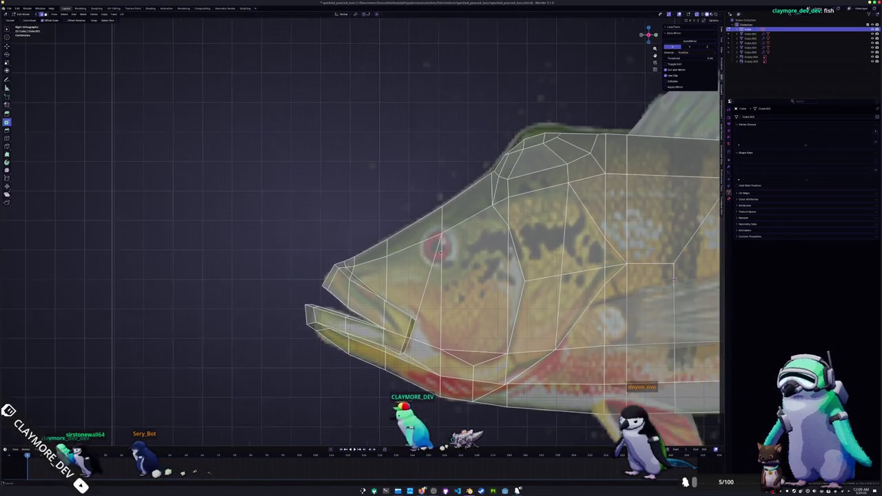
{"action": "scroll", "coordinate": [463, 276], "scroll_direction": "up", "scroll_amount": 1}
{"action": "scroll", "coordinate": [437, 288], "scroll_direction": "up", "scroll_amount": 1}
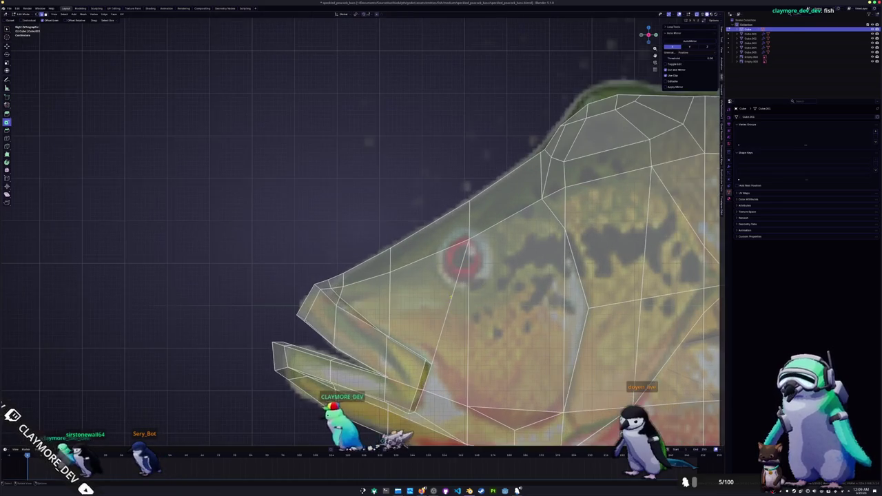
{"action": "scroll", "coordinate": [425, 282], "scroll_direction": "up", "scroll_amount": 1}
{"action": "middle_click_drag", "start_coordinate": [426, 283], "coordinate": [400, 308], "text": "shift"}
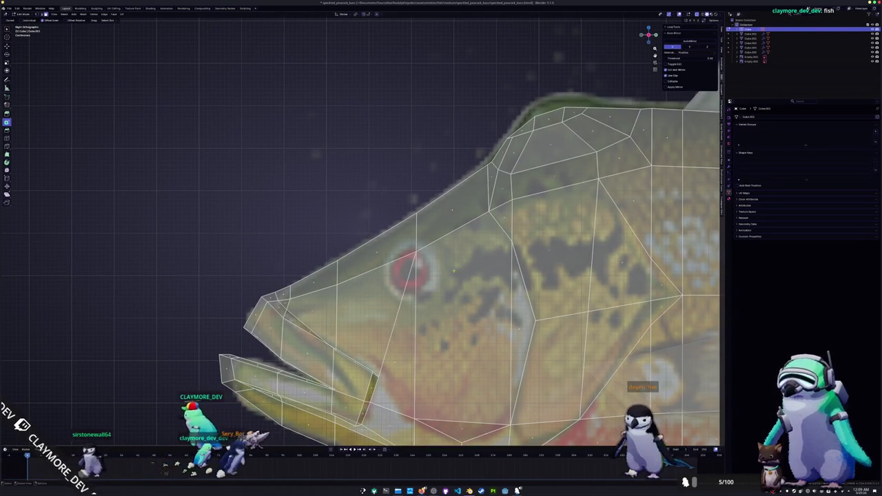
{"action": "left_click", "coordinate": [454, 324]}
{"action": "left_click", "coordinate": [398, 359]}
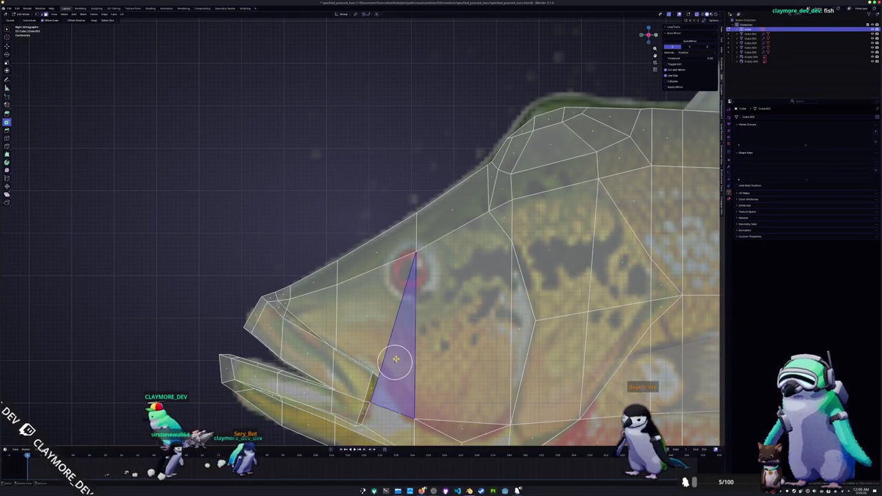
{"action": "scroll", "coordinate": [389, 352], "scroll_direction": "up", "scroll_amount": 1}
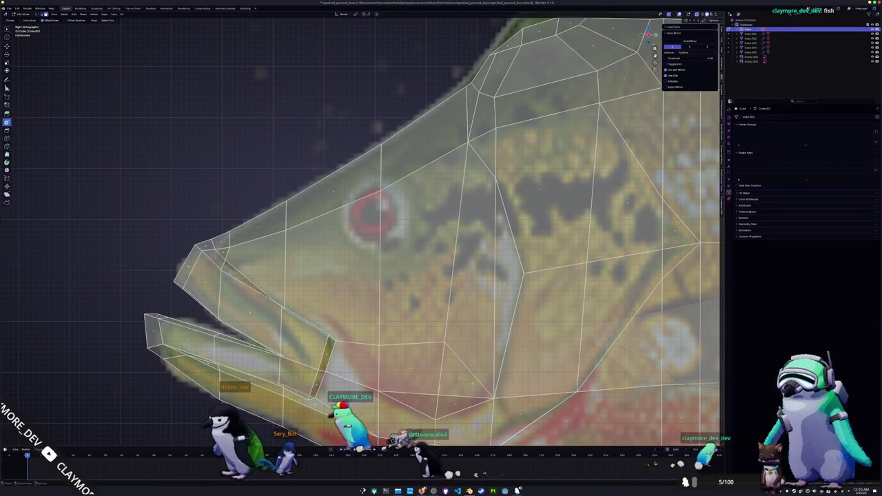
{"action": "left_click", "coordinate": [416, 255]}
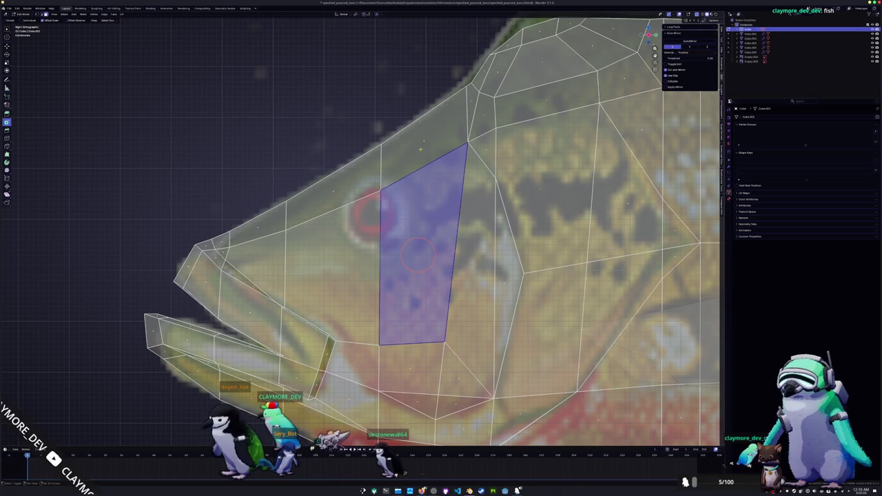
{"action": "left_click", "coordinate": [424, 131], "text": "shift"}
{"action": "left_click", "coordinate": [333, 191], "text": "shift"}
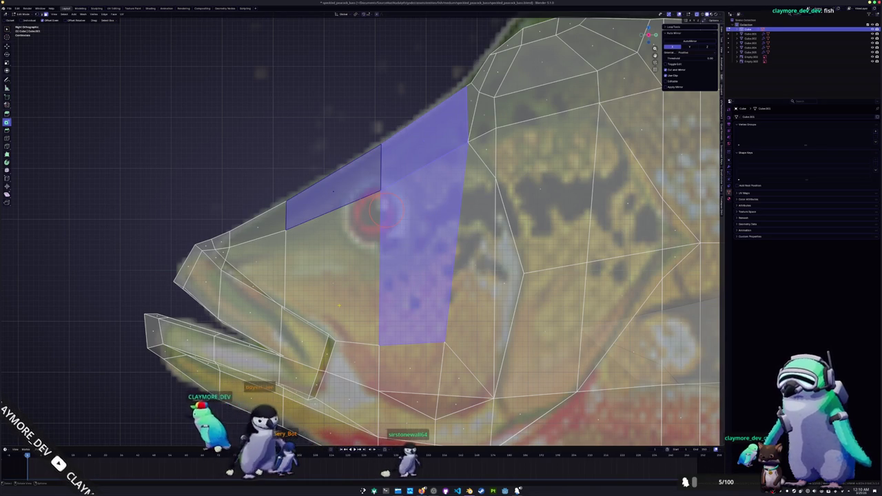
{"action": "left_click", "coordinate": [378, 246], "text": "shift"}
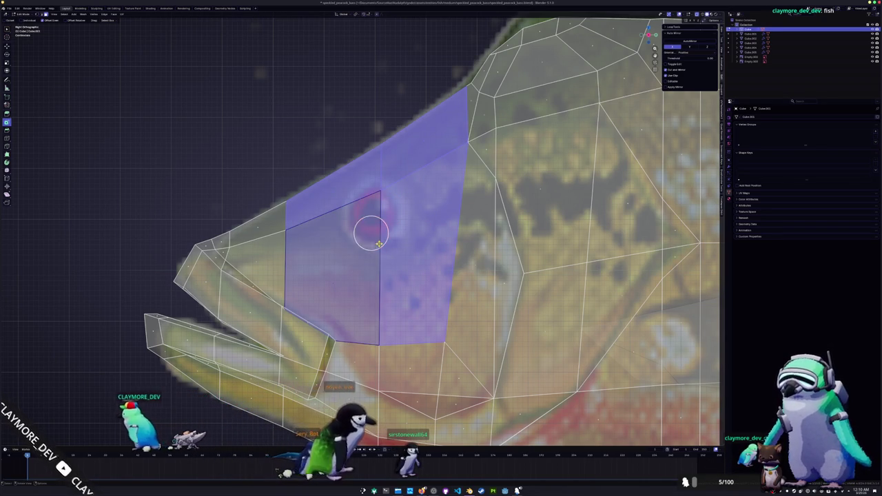
Step: Try an inset on those faces, undo it, and dissolve the short edge below the eye
{"action": "key", "text": "i"}
{"action": "mouse_move", "coordinate": [59, 416]}
{"action": "left_mouse_down"}
{"action": "mouse_move", "coordinate": [76, 415]}
{"action": "mouse_move", "coordinate": [55, 416]}
{"action": "left_mouse_up"}
{"action": "key", "text": "ctrl+z"}
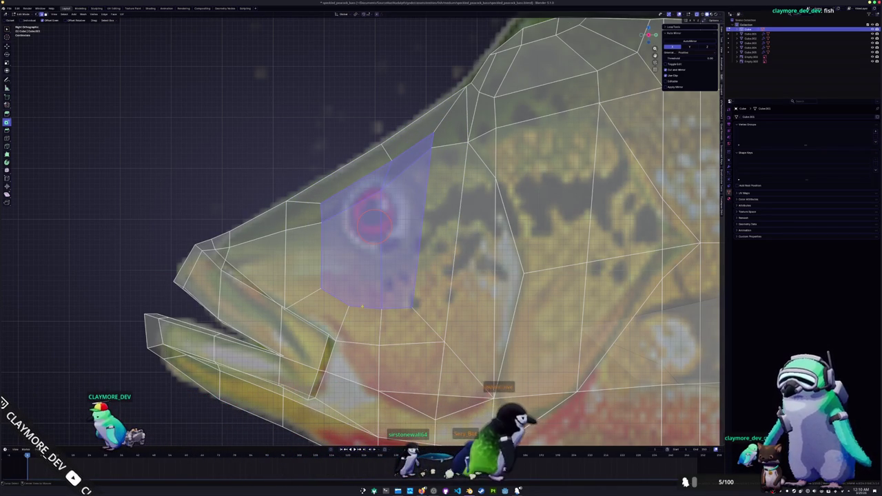
{"action": "left_click", "coordinate": [310, 295]}
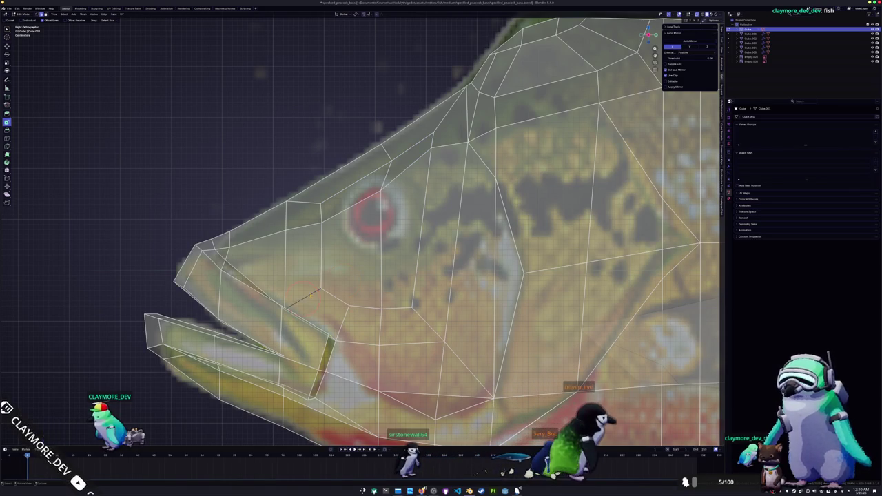
{"action": "key", "text": "x"}
{"action": "left_click", "coordinate": [303, 293]}
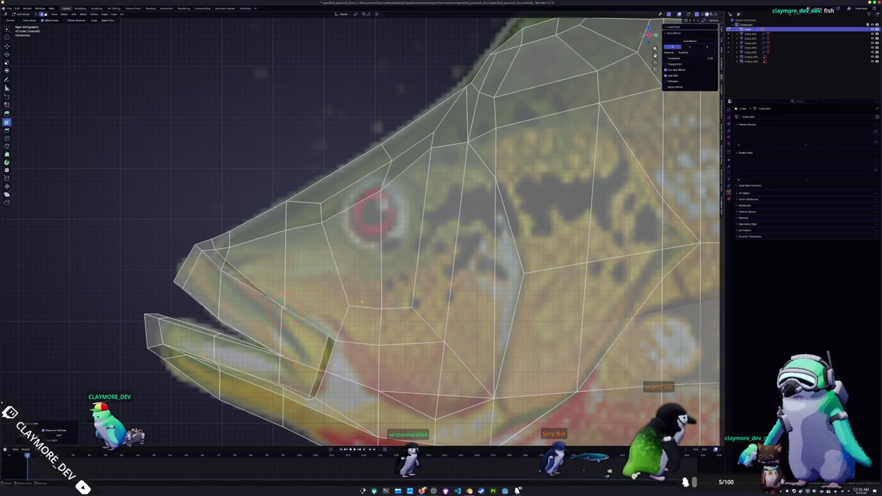
Step: Dissolve the edges around the eye, then reposition and slightly enlarge the eye vertices
{"action": "left_click", "coordinate": [430, 177], "text": "alt"}
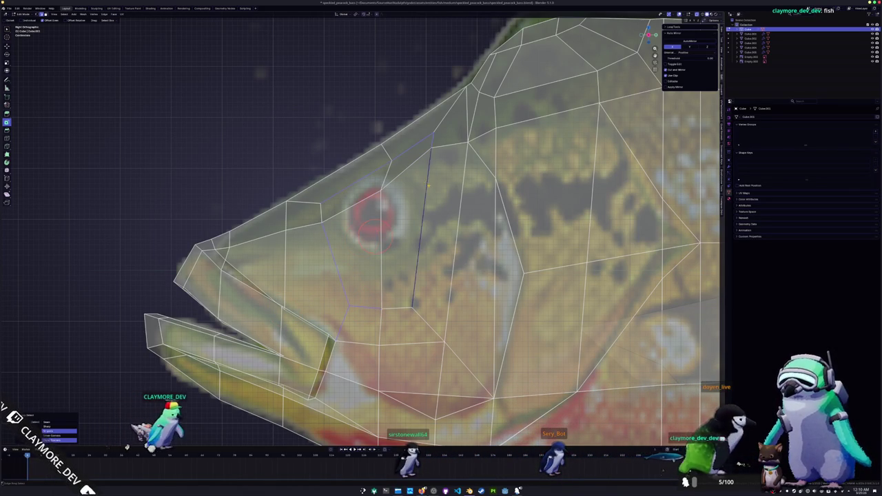
{"action": "key", "text": "ctrl+x"}
{"action": "key", "text": "ctrl+x"}
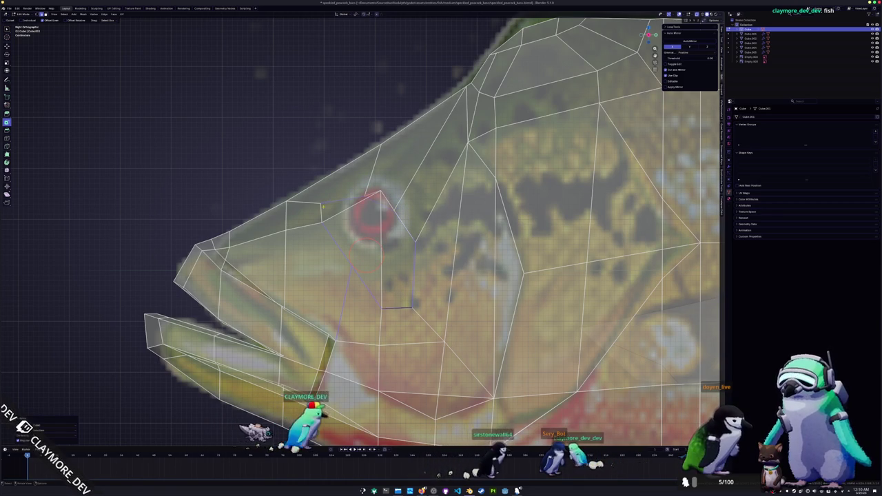
{"action": "key", "text": "ctrl+x"}
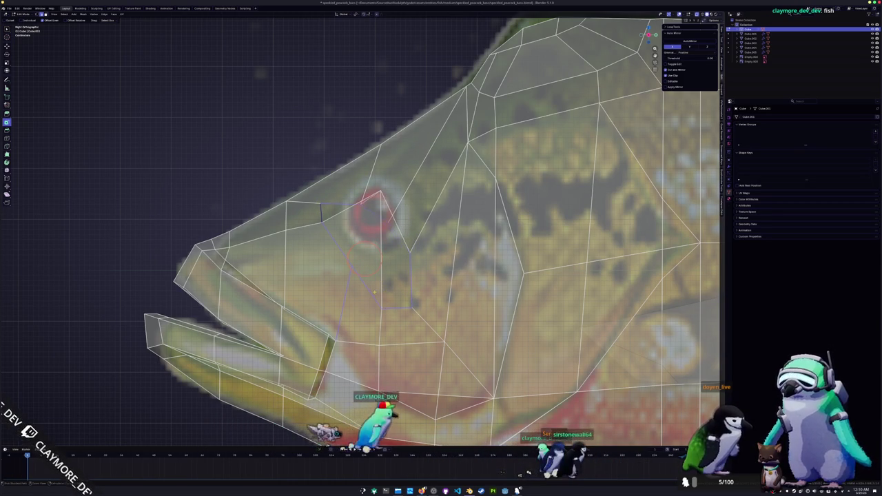
{"action": "key", "text": "ctrl+x"}
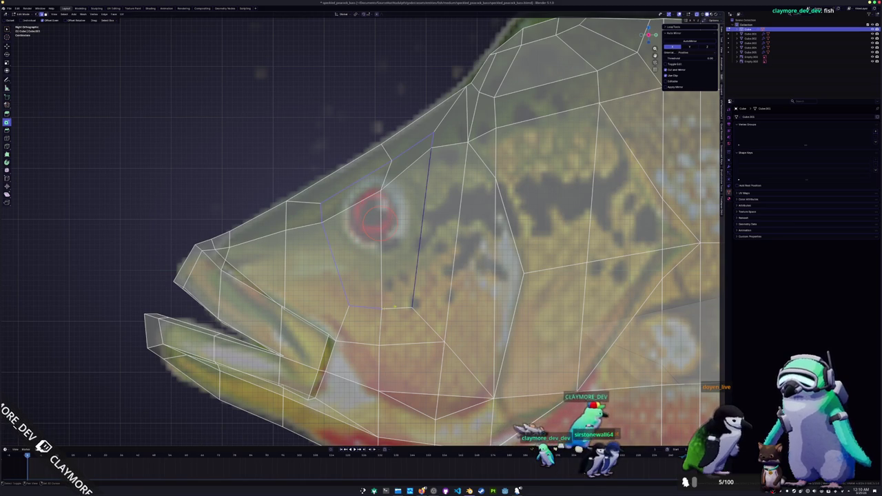
{"action": "key", "text": "ctrl+x"}
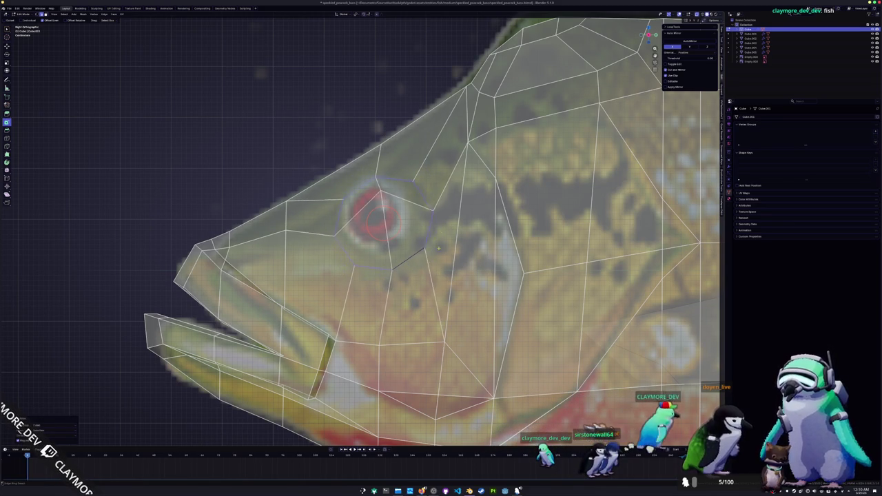
{"action": "key", "text": "g"}
{"action": "key", "text": "g"}
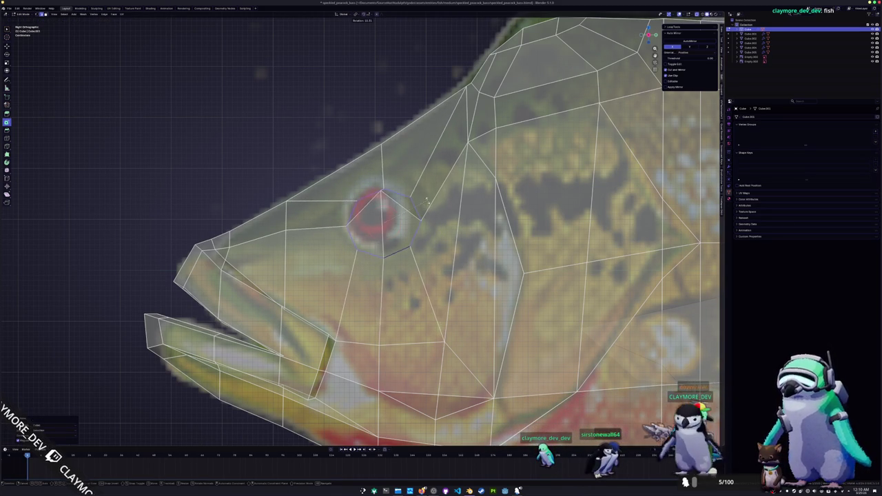
{"action": "left_click", "coordinate": [425, 200]}
{"action": "key", "text": "s"}
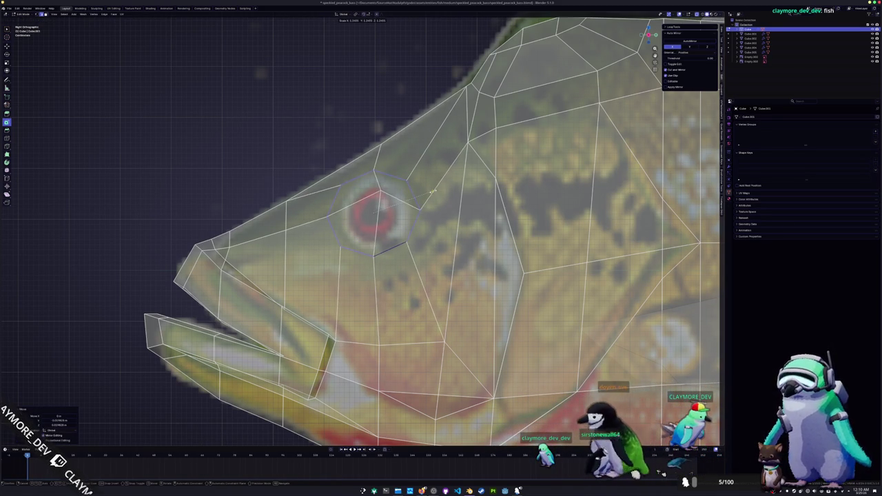
{"action": "mouse_move", "coordinate": [438, 195]}
{"action": "middle_mouse_down"}
{"action": "mouse_move", "coordinate": [405, 227]}
{"action": "mouse_move", "coordinate": [457, 284]}
{"action": "mouse_move", "coordinate": [470, 204]}
{"action": "middle_mouse_up"}
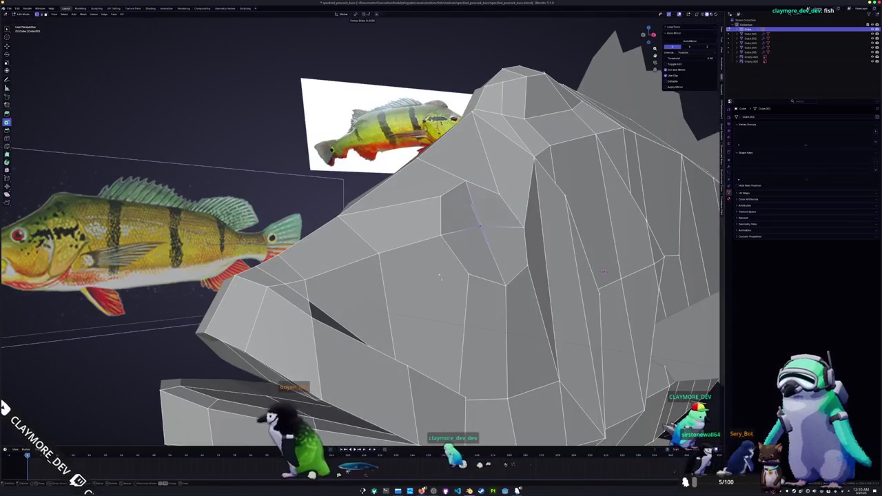
Step: Vertex-slide a point near the eye and rotate the eye vertices slightly
{"action": "key", "text": "shift+v"}
{"action": "left_click", "coordinate": [471, 204]}
{"action": "mouse_move", "coordinate": [470, 204]}
{"action": "middle_mouse_down"}
{"action": "mouse_move", "coordinate": [452, 234]}
{"action": "mouse_move", "coordinate": [500, 216]}
{"action": "mouse_move", "coordinate": [524, 270]}
{"action": "mouse_move", "coordinate": [475, 268]}
{"action": "mouse_move", "coordinate": [454, 225]}
{"action": "mouse_move", "coordinate": [537, 262]}
{"action": "mouse_move", "coordinate": [697, 303]}
{"action": "mouse_move", "coordinate": [710, 297]}
{"action": "mouse_move", "coordinate": [698, 293]}
{"action": "mouse_move", "coordinate": [707, 241]}
{"action": "mouse_move", "coordinate": [617, 214]}
{"action": "middle_mouse_up"}
{"action": "key", "text": "r"}
{"action": "scroll", "coordinate": [537, 262], "scroll_direction": "up", "scroll_amount": 3}
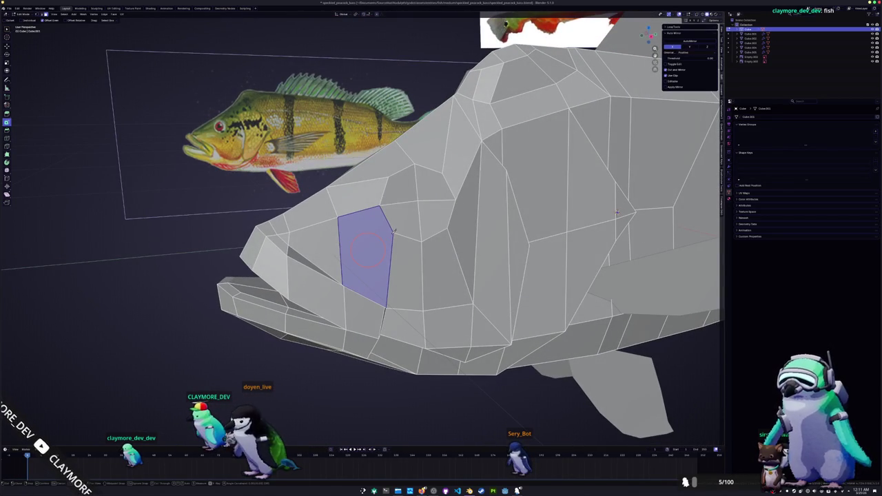
{"action": "mouse_move", "coordinate": [617, 213]}
{"action": "middle_mouse_down"}
{"action": "mouse_move", "coordinate": [658, 226]}
{"action": "mouse_move", "coordinate": [636, 197]}
{"action": "mouse_move", "coordinate": [672, 228]}
{"action": "mouse_move", "coordinate": [630, 224]}
{"action": "mouse_move", "coordinate": [621, 217]}
{"action": "mouse_move", "coordinate": [666, 214]}
{"action": "mouse_move", "coordinate": [661, 245]}
{"action": "middle_mouse_up"}
{"action": "middle_click_drag", "start_coordinate": [343, 290], "coordinate": [710, 219]}
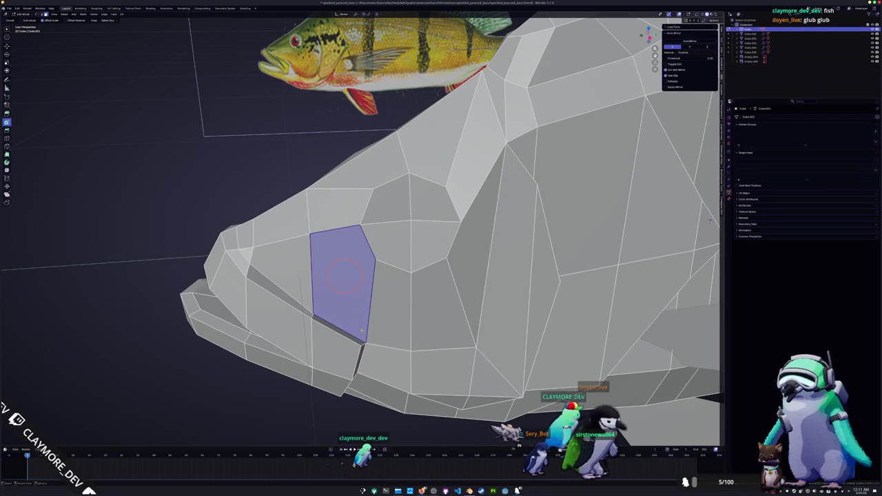
Step: Select the lower cheek faces and the shortest edge path to the bottom vertex
{"action": "key", "text": "e"}
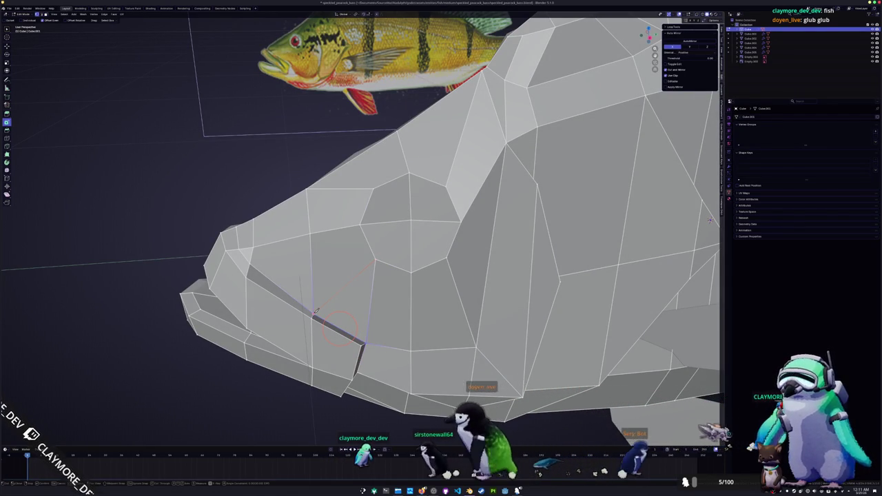
{"action": "left_click", "coordinate": [339, 286]}
{"action": "middle_click_drag", "start_coordinate": [339, 287], "coordinate": [372, 283]}
{"action": "left_click", "coordinate": [381, 241]}
{"action": "left_click", "coordinate": [383, 206], "text": "shift"}
{"action": "left_click", "coordinate": [401, 261], "text": "ctrl"}
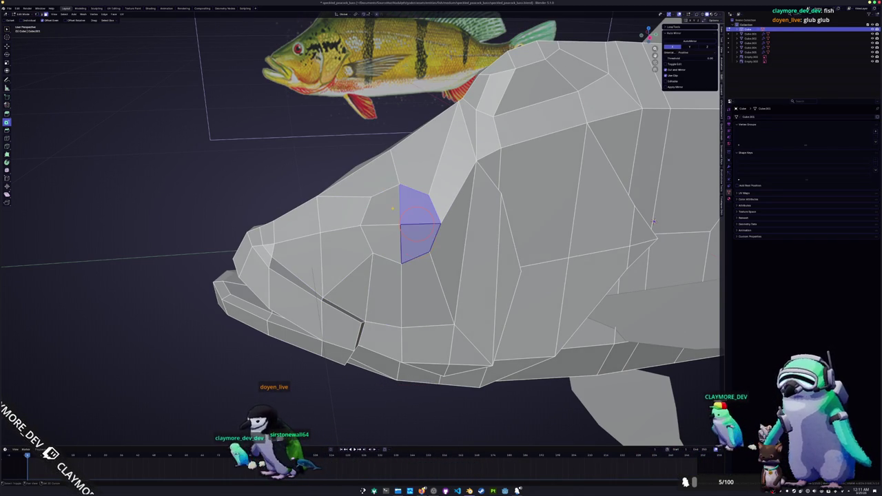
{"action": "middle_click_drag", "start_coordinate": [393, 208], "coordinate": [335, 256]}
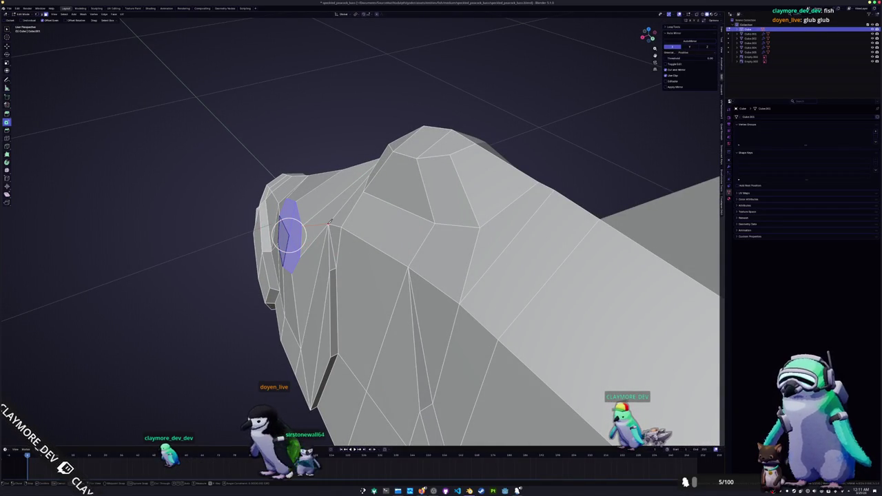
{"action": "mouse_move", "coordinate": [328, 225]}
{"action": "middle_mouse_down"}
{"action": "mouse_move", "coordinate": [325, 285]}
{"action": "mouse_move", "coordinate": [354, 315]}
{"action": "mouse_move", "coordinate": [441, 234]}
{"action": "mouse_move", "coordinate": [443, 179]}
{"action": "middle_mouse_up"}
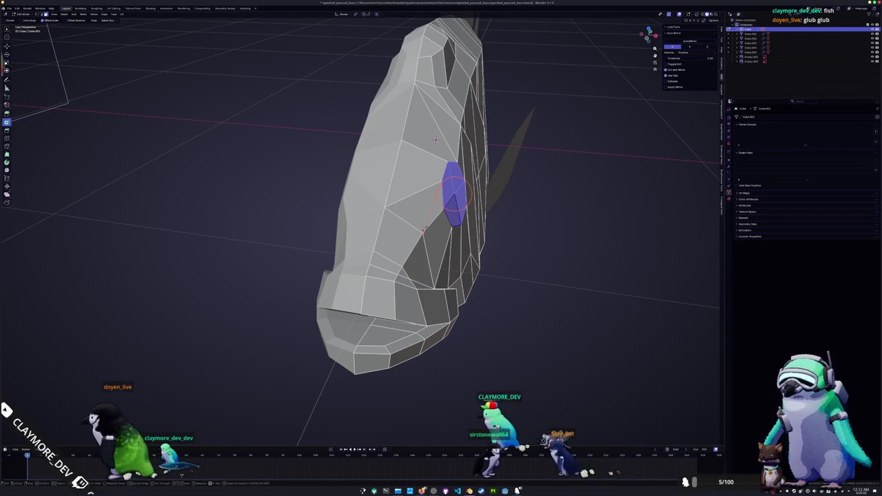
{"action": "mouse_move", "coordinate": [434, 140]}
{"action": "middle_mouse_down"}
{"action": "mouse_move", "coordinate": [395, 222]}
{"action": "mouse_move", "coordinate": [413, 219]}
{"action": "mouse_move", "coordinate": [399, 228]}
{"action": "mouse_move", "coordinate": [415, 230]}
{"action": "middle_mouse_up"}
Step: Check the head shape in Object Mode, then dissolve the unneeded edge
{"action": "key", "text": "Tab"}
{"action": "scroll", "coordinate": [404, 230], "scroll_direction": "up", "scroll_amount": 3}
{"action": "scroll", "coordinate": [381, 228], "scroll_direction": "up", "scroll_amount": 3}
{"action": "key", "text": "Tab"}
{"action": "scroll", "coordinate": [381, 228], "scroll_direction": "down", "scroll_amount": 3}
{"action": "key", "text": "x"}
{"action": "left_click", "coordinate": [416, 218]}
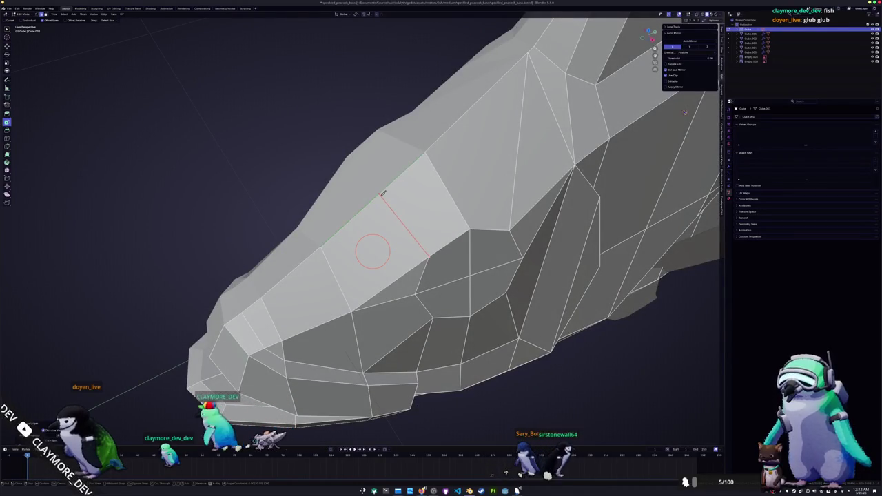
Step: Dissolve the selected edge, compare in Object Mode, and slide a vertex along its edge
{"action": "middle_click_drag", "start_coordinate": [685, 111], "coordinate": [562, 200]}
{"action": "left_click", "coordinate": [382, 226]}
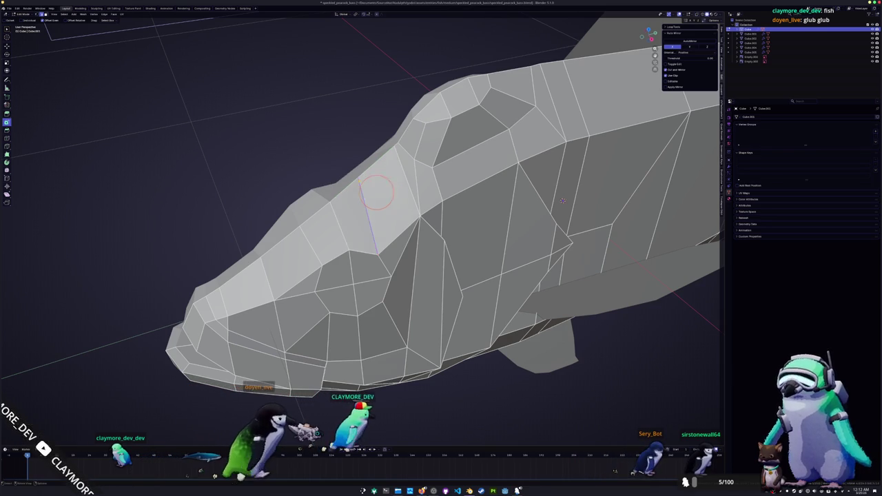
{"action": "key", "text": "Tab"}
{"action": "mouse_move", "coordinate": [362, 202]}
{"action": "middle_mouse_down"}
{"action": "mouse_move", "coordinate": [376, 166]}
{"action": "mouse_move", "coordinate": [387, 163]}
{"action": "mouse_move", "coordinate": [376, 207]}
{"action": "mouse_move", "coordinate": [356, 178]}
{"action": "middle_mouse_up"}
{"action": "key", "text": "Tab"}
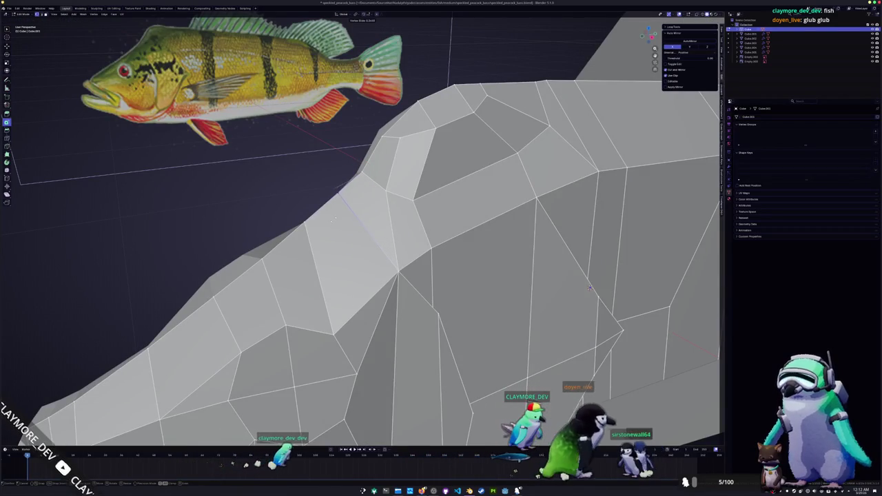
{"action": "left_click", "coordinate": [334, 219]}
{"action": "mouse_move", "coordinate": [334, 219]}
{"action": "middle_mouse_down"}
{"action": "mouse_move", "coordinate": [338, 254]}
{"action": "mouse_move", "coordinate": [380, 225]}
{"action": "mouse_move", "coordinate": [370, 225]}
{"action": "middle_mouse_up"}
{"action": "scroll", "coordinate": [379, 224], "scroll_direction": "up", "scroll_amount": 3}
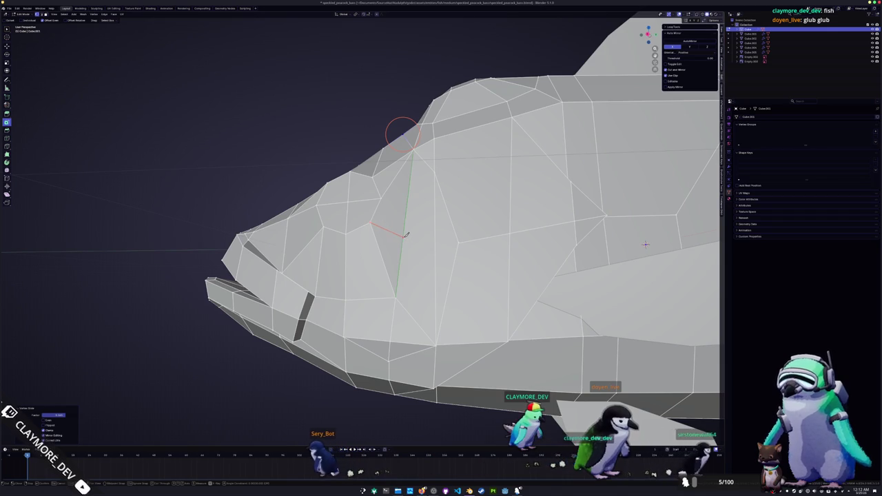
{"action": "mouse_move", "coordinate": [406, 235]}
{"action": "middle_mouse_down"}
{"action": "mouse_move", "coordinate": [454, 276]}
{"action": "mouse_move", "coordinate": [375, 260]}
{"action": "middle_mouse_up"}
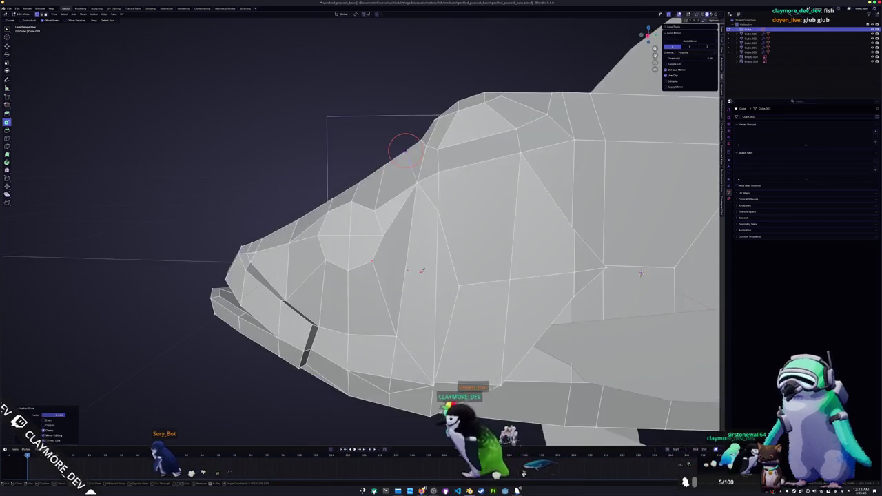
Step: Knife a new cut across the cheek and circle-select the faces around the eye
{"action": "left_click", "coordinate": [374, 260]}
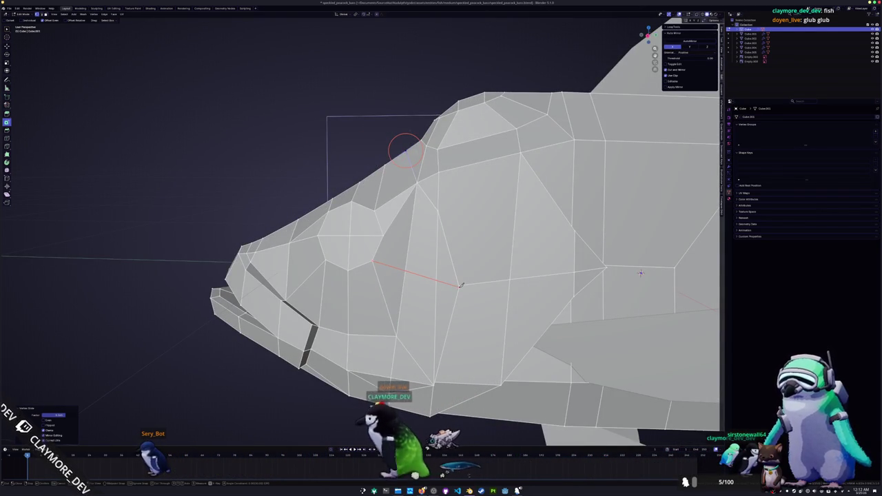
{"action": "left_click", "coordinate": [459, 283]}
{"action": "mouse_move", "coordinate": [460, 283]}
{"action": "middle_mouse_down"}
{"action": "mouse_move", "coordinate": [548, 342]}
{"action": "mouse_move", "coordinate": [702, 334]}
{"action": "middle_mouse_up"}
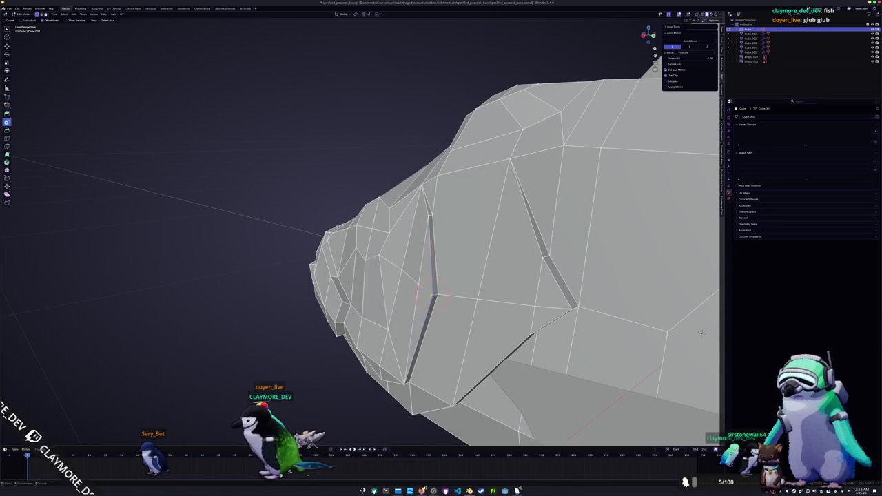
{"action": "mouse_move", "coordinate": [702, 333]}
{"action": "middle_mouse_down"}
{"action": "mouse_move", "coordinate": [680, 376]}
{"action": "mouse_move", "coordinate": [691, 267]}
{"action": "middle_mouse_up"}
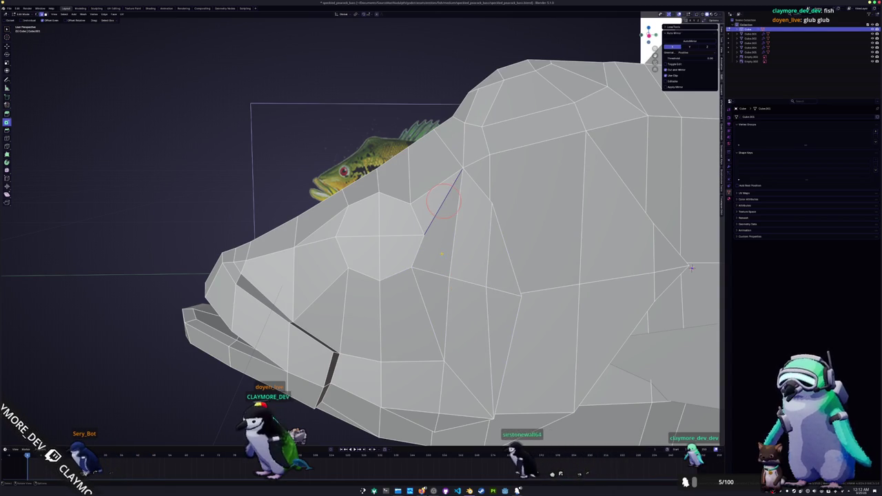
{"action": "middle_click_drag", "start_coordinate": [691, 268], "coordinate": [639, 255]}
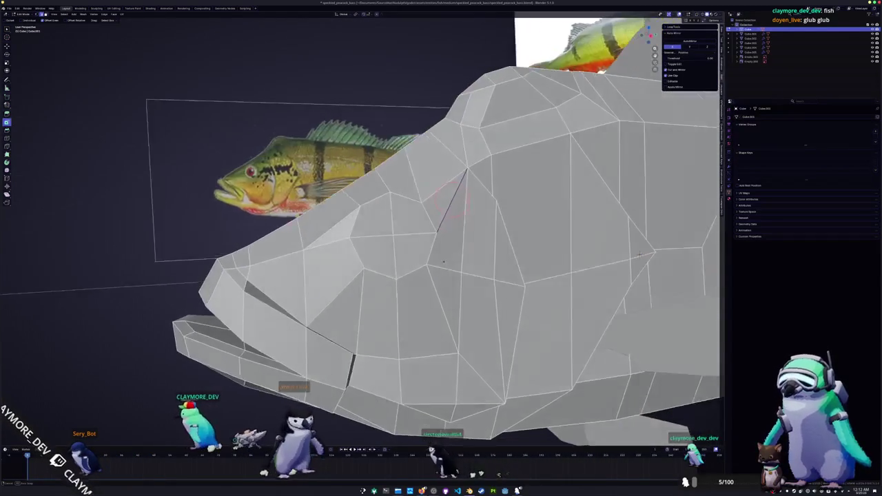
{"action": "middle_click_drag", "start_coordinate": [455, 200], "coordinate": [421, 221]}
{"action": "left_click_drag", "start_coordinate": [417, 224], "coordinate": [398, 235]}
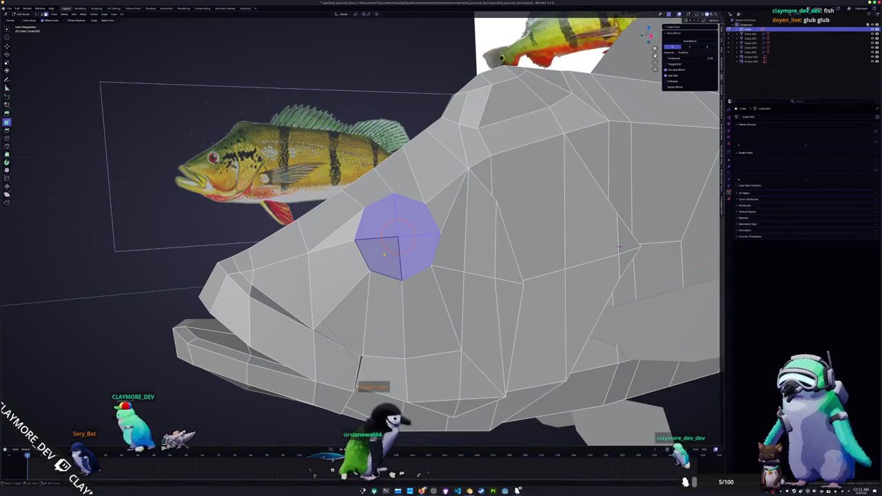
Step: Inset the selected eye faces and extrude them along their normal
{"action": "middle_click_drag", "start_coordinate": [619, 247], "coordinate": [582, 226]}
{"action": "key", "text": "i"}
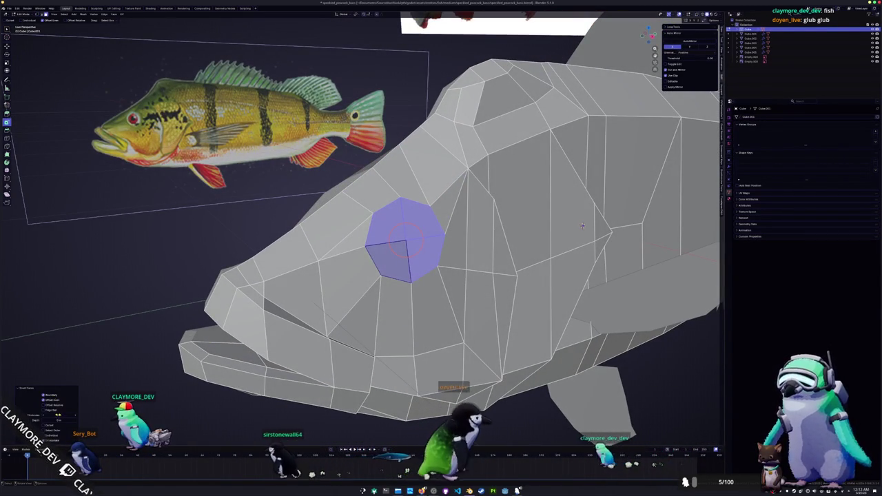
{"action": "left_click_drag", "start_coordinate": [55, 416], "coordinate": [66, 416]}
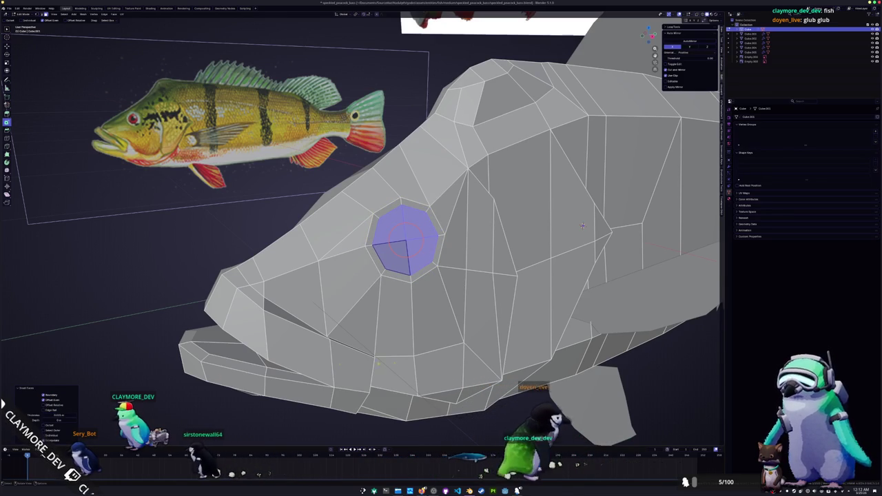
{"action": "key", "text": "e"}
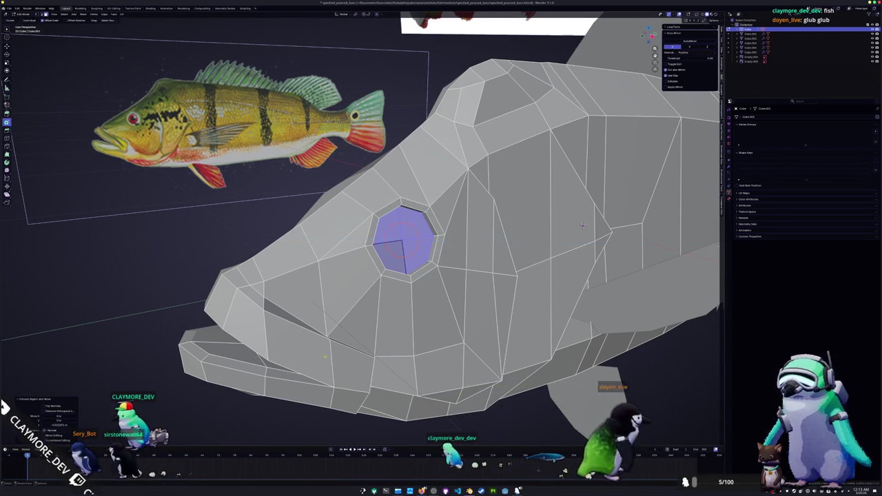
{"action": "left_click", "coordinate": [390, 359]}
Step: Scale the extruded eye face and its loop down to form the narrow rim
{"action": "middle_click_drag", "start_coordinate": [390, 360], "coordinate": [378, 355]}
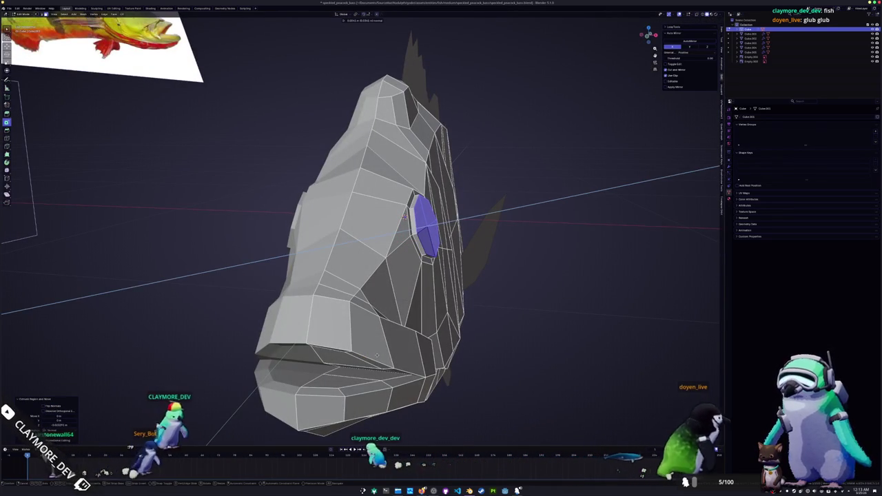
{"action": "key", "text": "s"}
{"action": "left_click", "coordinate": [455, 253]}
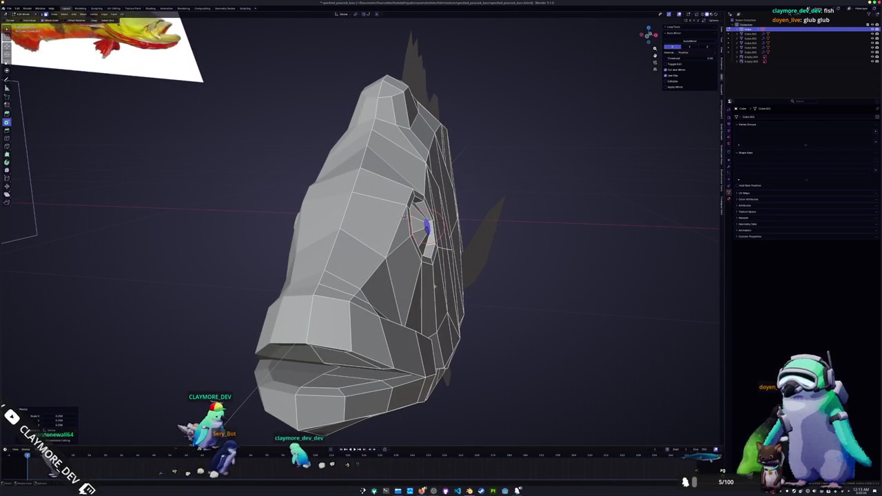
{"action": "scroll", "coordinate": [458, 234], "scroll_direction": "up", "scroll_amount": 3}
{"action": "middle_click_drag", "start_coordinate": [459, 235], "coordinate": [470, 198]}
{"action": "mouse_move", "coordinate": [477, 245]}
{"action": "middle_mouse_down"}
{"action": "mouse_move", "coordinate": [503, 241]}
{"action": "mouse_move", "coordinate": [448, 221]}
{"action": "mouse_move", "coordinate": [408, 246]}
{"action": "mouse_move", "coordinate": [375, 300]}
{"action": "middle_mouse_up"}
{"action": "key", "text": "s"}
{"action": "left_click", "coordinate": [505, 240]}
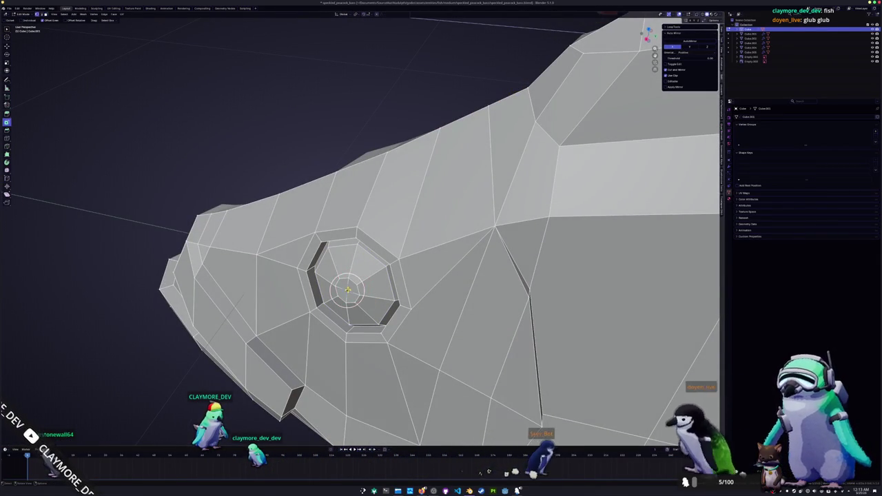
Step: Push the inner eye octagon faces inward along Y, then preview the recessed socket
{"action": "left_click", "coordinate": [349, 290]}
{"action": "middle_click_drag", "start_coordinate": [347, 289], "coordinate": [328, 214]}
{"action": "key", "text": "g"}
{"action": "key", "text": "y"}
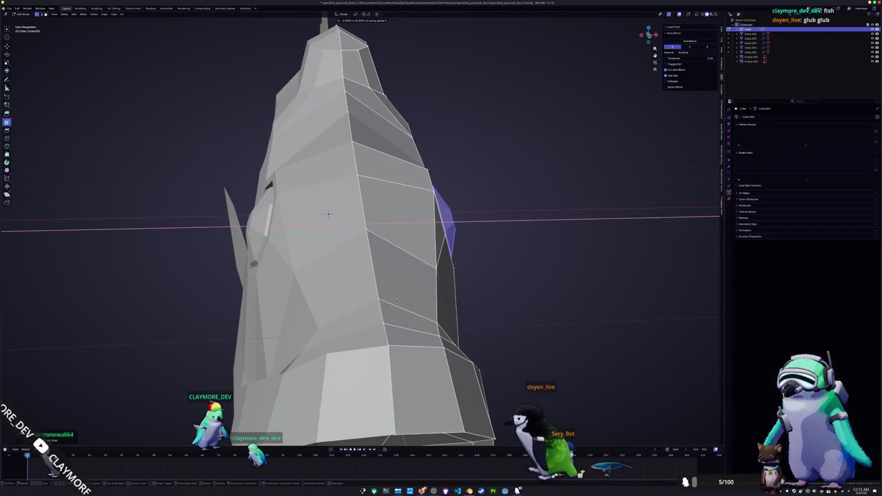
{"action": "left_click", "coordinate": [328, 214]}
{"action": "key", "text": "KP_Decimal"}
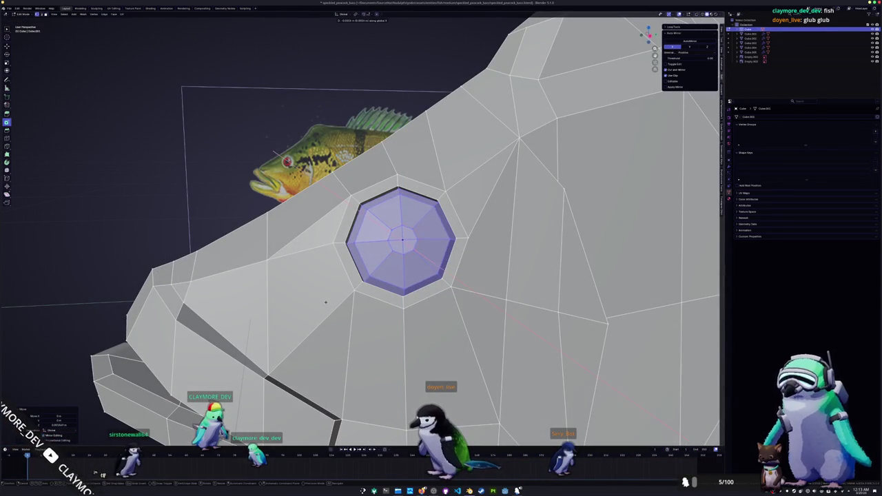
{"action": "key", "text": "Tab"}
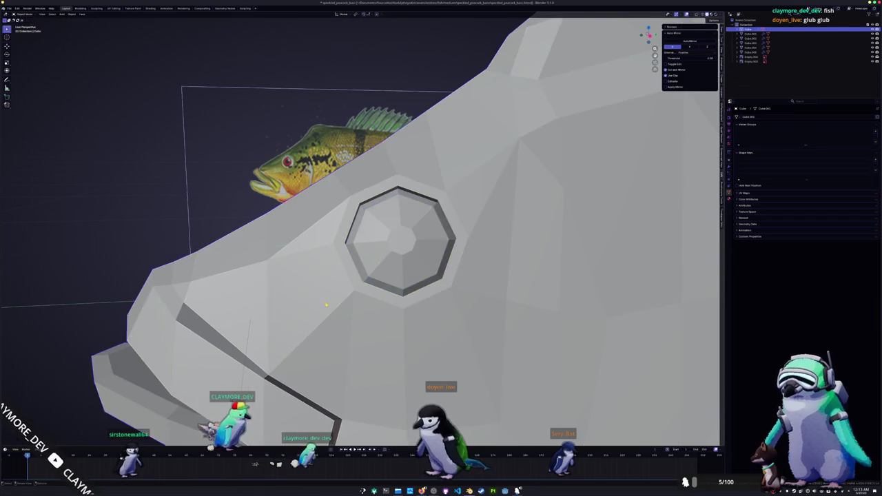
{"action": "scroll", "coordinate": [328, 302], "scroll_direction": "down", "scroll_amount": 5}
{"action": "mouse_move", "coordinate": [331, 302]}
{"action": "middle_mouse_down"}
{"action": "mouse_move", "coordinate": [327, 318]}
{"action": "mouse_move", "coordinate": [527, 258]}
{"action": "middle_mouse_up"}
{"action": "key", "text": "Tab"}
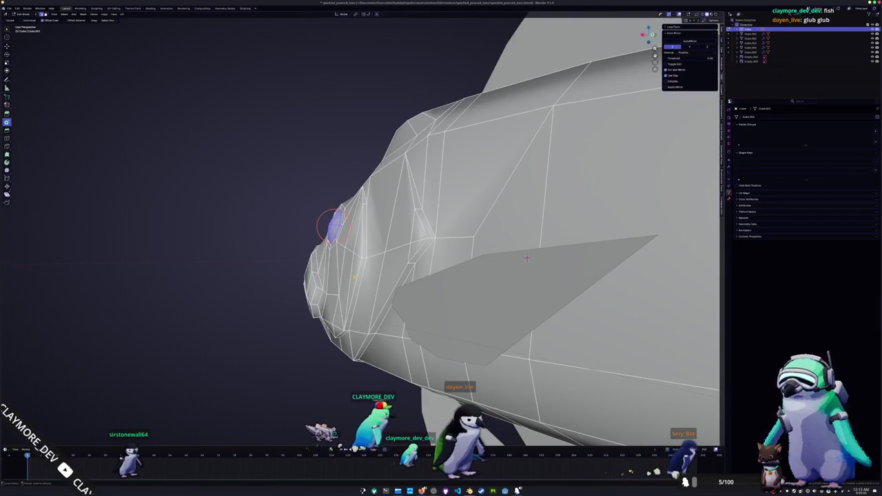
Step: Mark the first selected head edge loop as sharp
{"action": "middle_click_drag", "start_coordinate": [334, 226], "coordinate": [437, 186]}
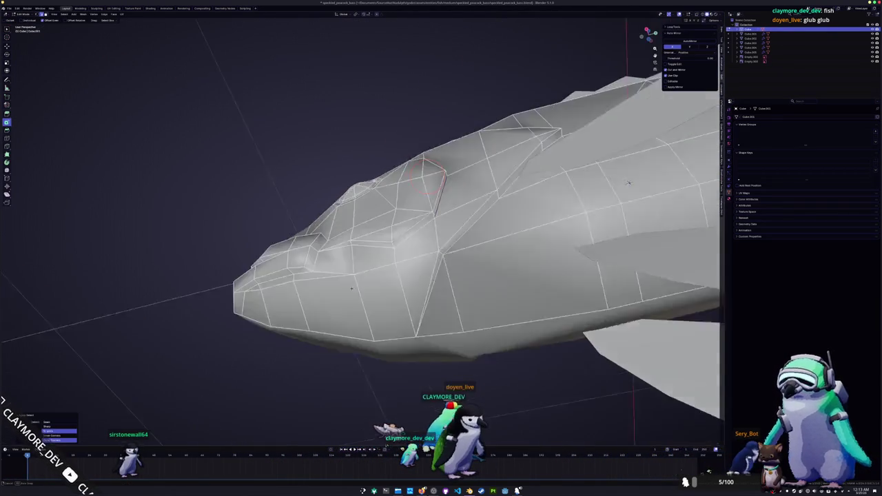
{"action": "mouse_move", "coordinate": [625, 220]}
{"action": "middle_mouse_down"}
{"action": "mouse_move", "coordinate": [625, 206]}
{"action": "mouse_move", "coordinate": [598, 280]}
{"action": "middle_mouse_up"}
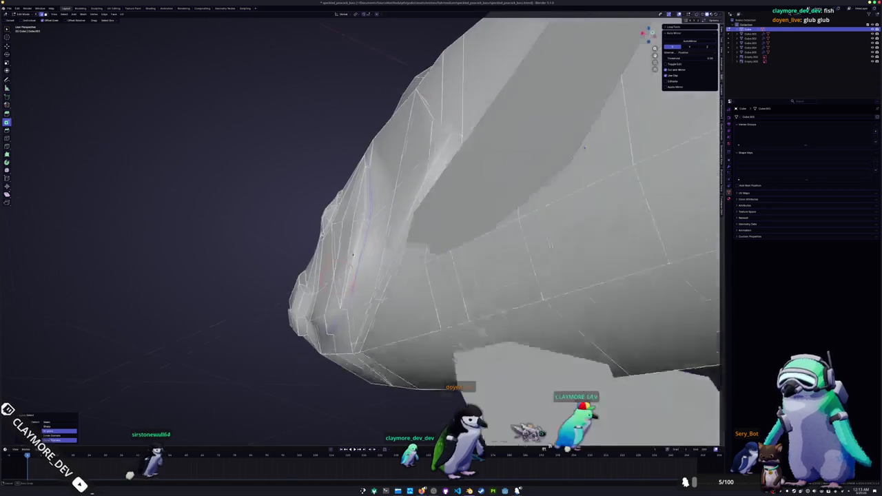
{"action": "right_click", "coordinate": [376, 239]}
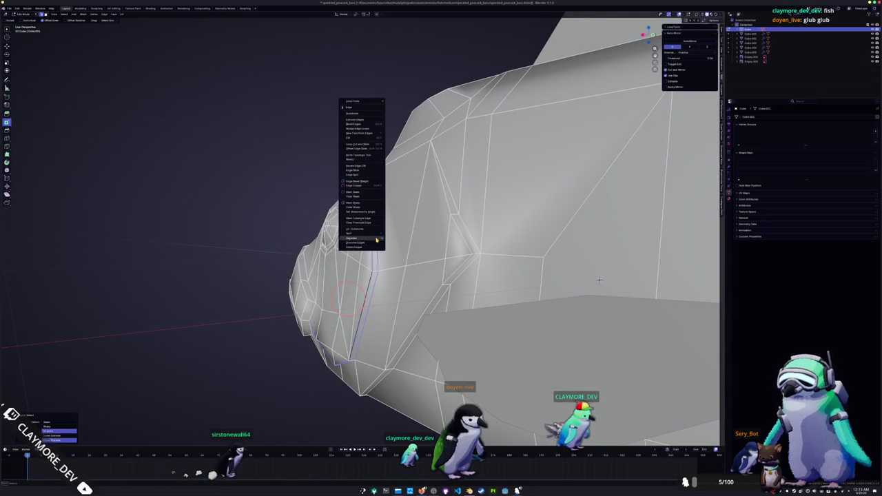
{"action": "left_click", "coordinate": [355, 204]}
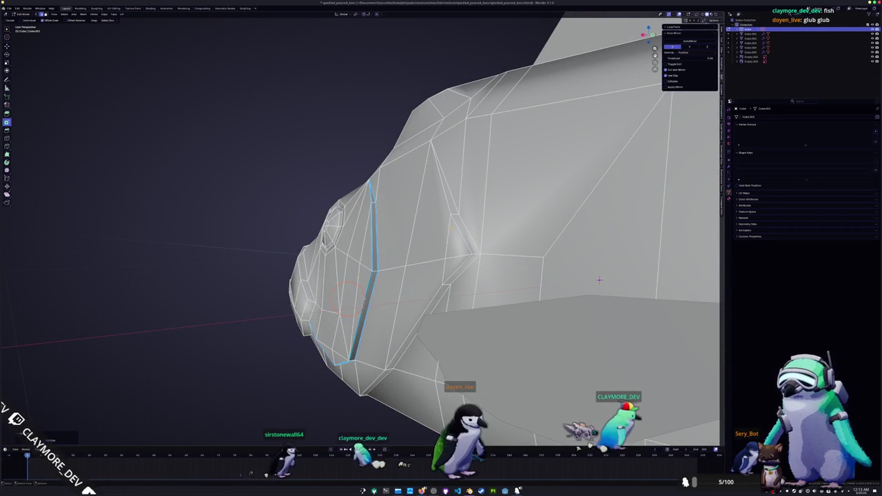
Step: Select the edge loop near the gill and mark it sharp
{"action": "left_click", "coordinate": [454, 200]}
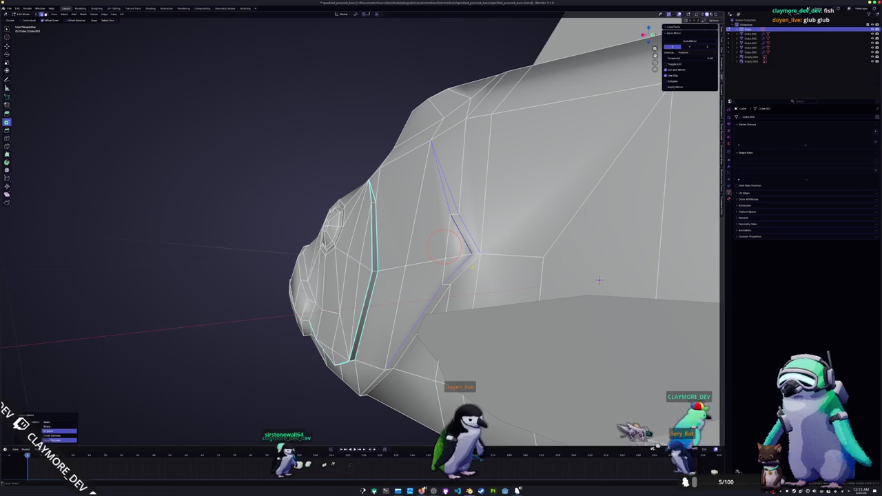
{"action": "middle_click_drag", "start_coordinate": [599, 280], "coordinate": [615, 108]}
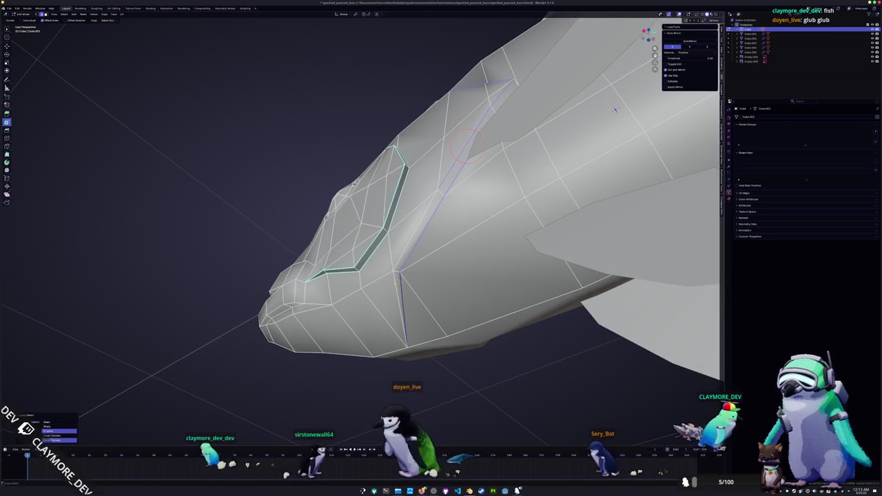
{"action": "right_click", "coordinate": [379, 248]}
{"action": "left_click", "coordinate": [379, 248]}
{"action": "mouse_move", "coordinate": [386, 255]}
{"action": "middle_mouse_down"}
{"action": "mouse_move", "coordinate": [611, 273]}
{"action": "mouse_move", "coordinate": [483, 165]}
{"action": "mouse_move", "coordinate": [486, 324]}
{"action": "mouse_move", "coordinate": [589, 309]}
{"action": "mouse_move", "coordinate": [322, 243]}
{"action": "mouse_move", "coordinate": [315, 261]}
{"action": "middle_mouse_up"}
Step: Check the shading in Object Mode, then bring up edge options for the eye-socket loop
{"action": "key", "text": "Tab"}
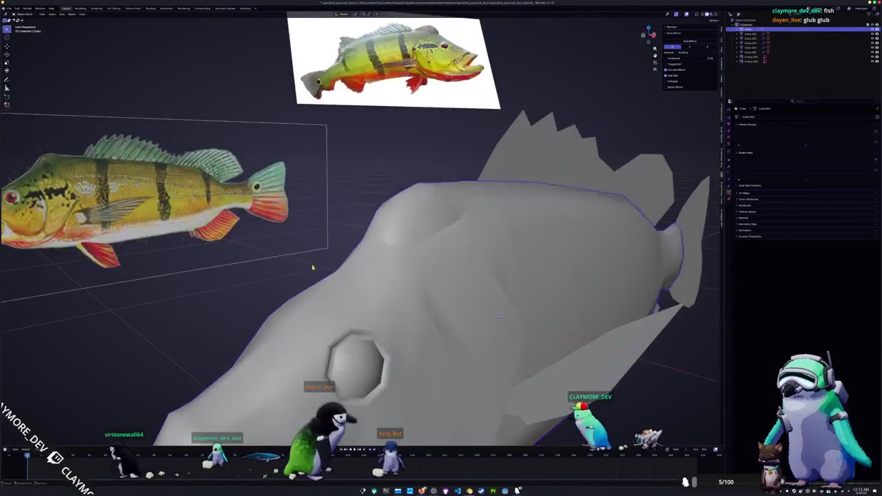
{"action": "key", "text": "Tab"}
{"action": "scroll", "coordinate": [315, 262], "scroll_direction": "up", "scroll_amount": 3}
{"action": "scroll", "coordinate": [357, 300], "scroll_direction": "up", "scroll_amount": 3}
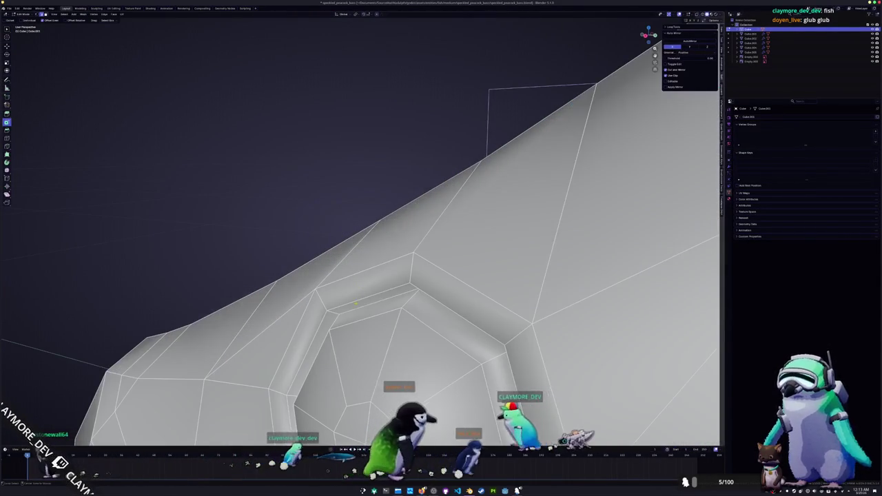
{"action": "scroll", "coordinate": [354, 310], "scroll_direction": "down", "scroll_amount": 3}
{"action": "right_click", "coordinate": [358, 303]}
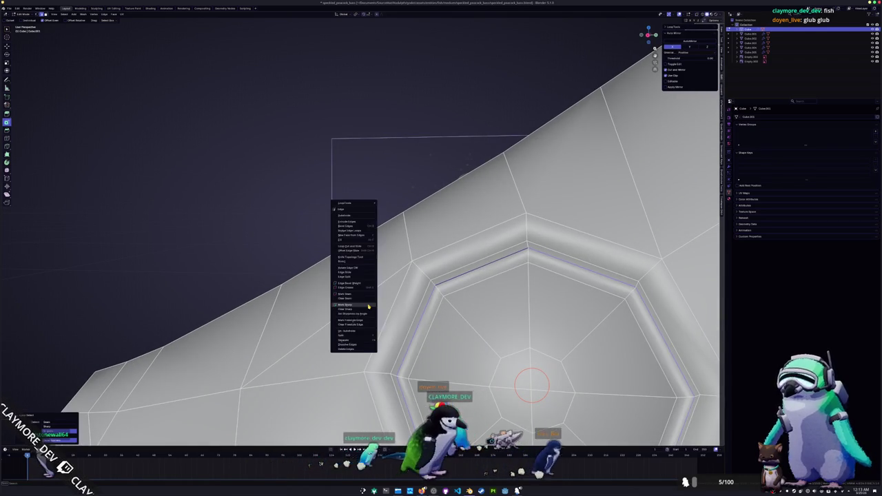
{"action": "key", "text": "Escape"}
{"action": "mouse_move", "coordinate": [359, 304]}
{"action": "middle_mouse_down"}
{"action": "mouse_move", "coordinate": [532, 278]}
{"action": "mouse_move", "coordinate": [546, 206]}
{"action": "mouse_move", "coordinate": [312, 292]}
{"action": "middle_mouse_up"}
Step: Mark the edges on the underside of the head sharp and check the shading
{"action": "scroll", "coordinate": [365, 301], "scroll_direction": "down", "scroll_amount": 5}
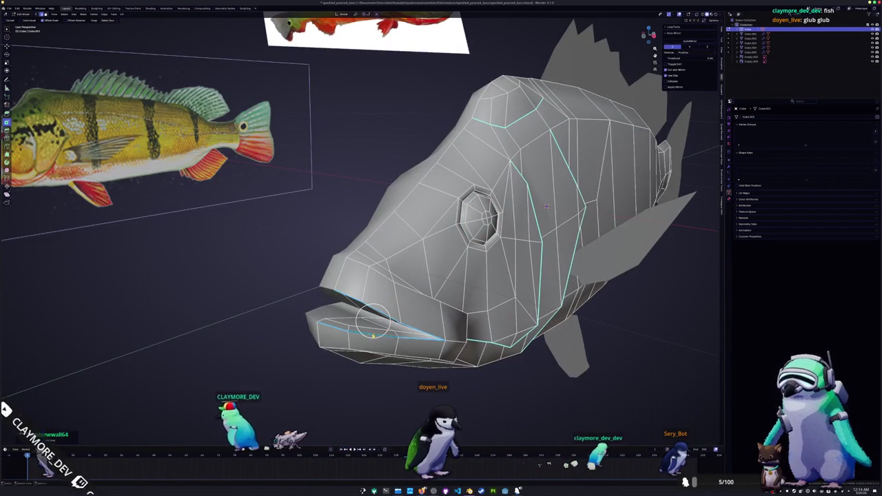
{"action": "scroll", "coordinate": [312, 293], "scroll_direction": "up", "scroll_amount": 3}
{"action": "scroll", "coordinate": [312, 293], "scroll_direction": "up", "scroll_amount": 3}
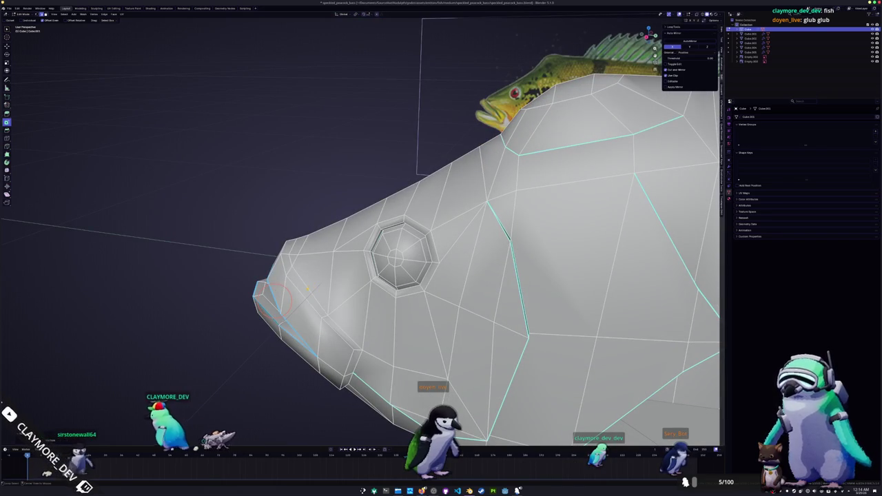
{"action": "mouse_move", "coordinate": [325, 309]}
{"action": "middle_mouse_down"}
{"action": "mouse_move", "coordinate": [317, 254]}
{"action": "mouse_move", "coordinate": [319, 296]}
{"action": "mouse_move", "coordinate": [372, 262]}
{"action": "middle_mouse_up"}
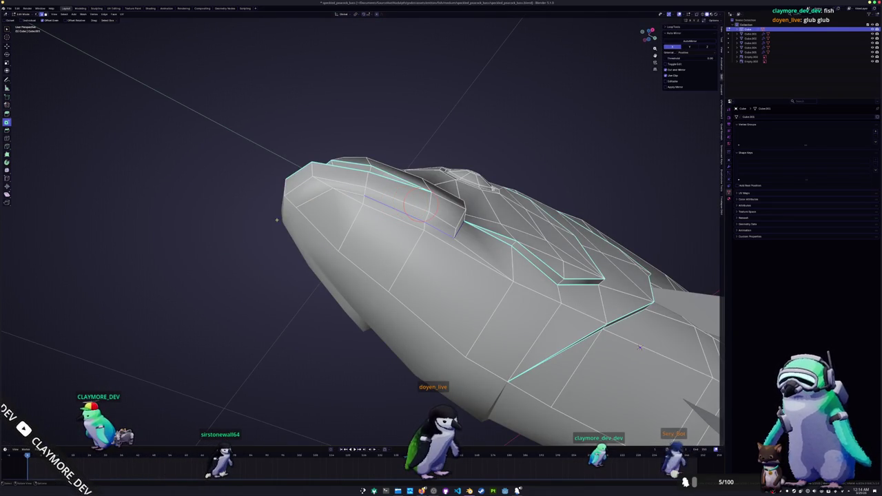
{"action": "right_click", "coordinate": [241, 236]}
{"action": "key", "text": "Escape"}
{"action": "key", "text": "Tab"}
{"action": "scroll", "coordinate": [248, 245], "scroll_direction": "down", "scroll_amount": 3}
{"action": "scroll", "coordinate": [248, 245], "scroll_direction": "down", "scroll_amount": 2}
{"action": "mouse_move", "coordinate": [506, 244]}
{"action": "middle_mouse_down"}
{"action": "mouse_move", "coordinate": [476, 265]}
{"action": "mouse_move", "coordinate": [487, 256]}
{"action": "middle_mouse_up"}
Step: Mark the edges on the front of the head sharp and check the shading again
{"action": "key", "text": "Tab"}
{"action": "scroll", "coordinate": [476, 265], "scroll_direction": "up", "scroll_amount": 3}
{"action": "scroll", "coordinate": [488, 256], "scroll_direction": "up", "scroll_amount": 2}
{"action": "mouse_move", "coordinate": [616, 282]}
{"action": "middle_mouse_down"}
{"action": "mouse_move", "coordinate": [689, 336]}
{"action": "mouse_move", "coordinate": [589, 188]}
{"action": "mouse_move", "coordinate": [545, 377]}
{"action": "middle_mouse_up"}
{"action": "right_click", "coordinate": [249, 148]}
{"action": "key", "text": "Escape"}
{"action": "mouse_move", "coordinate": [248, 148]}
{"action": "middle_mouse_down"}
{"action": "mouse_move", "coordinate": [248, 303]}
{"action": "mouse_move", "coordinate": [276, 296]}
{"action": "mouse_move", "coordinate": [310, 317]}
{"action": "mouse_move", "coordinate": [325, 240]}
{"action": "mouse_move", "coordinate": [283, 212]}
{"action": "mouse_move", "coordinate": [280, 295]}
{"action": "mouse_move", "coordinate": [294, 280]}
{"action": "middle_mouse_up"}
{"action": "key", "text": "Tab"}
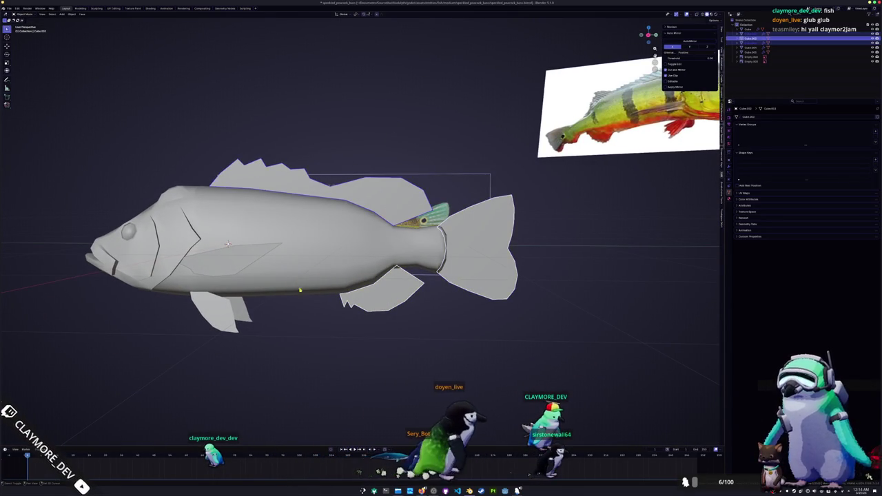
Step: In the fish body mesh, select the faces by the gill slit and cut across the triangular gill face
{"action": "mouse_move", "coordinate": [294, 280]}
{"action": "middle_mouse_down"}
{"action": "mouse_move", "coordinate": [331, 261]}
{"action": "mouse_move", "coordinate": [288, 273]}
{"action": "mouse_move", "coordinate": [291, 281]}
{"action": "mouse_move", "coordinate": [377, 305]}
{"action": "middle_mouse_up"}
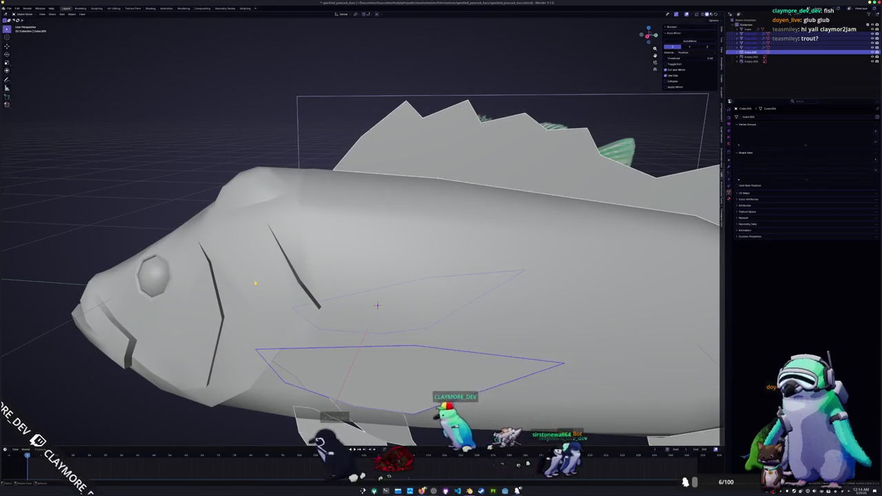
{"action": "left_click", "coordinate": [377, 305]}
{"action": "key", "text": "Tab"}
{"action": "middle_click_drag", "start_coordinate": [377, 305], "coordinate": [324, 313]}
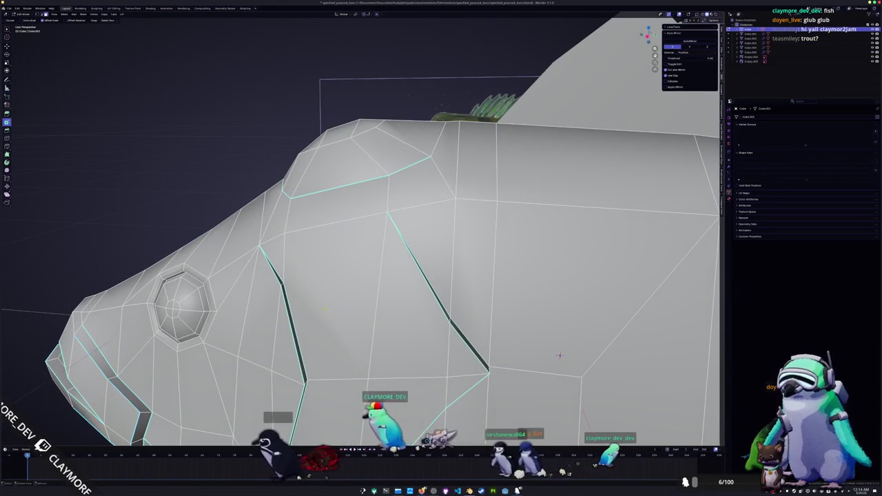
{"action": "left_click", "coordinate": [323, 314]}
{"action": "left_click", "coordinate": [398, 296]}
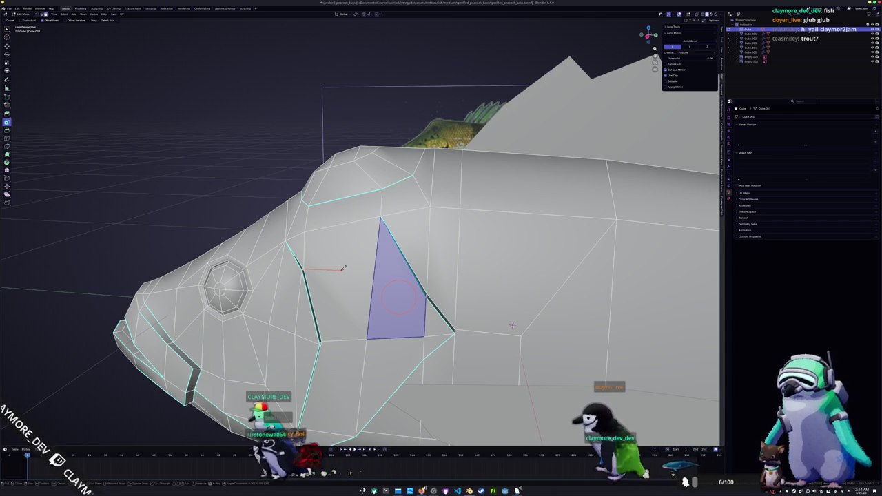
{"action": "left_click", "coordinate": [342, 268]}
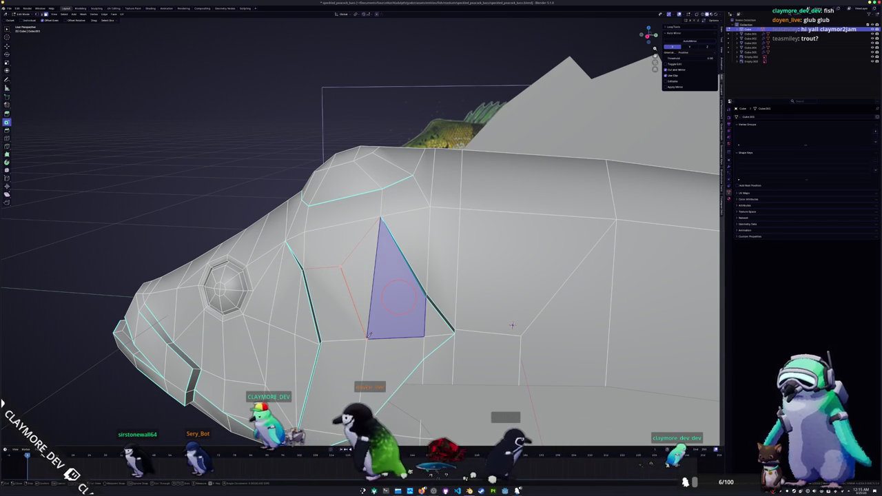
{"action": "scroll", "coordinate": [343, 339], "scroll_direction": "down", "scroll_amount": 5}
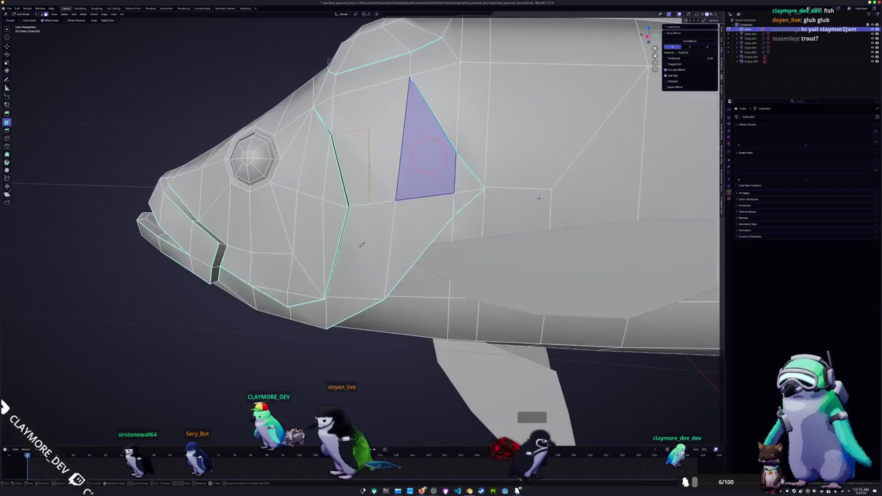
{"action": "scroll", "coordinate": [360, 295], "scroll_direction": "up", "scroll_amount": 4}
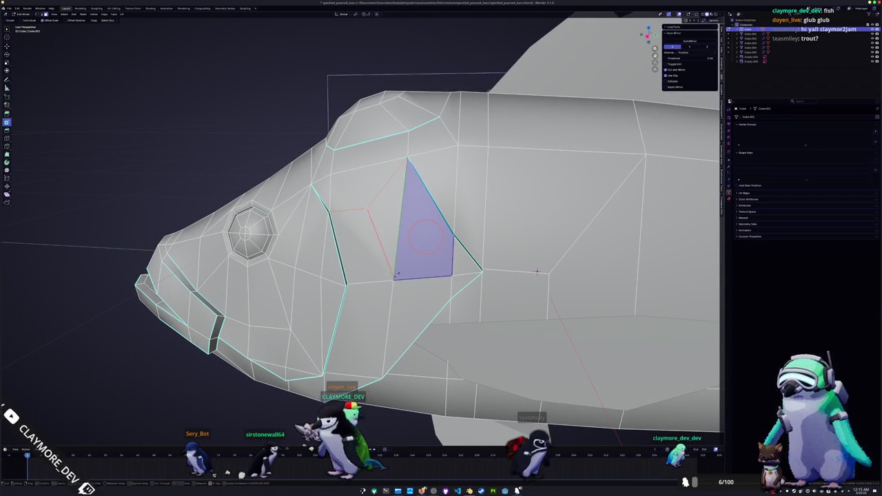
Step: Inspect the new gill edges by switching between Object and Edit Mode from several angles
{"action": "key", "text": "Tab"}
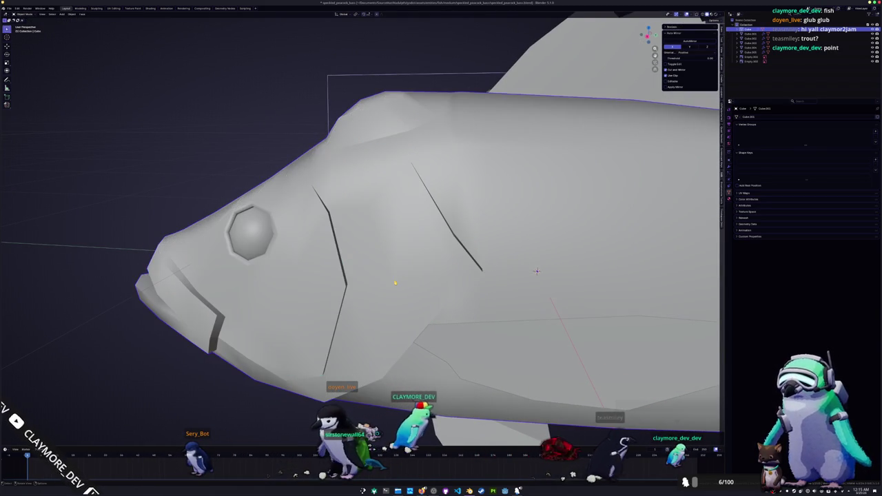
{"action": "middle_click_drag", "start_coordinate": [536, 271], "coordinate": [472, 367]}
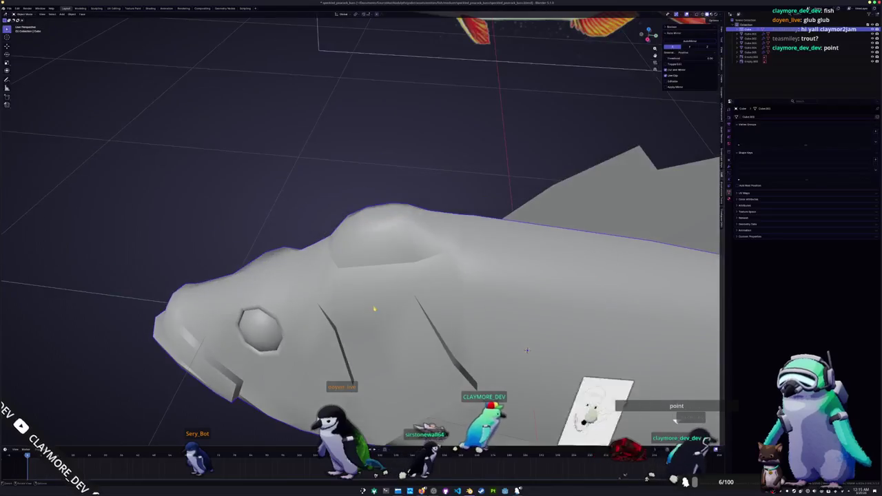
{"action": "key", "text": "Tab"}
{"action": "mouse_move", "coordinate": [368, 304]}
{"action": "middle_mouse_down"}
{"action": "mouse_move", "coordinate": [318, 272]}
{"action": "mouse_move", "coordinate": [350, 207]}
{"action": "middle_mouse_up"}
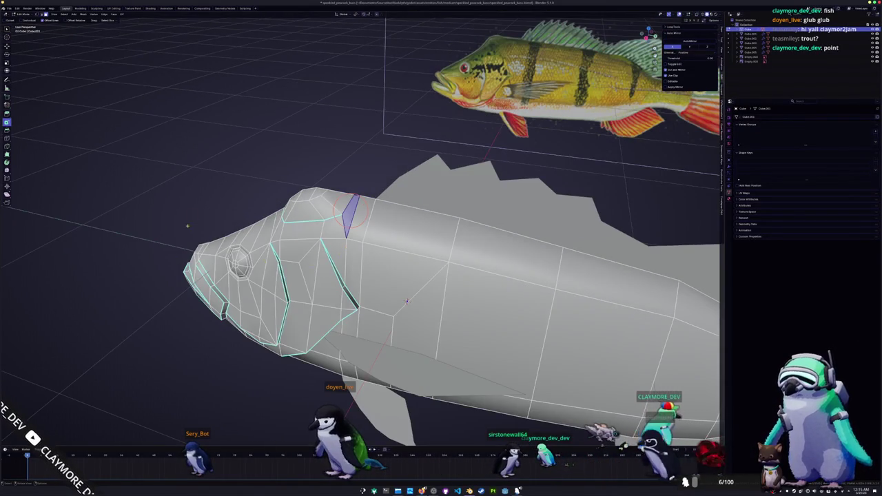
{"action": "key", "text": "Tab"}
{"action": "mouse_move", "coordinate": [406, 301]}
{"action": "middle_mouse_down"}
{"action": "mouse_move", "coordinate": [372, 302]}
{"action": "mouse_move", "coordinate": [517, 271]}
{"action": "middle_mouse_up"}
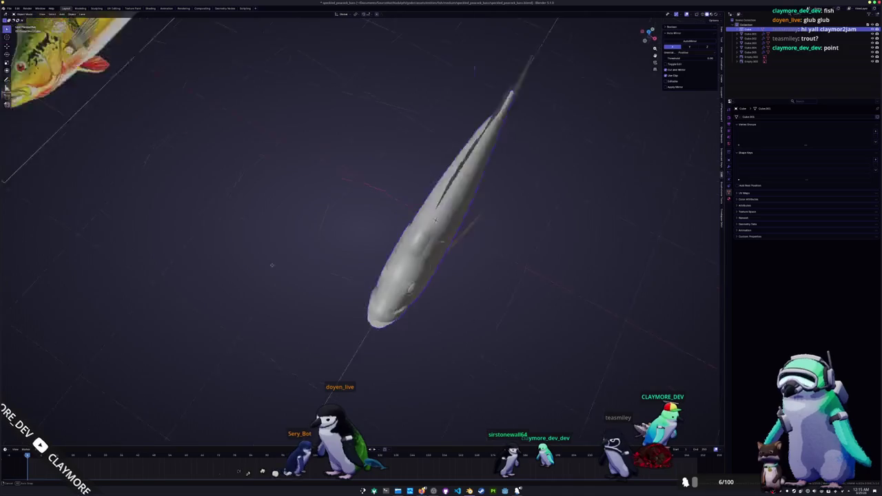
{"action": "scroll", "coordinate": [517, 271], "scroll_direction": "up", "scroll_amount": 3}
{"action": "key", "text": "Tab"}
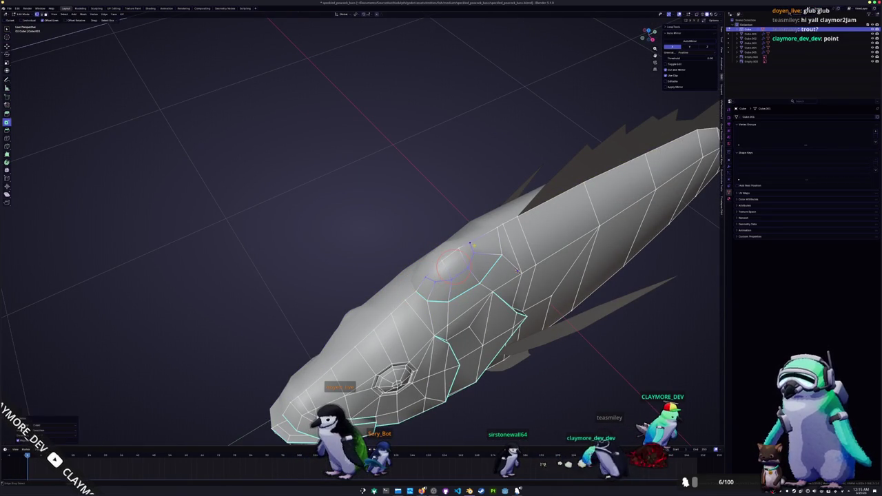
{"action": "key", "text": "Tab"}
{"action": "mouse_move", "coordinate": [519, 270]}
{"action": "middle_mouse_down"}
{"action": "mouse_move", "coordinate": [512, 225]}
{"action": "mouse_move", "coordinate": [373, 235]}
{"action": "mouse_move", "coordinate": [365, 241]}
{"action": "mouse_move", "coordinate": [396, 306]}
{"action": "middle_mouse_up"}
Step: Apply all transforms to the selected fin and add a Solidify modifier
{"action": "key", "text": "ctrl+a"}
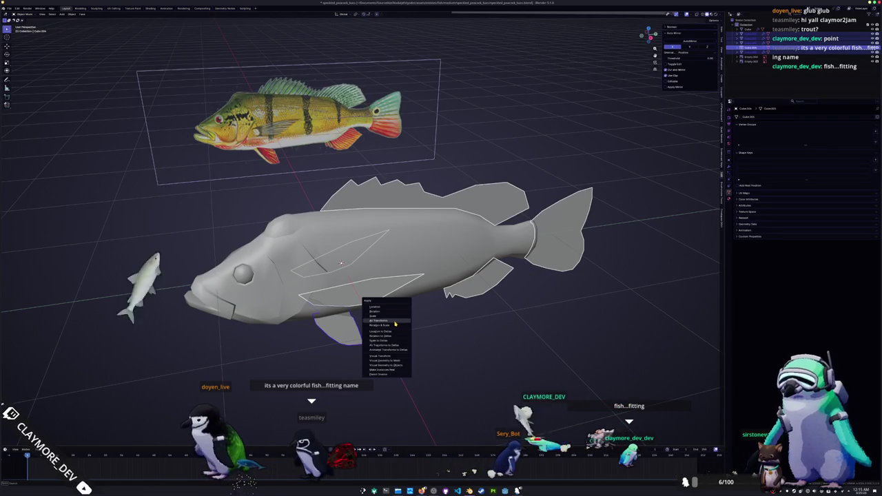
{"action": "left_click", "coordinate": [398, 320]}
{"action": "left_click", "coordinate": [730, 138]}
{"action": "left_click", "coordinate": [758, 117]}
{"action": "type", "text": "s"}
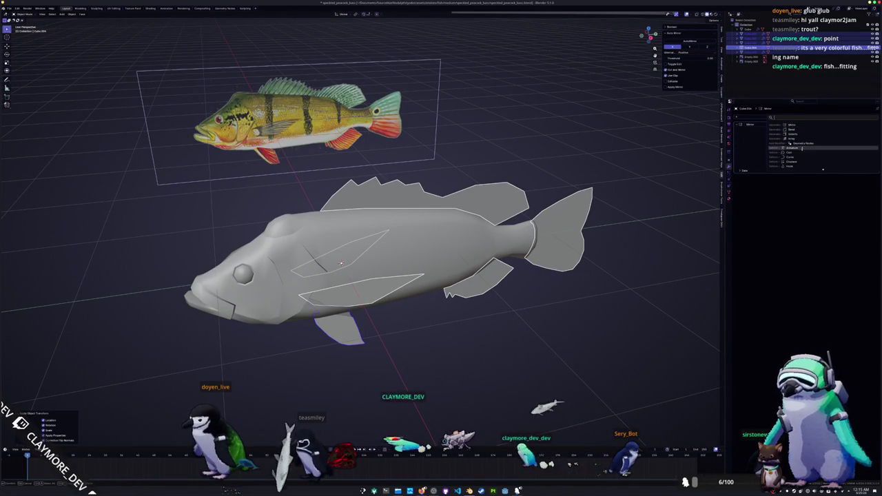
{"action": "key", "text": "Return"}
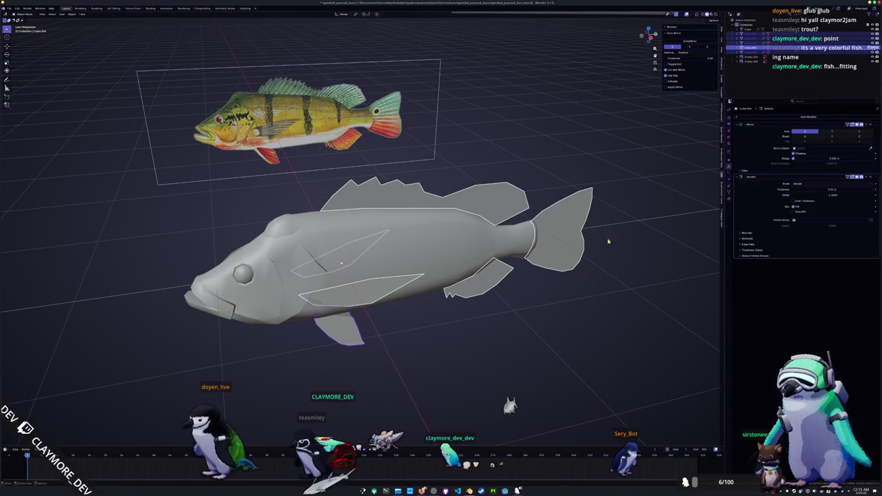
Step: Select the pectoral fin, apply all its transforms and add a Solidify modifier
{"action": "left_click", "coordinate": [501, 279]}
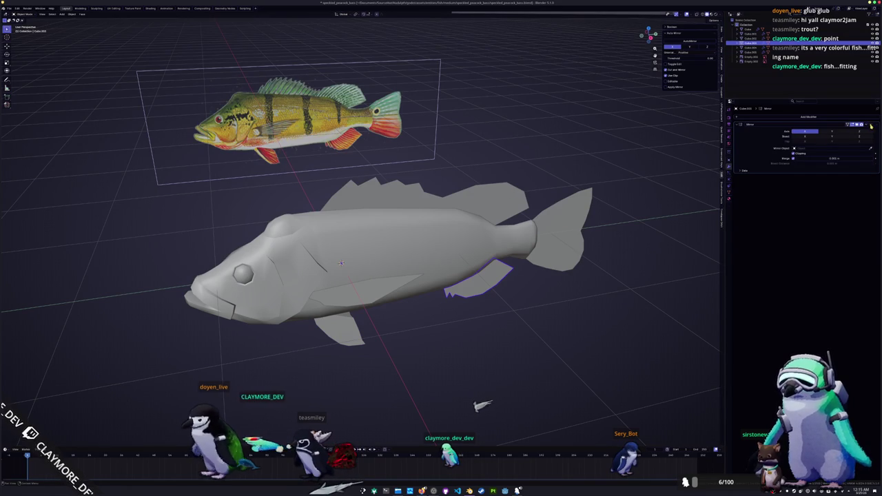
{"action": "left_click", "coordinate": [748, 33]}
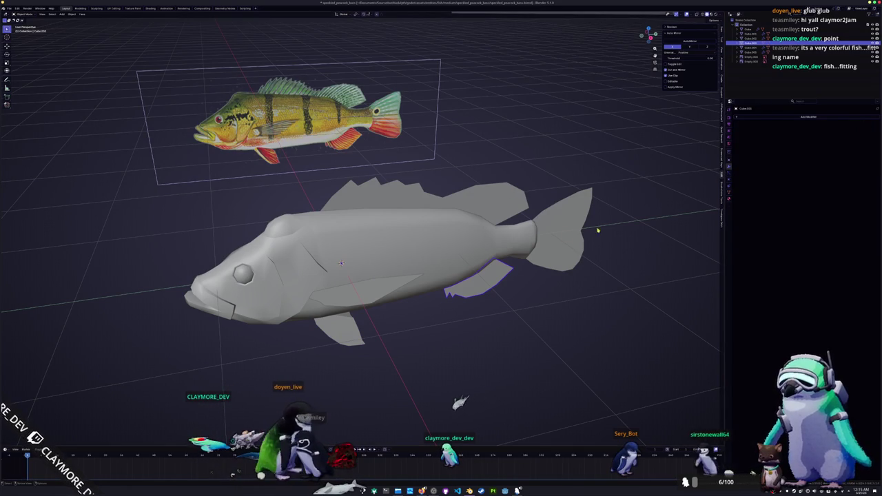
{"action": "left_click", "coordinate": [517, 209]}
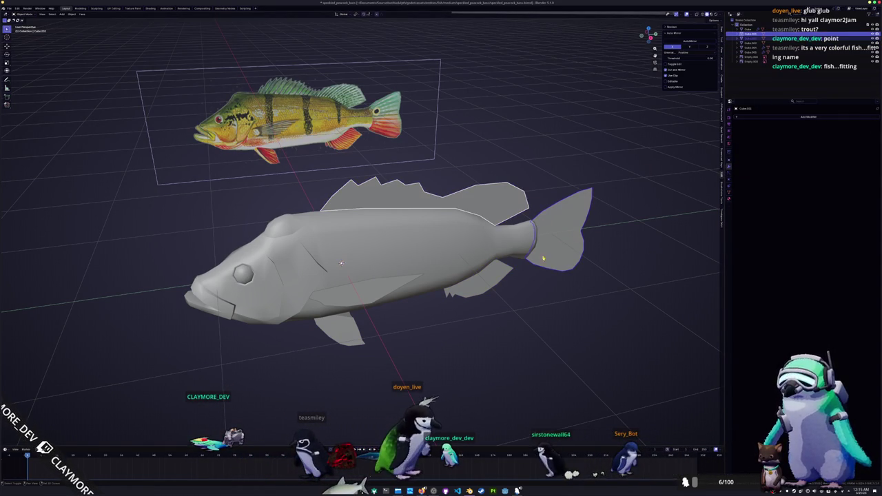
{"action": "left_click", "coordinate": [344, 334]}
{"action": "left_click", "coordinate": [364, 295]}
{"action": "key", "text": "ctrl+a"}
{"action": "left_click", "coordinate": [366, 297]}
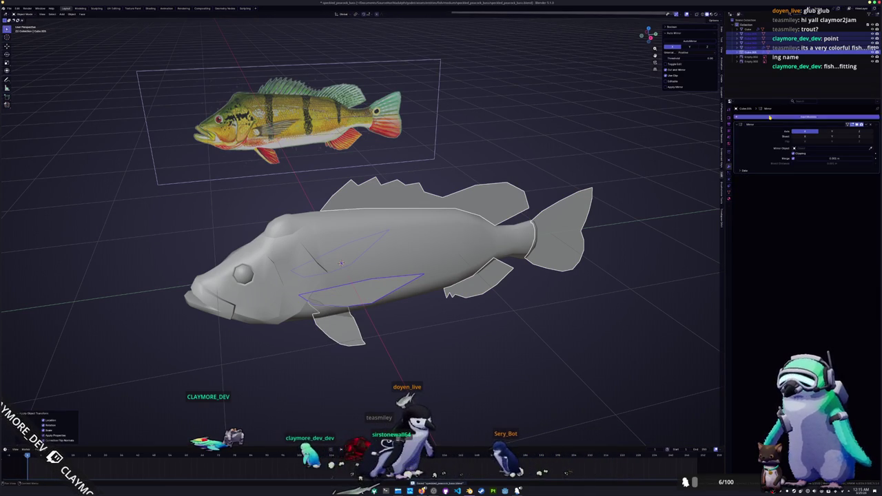
{"action": "key", "text": "Return"}
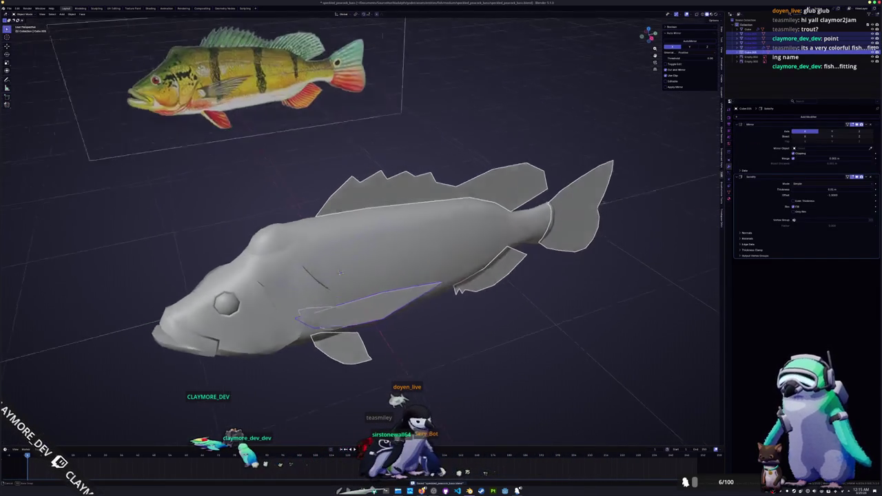
{"action": "middle_click_drag", "start_coordinate": [524, 227], "coordinate": [642, 218]}
{"action": "scroll", "coordinate": [641, 217], "scroll_direction": "up", "scroll_amount": 2}
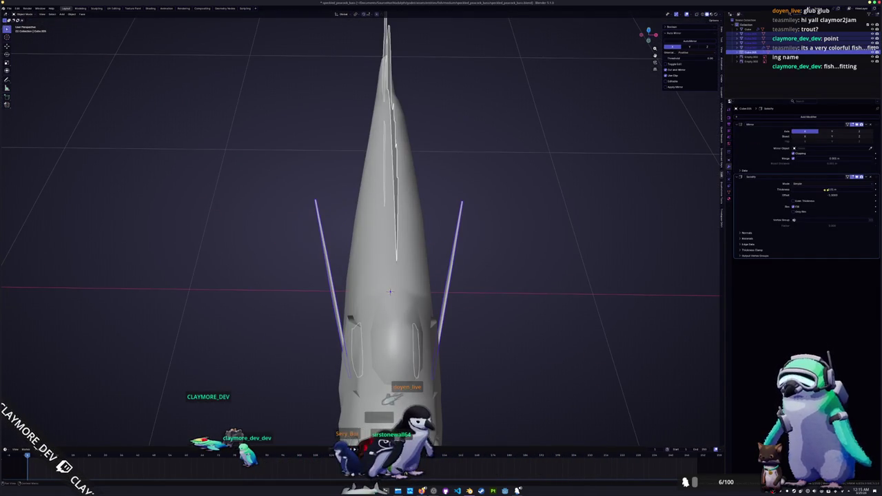
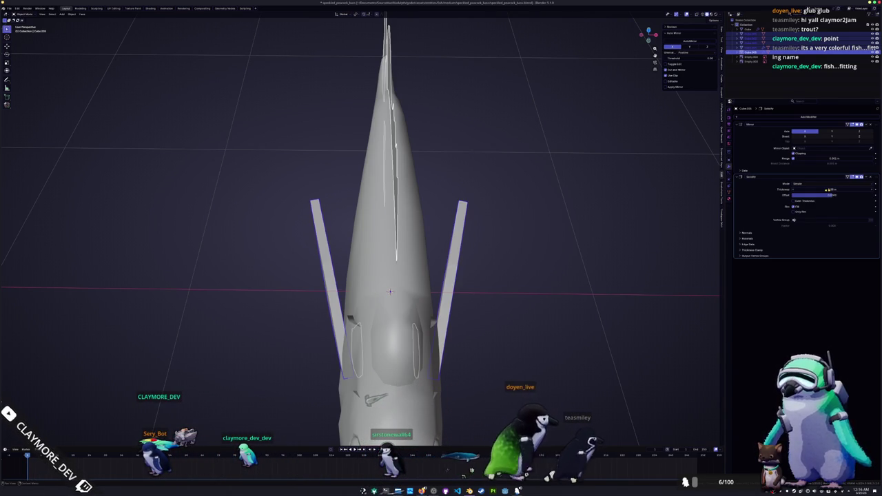
Step: Keep the fins' Solidify thickness small by entering the value directly in the field
{"action": "left_click_drag", "start_coordinate": [827, 189], "coordinate": [848, 189]}
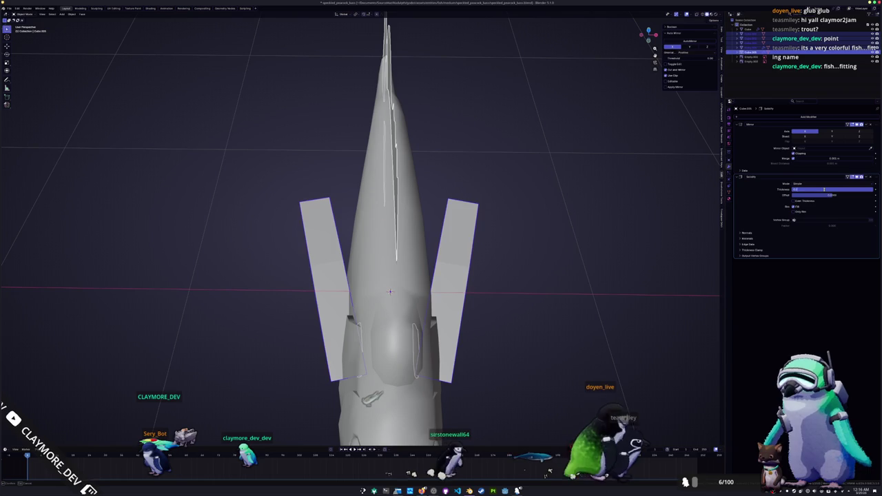
{"action": "key", "text": "Escape"}
{"action": "left_click", "coordinate": [823, 191]}
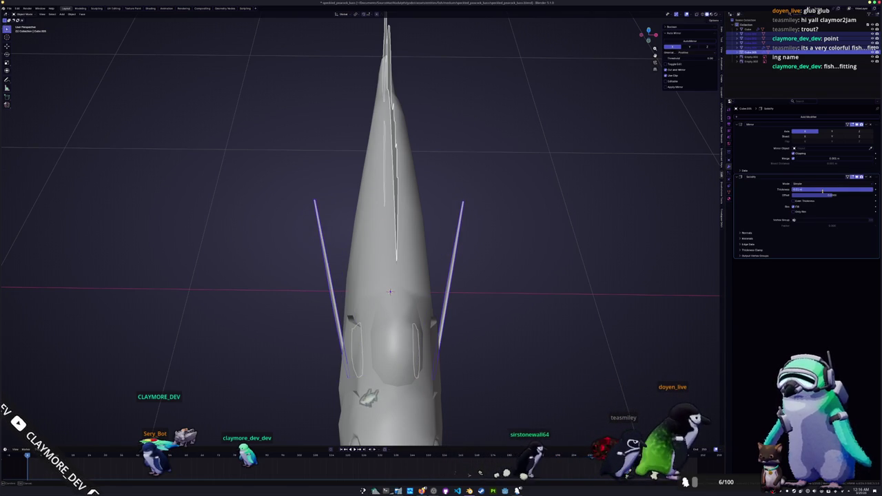
Step: Frame the whole fish together with its reference image in the viewport
{"action": "mouse_move", "coordinate": [413, 296]}
{"action": "middle_mouse_down"}
{"action": "mouse_move", "coordinate": [433, 305]}
{"action": "mouse_move", "coordinate": [299, 311]}
{"action": "middle_mouse_up"}
{"action": "key", "text": "Home"}
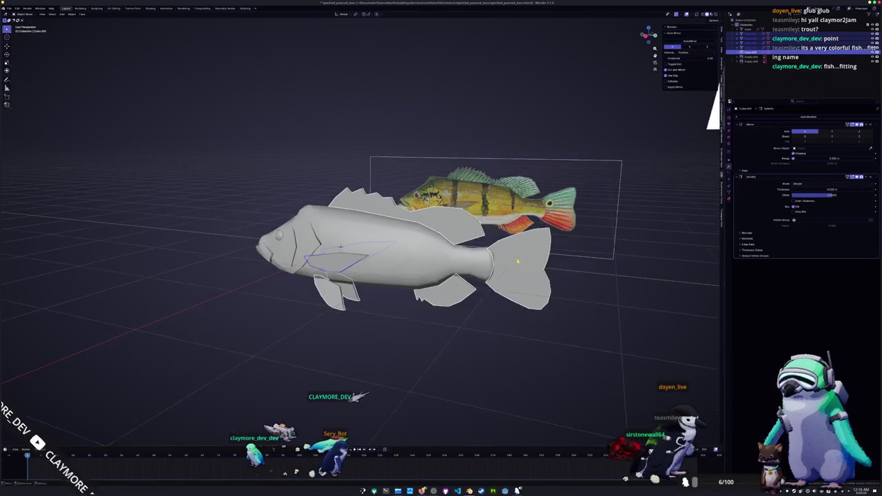
{"action": "middle_click_drag", "start_coordinate": [413, 262], "coordinate": [564, 277]}
Step: Apply all transforms to the fins and give them Shade Auto Smooth
{"action": "key", "text": "ctrl+a"}
{"action": "left_click", "coordinate": [564, 276]}
{"action": "right_click", "coordinate": [500, 255]}
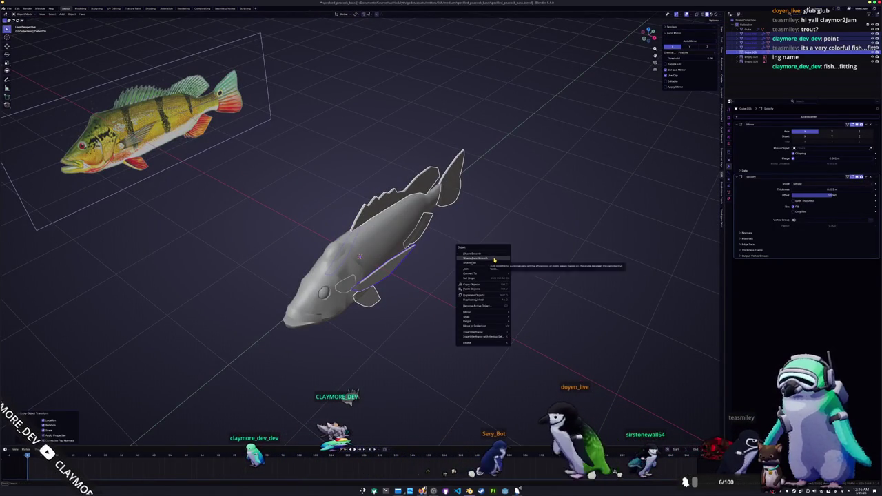
{"action": "left_click", "coordinate": [494, 259]}
{"action": "middle_click_drag", "start_coordinate": [494, 259], "coordinate": [500, 263]}
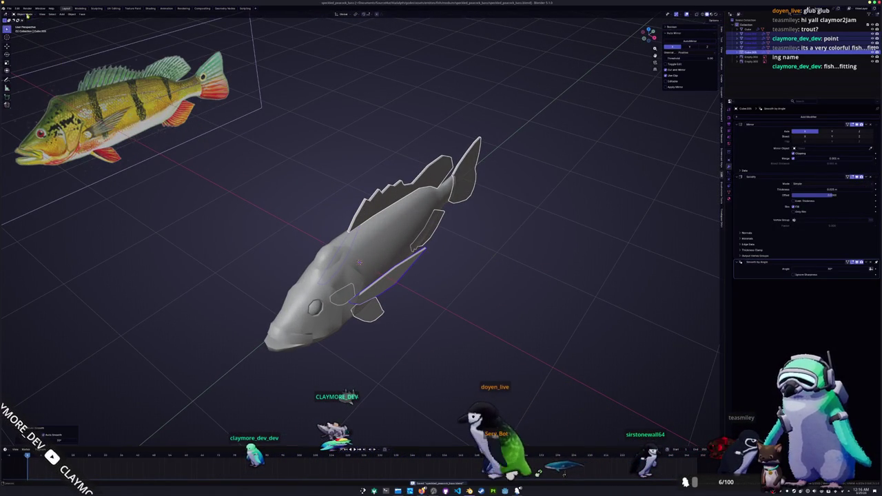
Step: Convert the fins to a plain mesh and enter Edit Mode in the UV Editing workspace
{"action": "right_click", "coordinate": [314, 130]}
{"action": "mouse_move", "coordinate": [301, 146]}
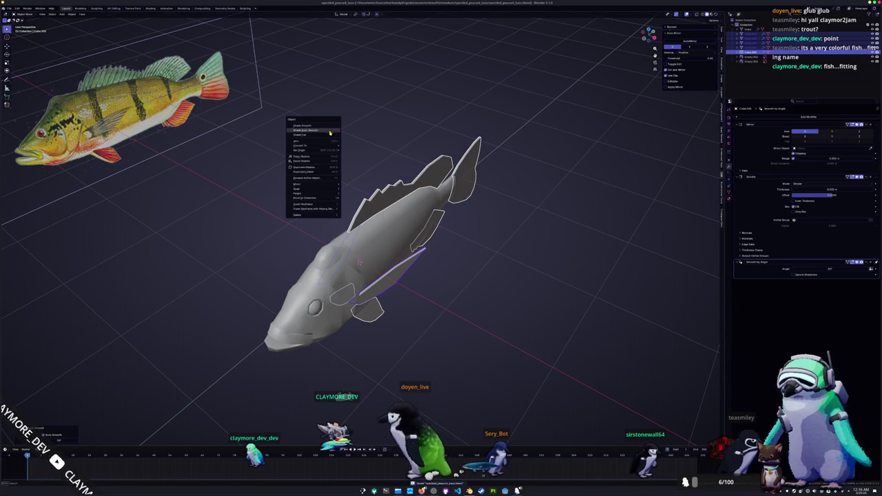
{"action": "left_click", "coordinate": [358, 147]}
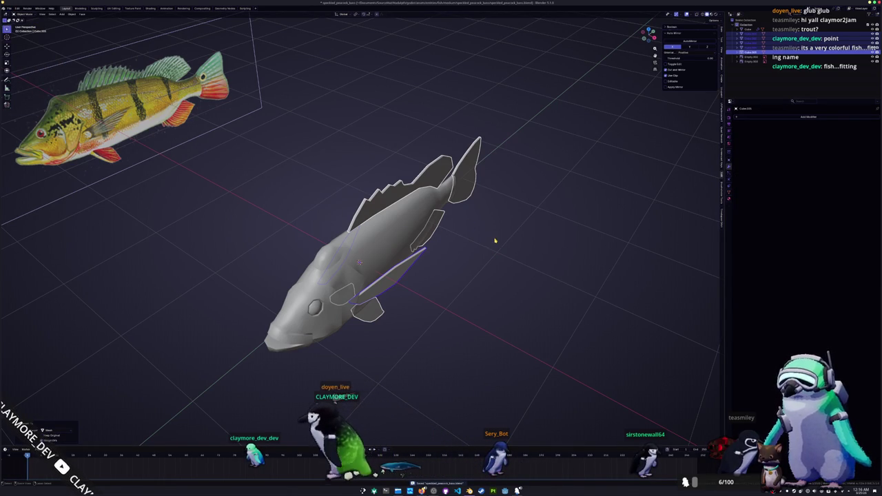
{"action": "key", "text": "Tab"}
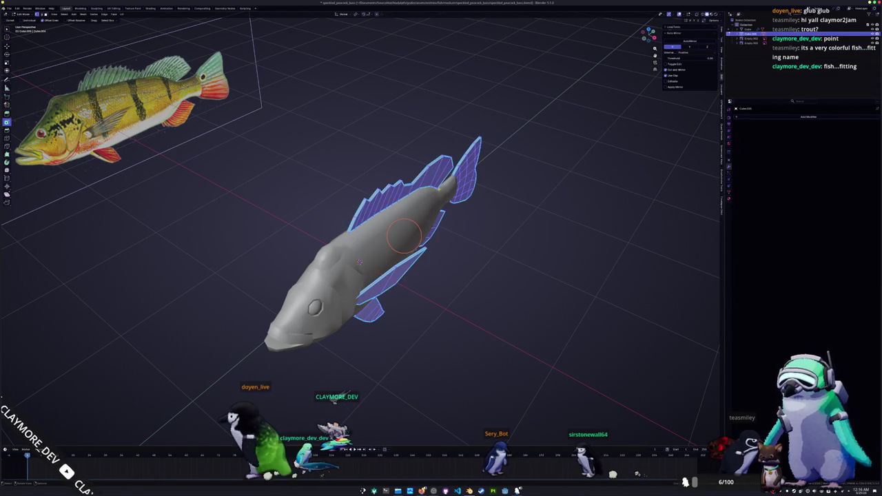
{"action": "left_click", "coordinate": [112, 8]}
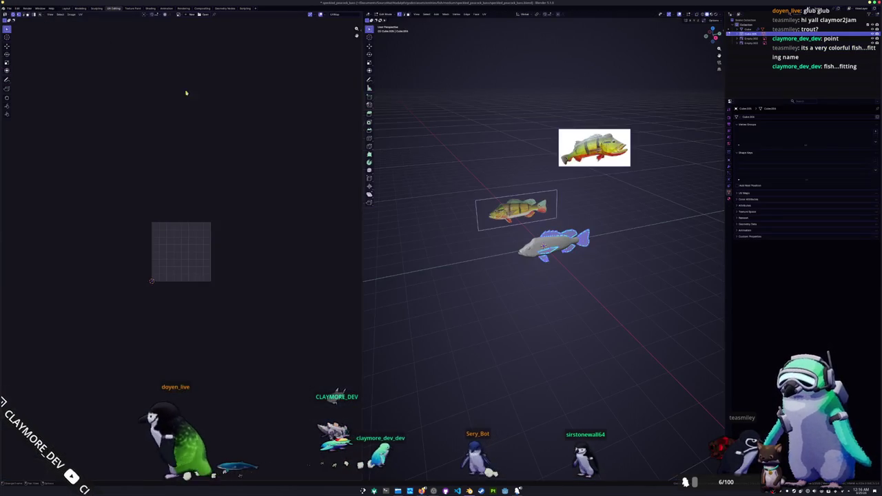
Step: Select the fins' outline edges with Select Similar and mark them as seams
{"action": "key", "text": "2"}
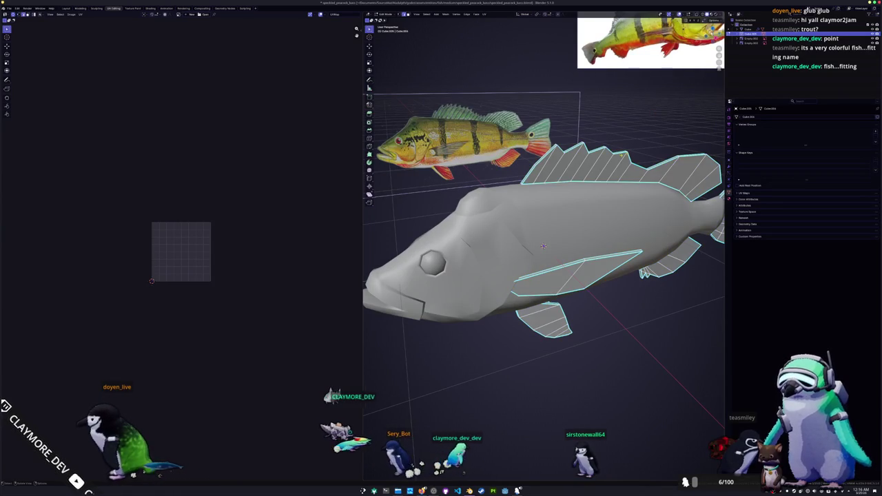
{"action": "left_click", "coordinate": [428, 14]}
{"action": "mouse_move", "coordinate": [441, 71]}
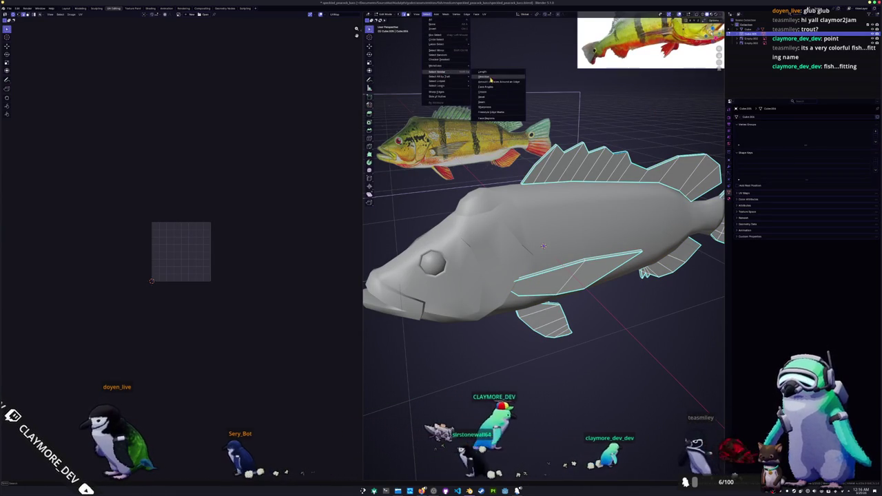
{"action": "left_click", "coordinate": [490, 108]}
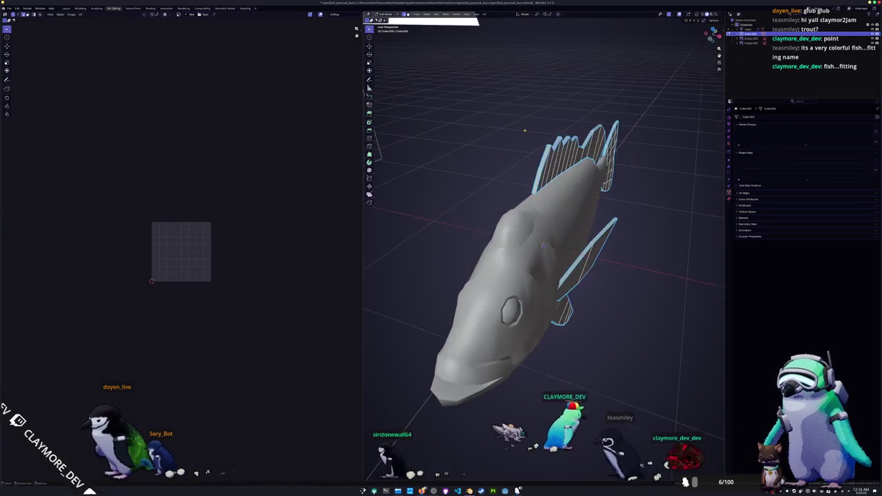
{"action": "middle_click_drag", "start_coordinate": [490, 108], "coordinate": [475, 83]}
{"action": "left_click", "coordinate": [484, 13]}
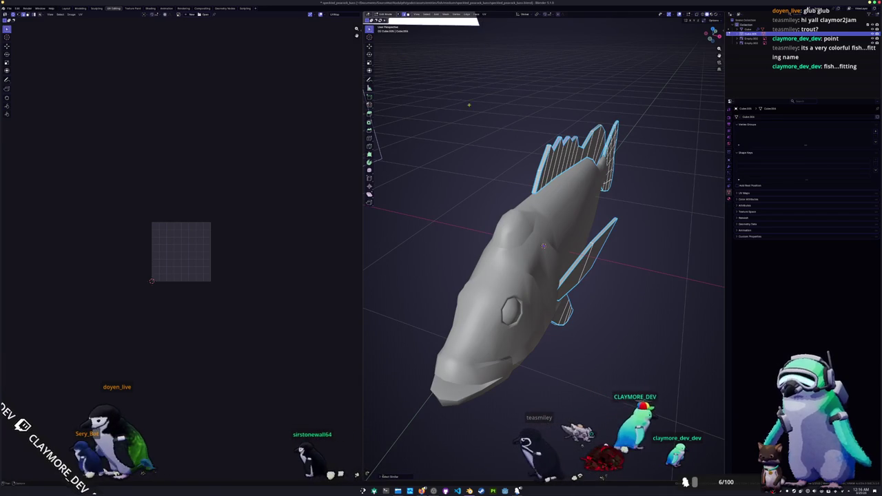
{"action": "right_click", "coordinate": [459, 100]}
{"action": "left_click", "coordinate": [472, 158]}
Step: Select the fins' faces and unwrap them into UV islands
{"action": "left_click", "coordinate": [485, 14]}
{"action": "left_click", "coordinate": [486, 60]}
{"action": "left_click", "coordinate": [486, 15]}
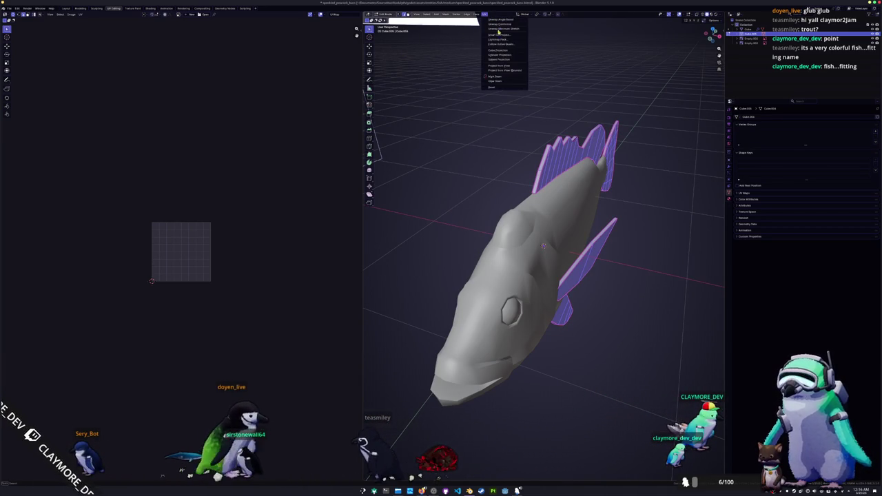
{"action": "left_click", "coordinate": [500, 24]}
{"action": "scroll", "coordinate": [245, 198], "scroll_direction": "up", "scroll_amount": 6}
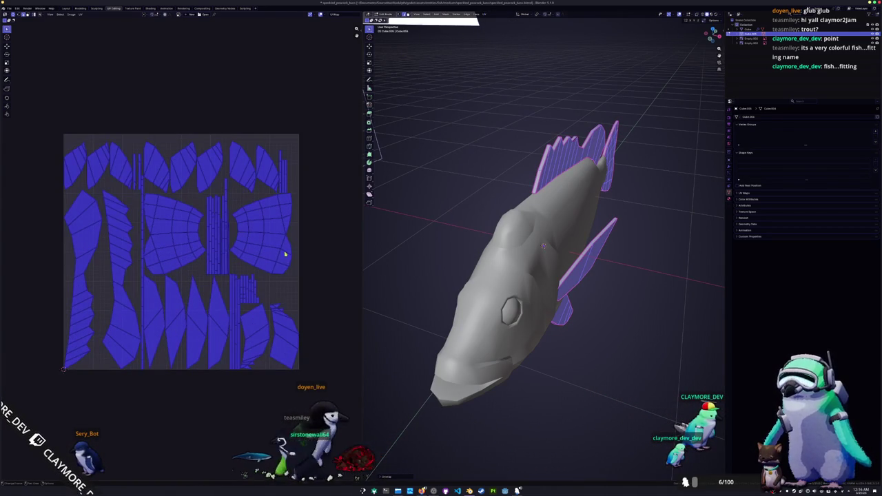
{"action": "key", "text": "alt+q"}
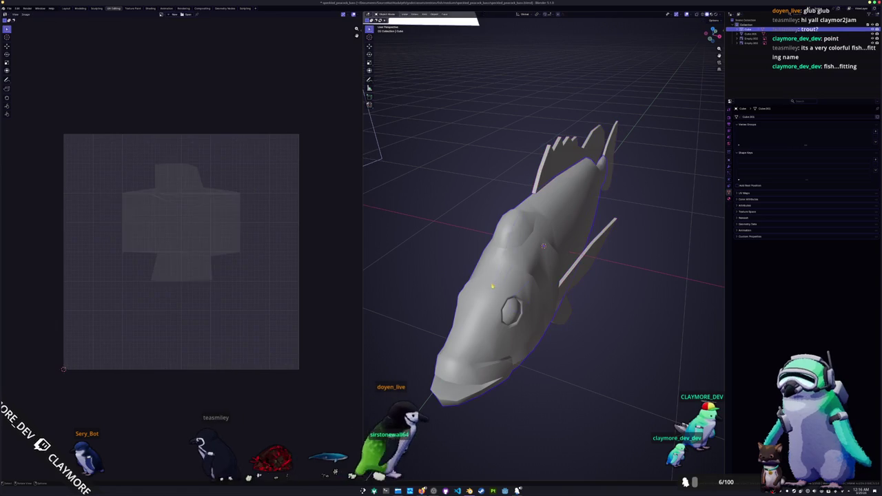
Step: Mark the selected edges around the fish head as UV seams
{"action": "middle_click_drag", "start_coordinate": [543, 245], "coordinate": [492, 227]}
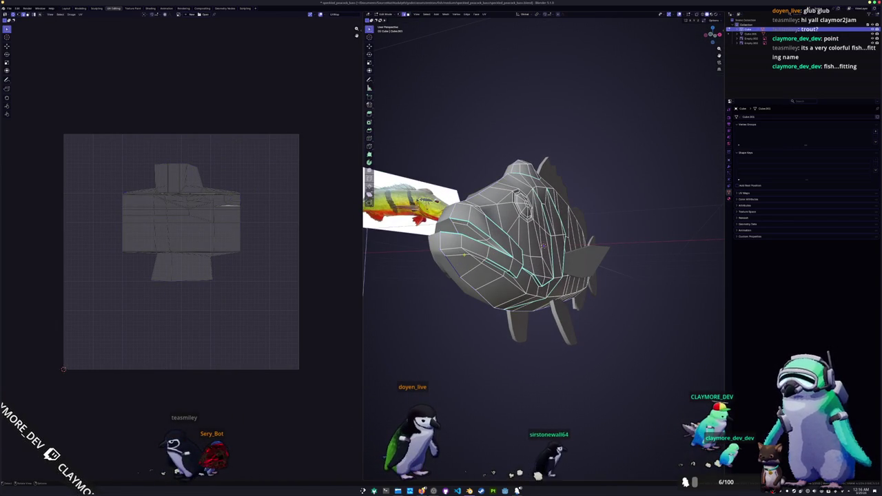
{"action": "mouse_move", "coordinate": [544, 248]}
{"action": "middle_mouse_down"}
{"action": "mouse_move", "coordinate": [510, 238]}
{"action": "mouse_move", "coordinate": [530, 244]}
{"action": "mouse_move", "coordinate": [601, 204]}
{"action": "mouse_move", "coordinate": [559, 221]}
{"action": "mouse_move", "coordinate": [497, 190]}
{"action": "mouse_move", "coordinate": [462, 232]}
{"action": "mouse_move", "coordinate": [482, 234]}
{"action": "middle_mouse_up"}
{"action": "scroll", "coordinate": [544, 248], "scroll_direction": "up", "scroll_amount": 3}
{"action": "scroll", "coordinate": [489, 186], "scroll_direction": "up", "scroll_amount": 2}
{"action": "scroll", "coordinate": [461, 233], "scroll_direction": "down", "scroll_amount": 3}
{"action": "middle_click_drag", "start_coordinate": [687, 212], "coordinate": [646, 173]}
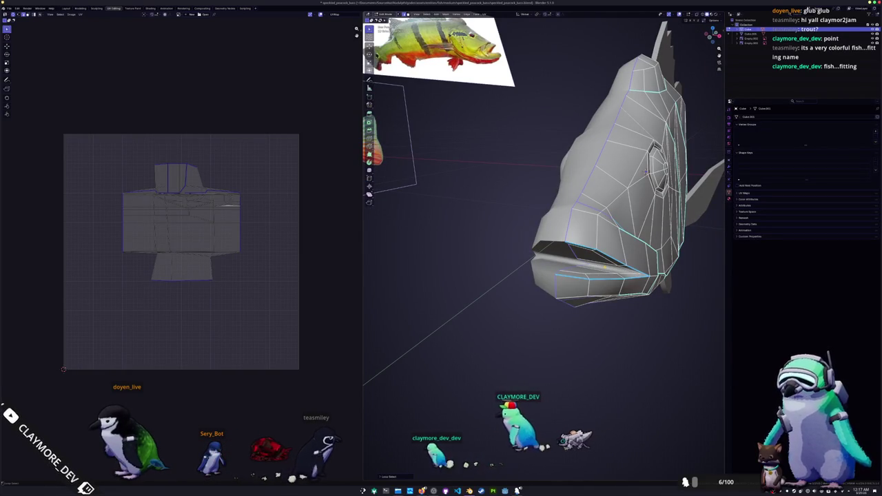
{"action": "mouse_move", "coordinate": [646, 173]}
{"action": "middle_mouse_down"}
{"action": "mouse_move", "coordinate": [587, 273]}
{"action": "mouse_move", "coordinate": [496, 269]}
{"action": "mouse_move", "coordinate": [555, 155]}
{"action": "middle_mouse_up"}
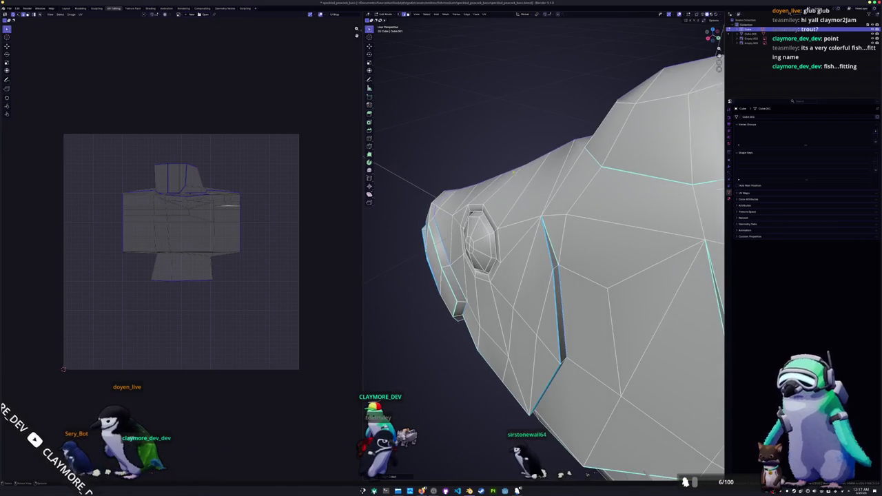
{"action": "mouse_move", "coordinate": [546, 279]}
{"action": "middle_mouse_down"}
{"action": "mouse_move", "coordinate": [494, 233]}
{"action": "mouse_move", "coordinate": [716, 149]}
{"action": "mouse_move", "coordinate": [581, 261]}
{"action": "middle_mouse_up"}
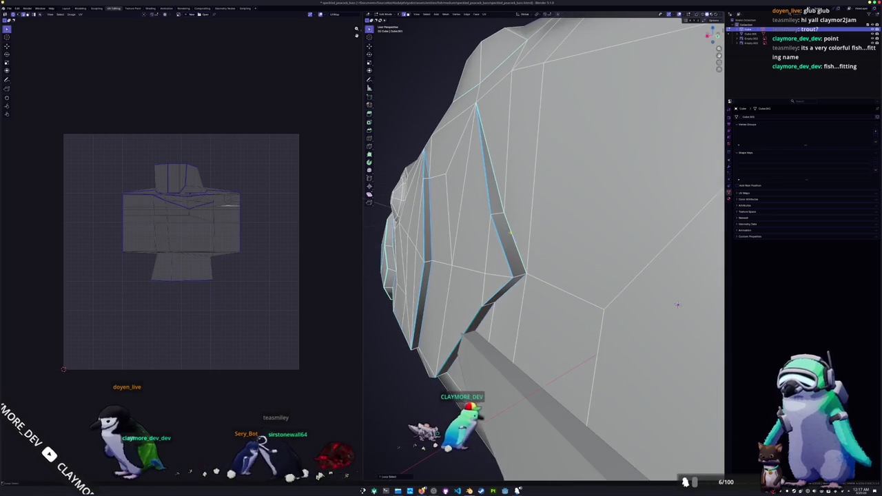
{"action": "scroll", "coordinate": [581, 260], "scroll_direction": "down", "scroll_amount": 5}
{"action": "middle_click_drag", "start_coordinate": [466, 269], "coordinate": [438, 229]}
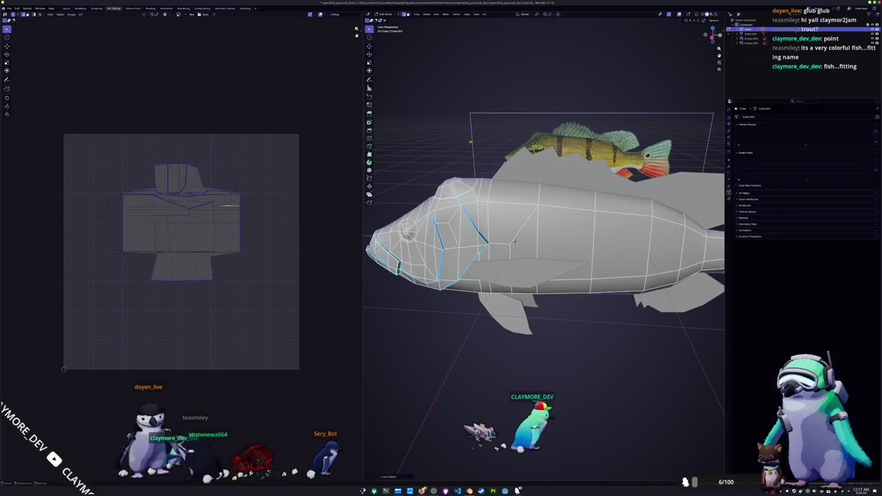
{"action": "right_click", "coordinate": [438, 228]}
{"action": "left_click", "coordinate": [434, 222]}
Step: Select an edge loop around the fish body and bring up its edge options
{"action": "scroll", "coordinate": [538, 241], "scroll_direction": "down", "scroll_amount": 3}
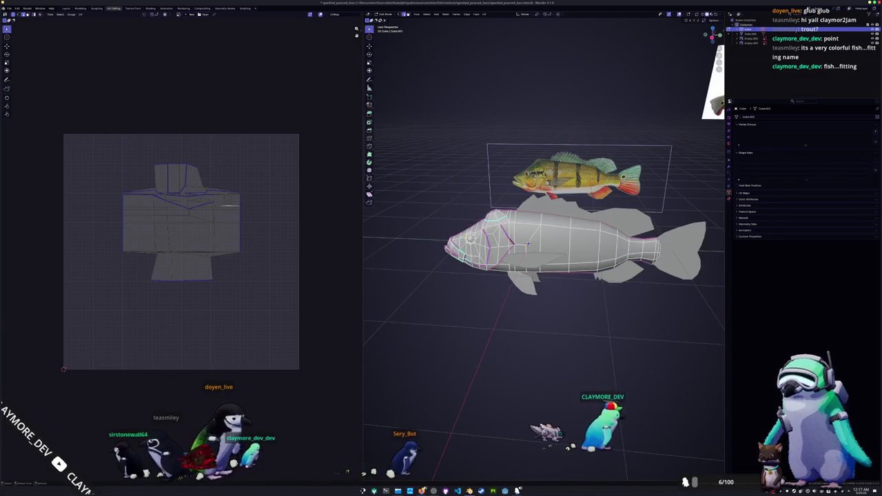
{"action": "middle_click_drag", "start_coordinate": [527, 243], "coordinate": [481, 252]}
{"action": "left_click", "coordinate": [520, 249], "text": "alt"}
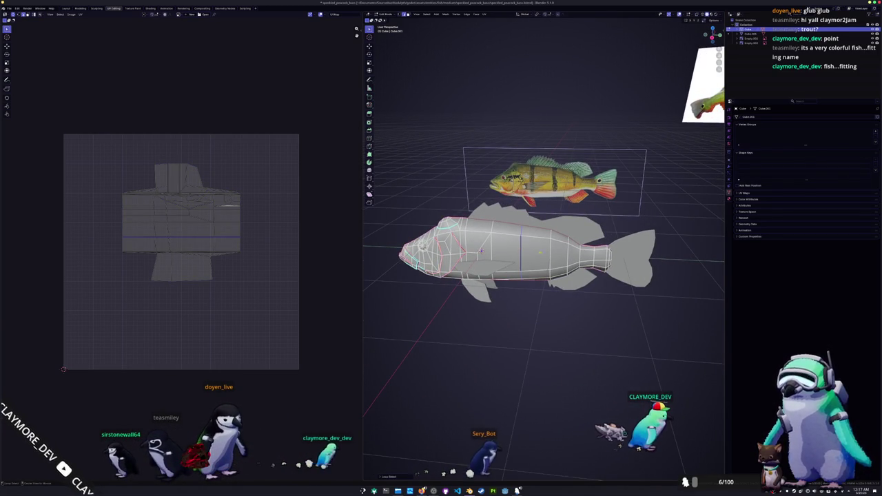
{"action": "right_click", "coordinate": [490, 252]}
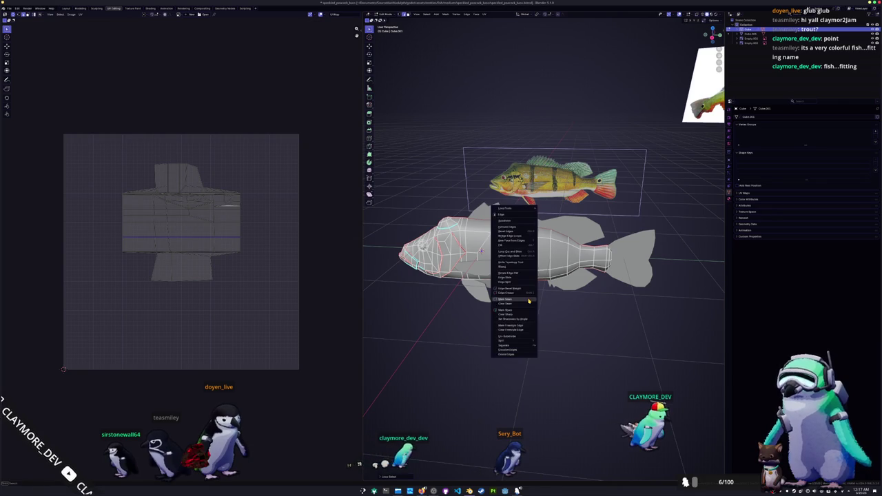
Step: Mark the body loop as a seam and unwrap the whole fish body
{"action": "left_click", "coordinate": [493, 251]}
{"action": "middle_click_drag", "start_coordinate": [493, 251], "coordinate": [499, 262]}
{"action": "key", "text": "a"}
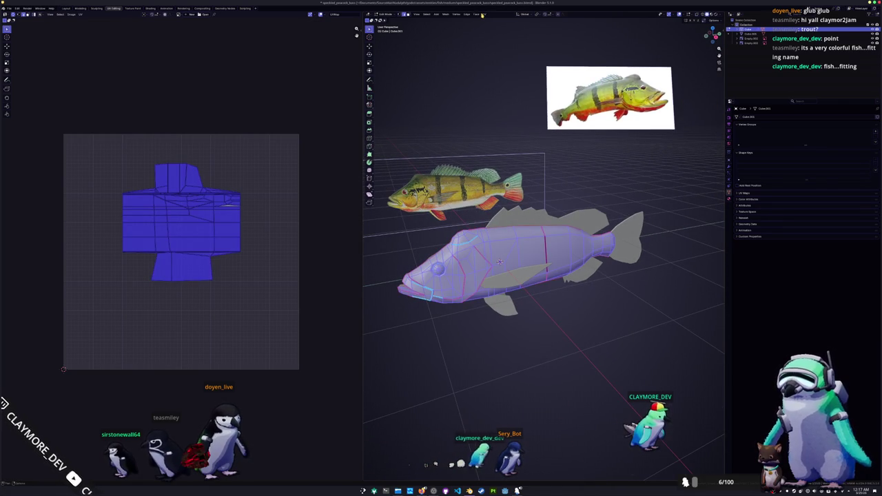
{"action": "left_click", "coordinate": [497, 30]}
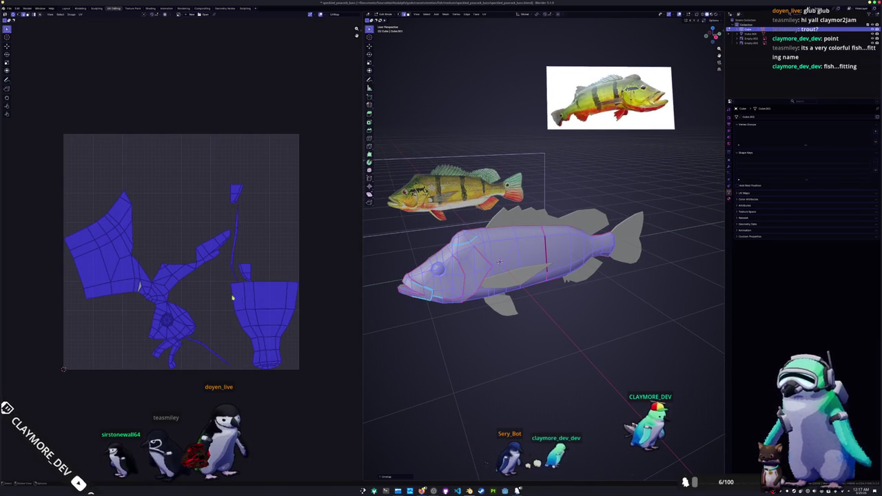
{"action": "key", "text": "alt+a"}
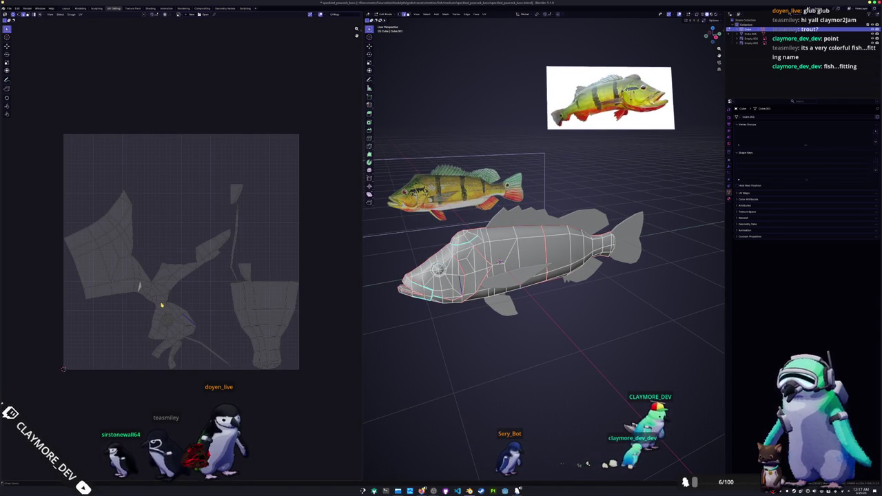
Step: Mark additional head edges as UV seams, then inspect the fish's underside
{"action": "scroll", "coordinate": [207, 300], "scroll_direction": "up", "scroll_amount": 2}
{"action": "middle_click_drag", "start_coordinate": [523, 276], "coordinate": [441, 307]}
{"action": "right_click", "coordinate": [441, 308]}
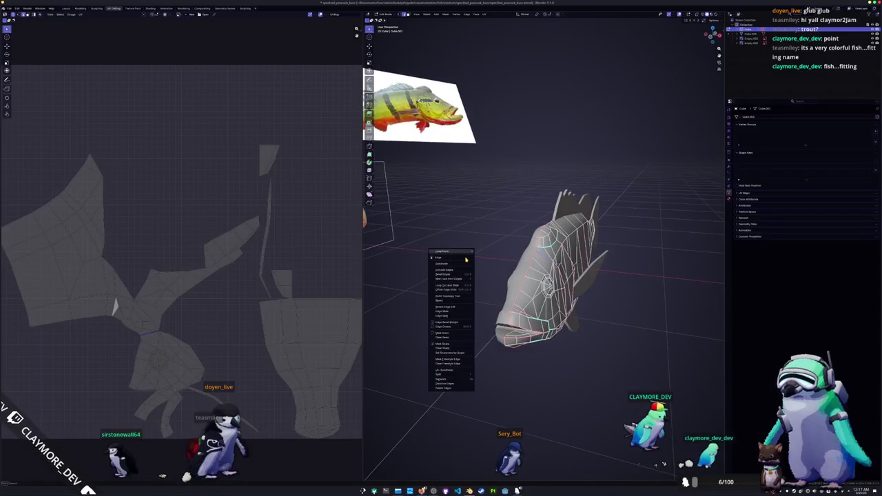
{"action": "left_click", "coordinate": [441, 335]}
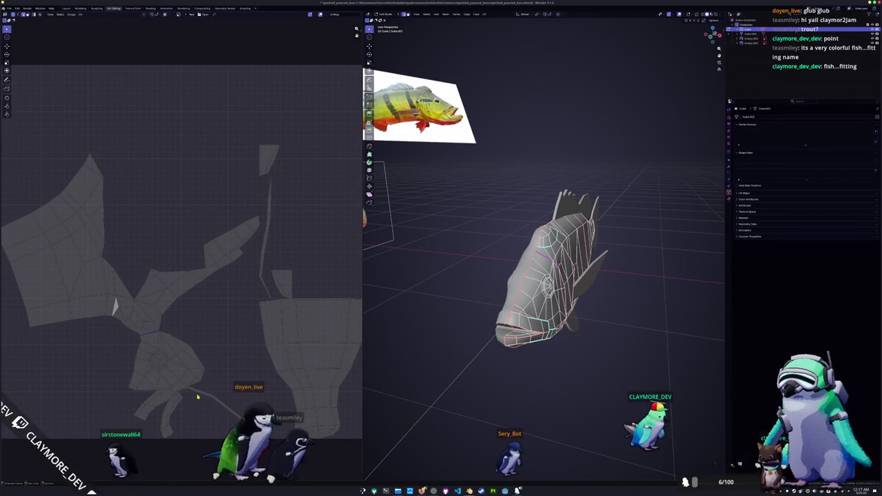
{"action": "mouse_move", "coordinate": [430, 365]}
{"action": "middle_mouse_down"}
{"action": "mouse_move", "coordinate": [483, 276]}
{"action": "mouse_move", "coordinate": [586, 221]}
{"action": "mouse_move", "coordinate": [689, 191]}
{"action": "mouse_move", "coordinate": [607, 207]}
{"action": "mouse_move", "coordinate": [518, 204]}
{"action": "middle_mouse_up"}
{"action": "scroll", "coordinate": [507, 252], "scroll_direction": "up", "scroll_amount": 3}
{"action": "scroll", "coordinate": [507, 252], "scroll_direction": "up", "scroll_amount": 3}
{"action": "scroll", "coordinate": [507, 252], "scroll_direction": "down", "scroll_amount": 4}
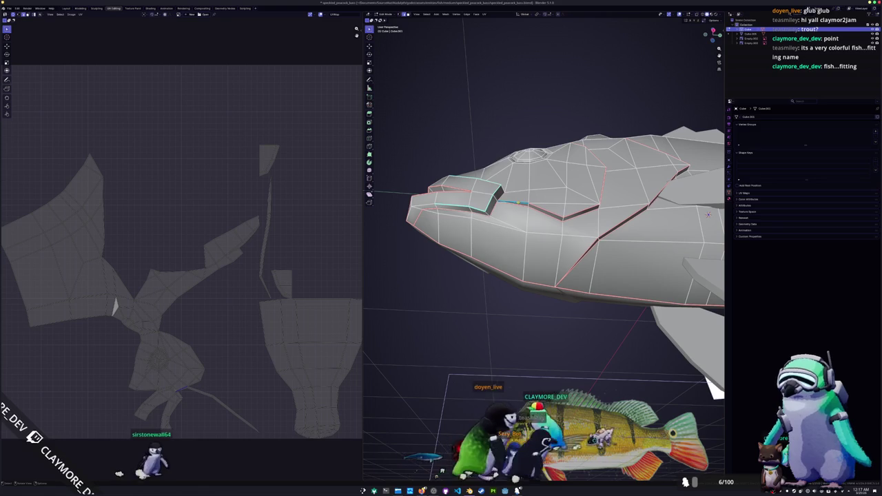
Step: Mark several sets of edges around the mouth and head as seams
{"action": "right_click", "coordinate": [519, 204]}
{"action": "left_click", "coordinate": [518, 204]}
{"action": "right_click", "coordinate": [519, 203]}
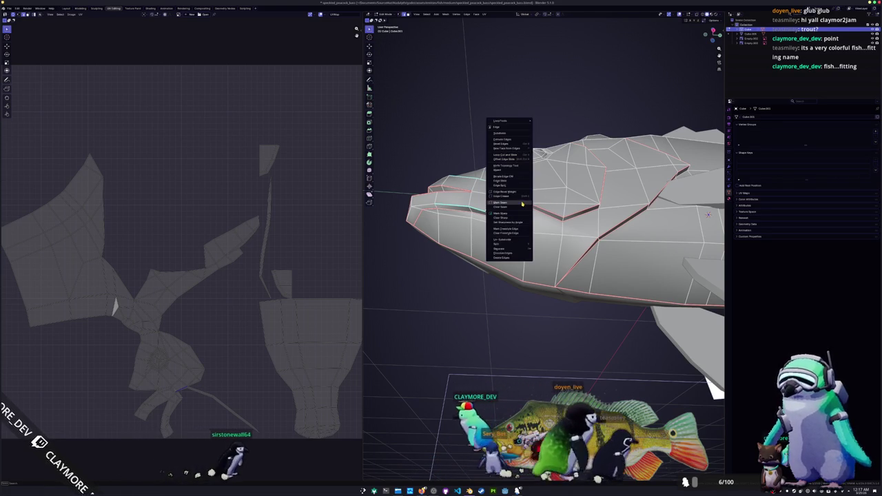
{"action": "middle_click_drag", "start_coordinate": [451, 307], "coordinate": [431, 290]}
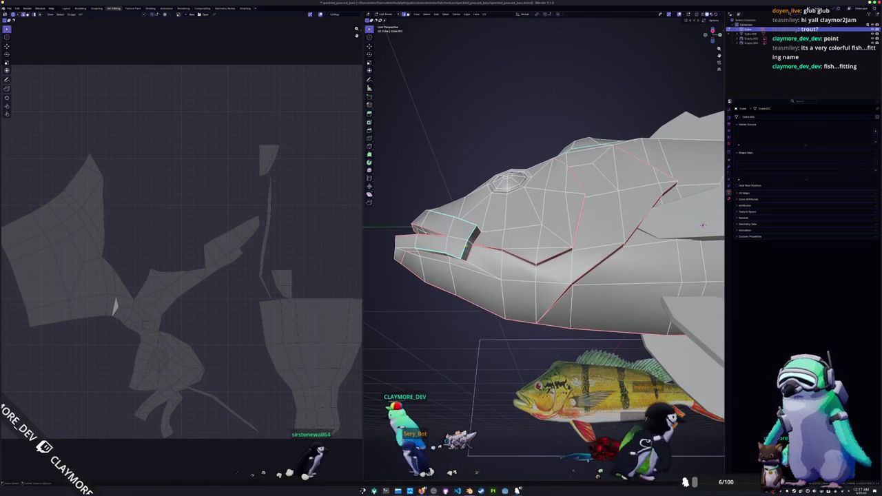
{"action": "middle_click_drag", "start_coordinate": [703, 225], "coordinate": [478, 245]}
{"action": "mouse_move", "coordinate": [715, 256]}
{"action": "middle_mouse_down"}
{"action": "mouse_move", "coordinate": [711, 281]}
{"action": "mouse_move", "coordinate": [426, 308]}
{"action": "mouse_move", "coordinate": [482, 321]}
{"action": "middle_mouse_up"}
{"action": "key", "text": "ctrl+e"}
{"action": "left_click", "coordinate": [425, 308]}
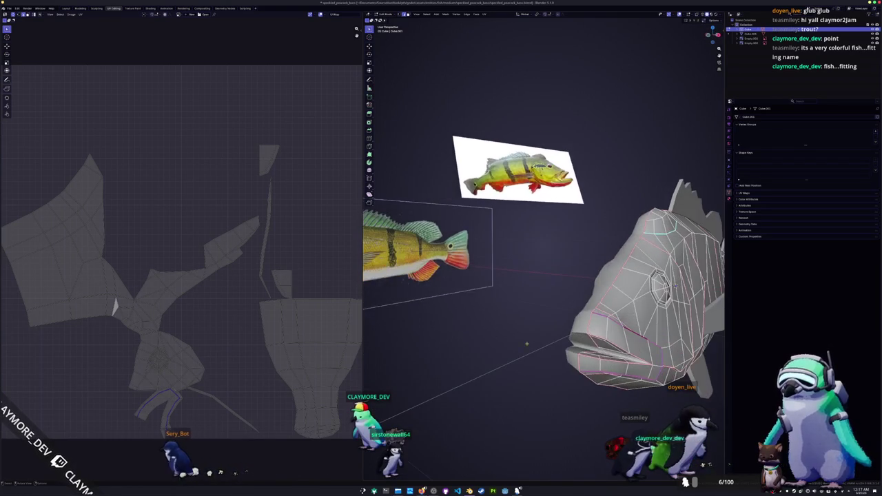
{"action": "middle_click_drag", "start_coordinate": [674, 285], "coordinate": [624, 264]}
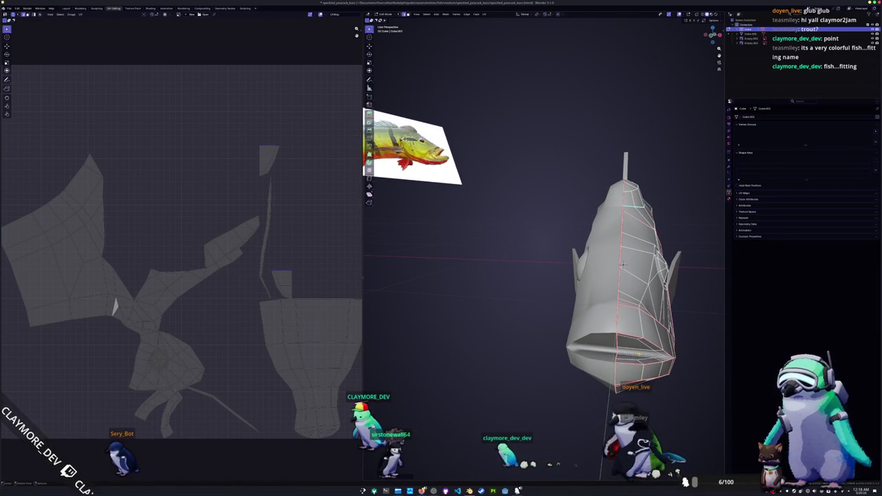
{"action": "key", "text": "ctrl+e"}
{"action": "left_click", "coordinate": [631, 364]}
Step: Select the whole fish mesh and bring up the UV unwrap options
{"action": "middle_click_drag", "start_coordinate": [631, 364], "coordinate": [648, 317]}
{"action": "scroll", "coordinate": [654, 290], "scroll_direction": "up", "scroll_amount": 5}
{"action": "key", "text": "Tab"}
{"action": "mouse_move", "coordinate": [544, 290]}
{"action": "middle_mouse_down"}
{"action": "mouse_move", "coordinate": [503, 311]}
{"action": "mouse_move", "coordinate": [482, 371]}
{"action": "middle_mouse_up"}
{"action": "key", "text": "Tab"}
{"action": "left_click", "coordinate": [485, 14]}
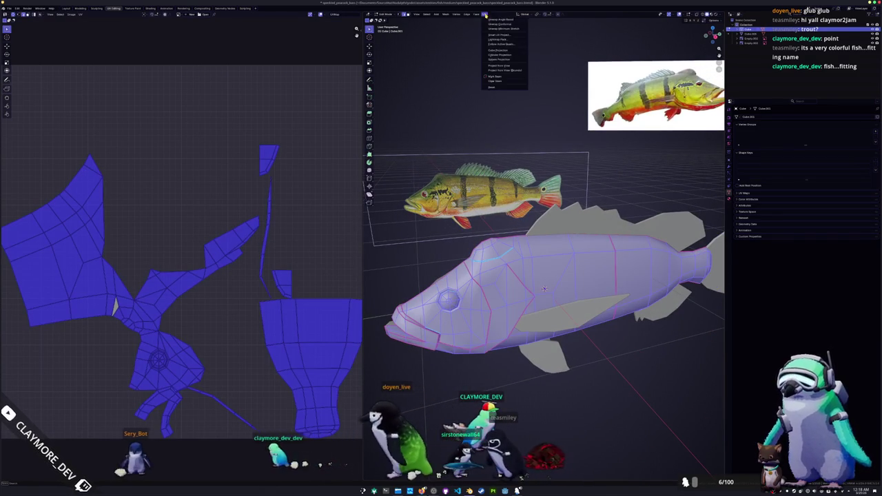
Step: Re-unwrap the fish using the new seams and inspect the resulting UV layout
{"action": "left_click", "coordinate": [495, 19]}
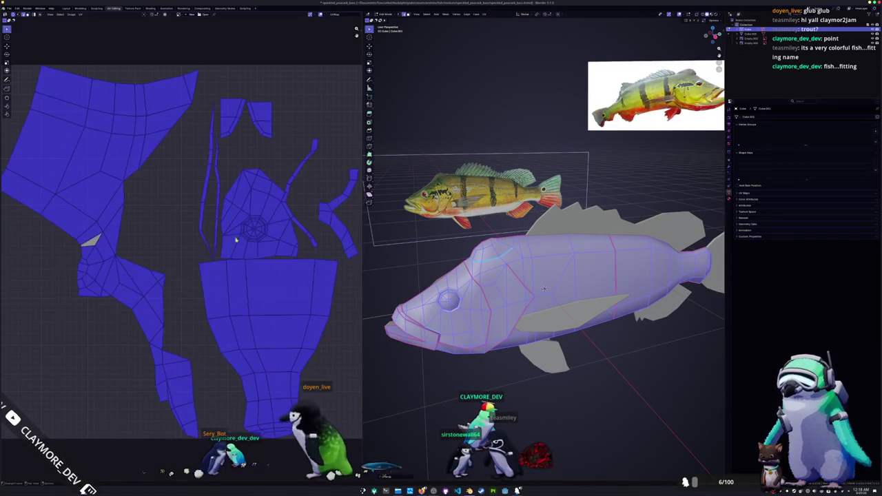
{"action": "left_click", "coordinate": [186, 271]}
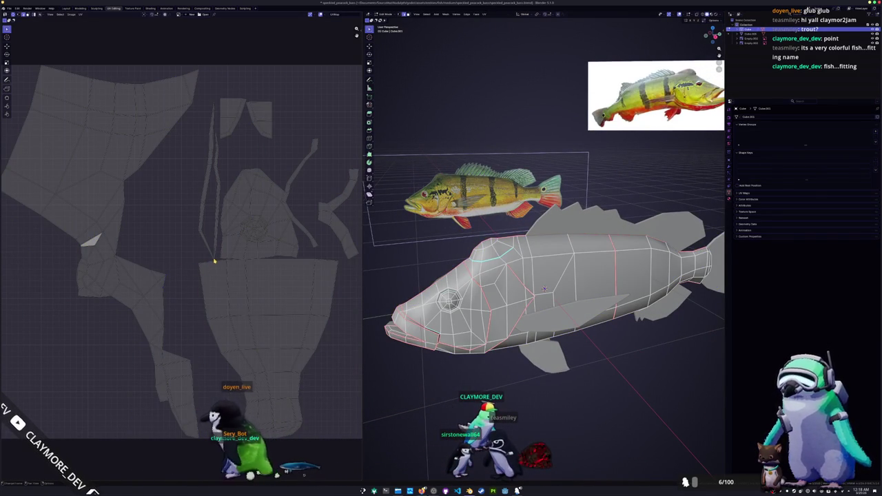
{"action": "scroll", "coordinate": [214, 261], "scroll_direction": "up", "scroll_amount": 5}
{"action": "scroll", "coordinate": [232, 301], "scroll_direction": "up", "scroll_amount": 2}
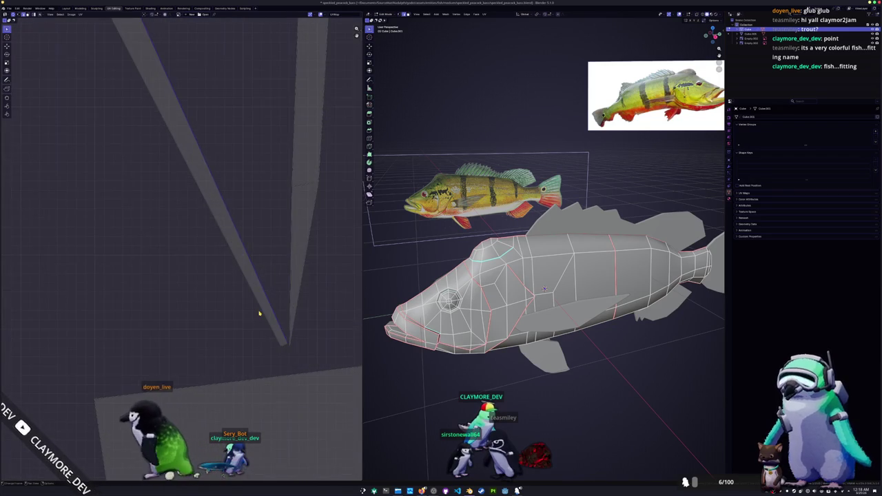
{"action": "scroll", "coordinate": [191, 191], "scroll_direction": "down", "scroll_amount": 2}
{"action": "scroll", "coordinate": [200, 221], "scroll_direction": "down", "scroll_amount": 2}
{"action": "scroll", "coordinate": [223, 273], "scroll_direction": "down", "scroll_amount": 1}
{"action": "scroll", "coordinate": [544, 310], "scroll_direction": "up", "scroll_amount": 1}
{"action": "scroll", "coordinate": [545, 310], "scroll_direction": "up", "scroll_amount": 1}
{"action": "scroll", "coordinate": [545, 310], "scroll_direction": "up", "scroll_amount": 1}
{"action": "scroll", "coordinate": [545, 310], "scroll_direction": "up", "scroll_amount": 1}
{"action": "scroll", "coordinate": [717, 285], "scroll_direction": "up", "scroll_amount": 1}
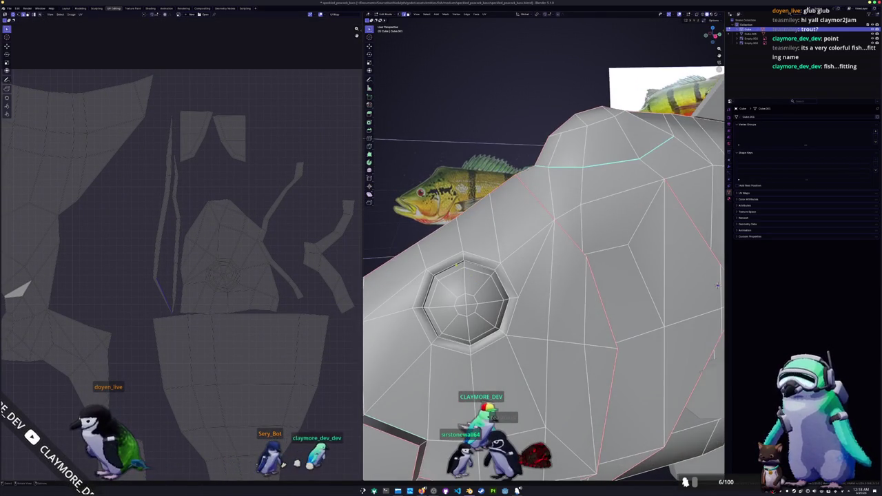
Step: Mark a seam ring around the eye and re-unwrap so it becomes its own island
{"action": "right_click", "coordinate": [455, 264]}
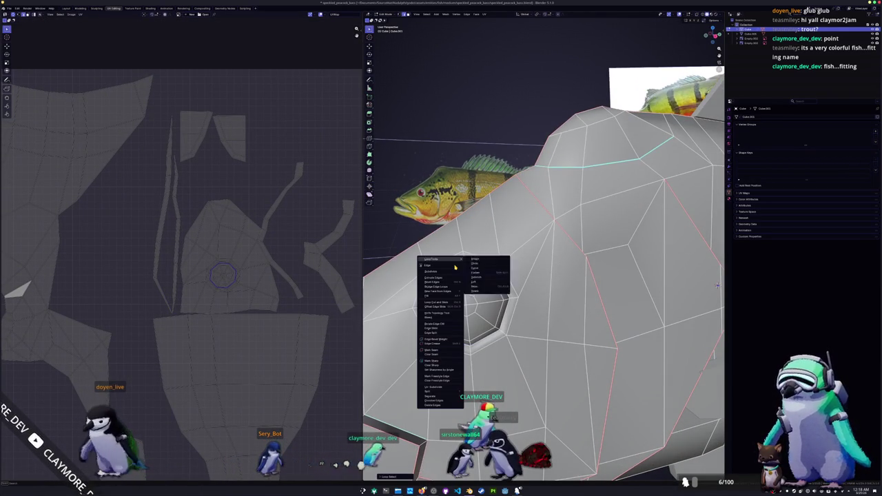
{"action": "left_click", "coordinate": [442, 348]}
{"action": "scroll", "coordinate": [717, 285], "scroll_direction": "down", "scroll_amount": 2}
{"action": "key", "text": "a"}
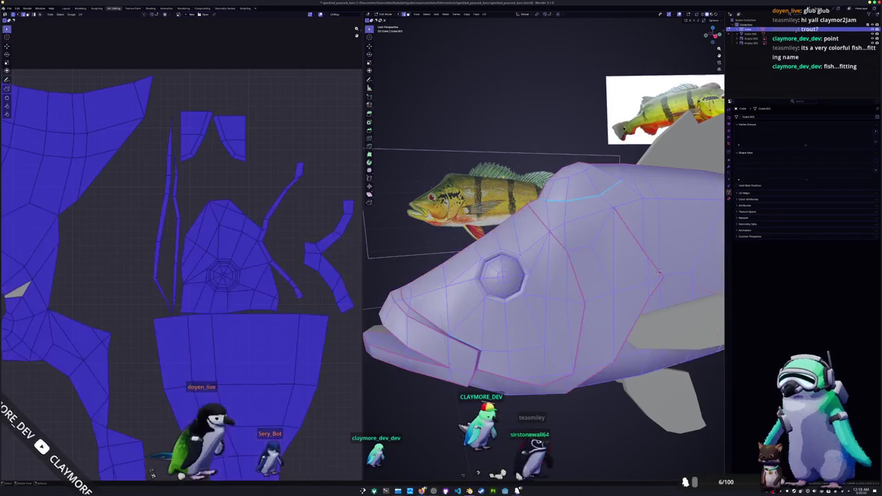
{"action": "left_click", "coordinate": [483, 14]}
{"action": "left_click", "coordinate": [499, 28]}
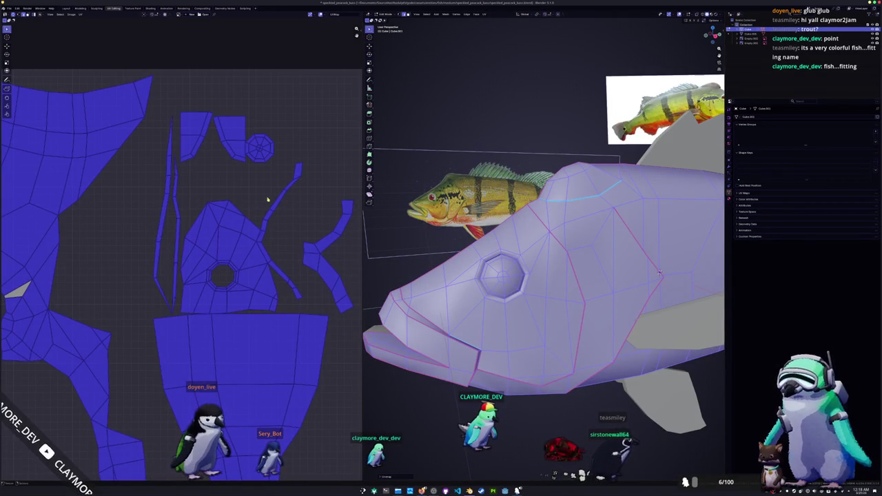
{"action": "key", "text": "alt+a"}
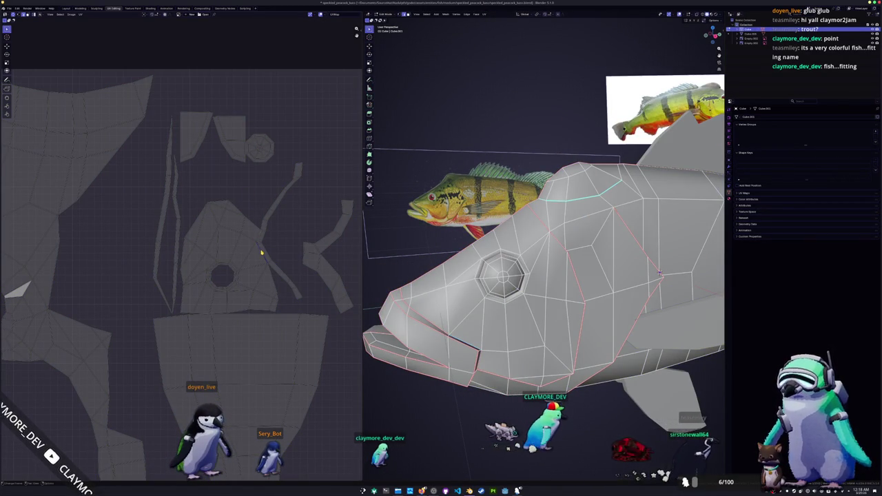
Step: Mark another seam on the side of the head and re-unwrap the fish
{"action": "middle_click_drag", "start_coordinate": [441, 297], "coordinate": [398, 293]}
{"action": "right_click", "coordinate": [398, 293]}
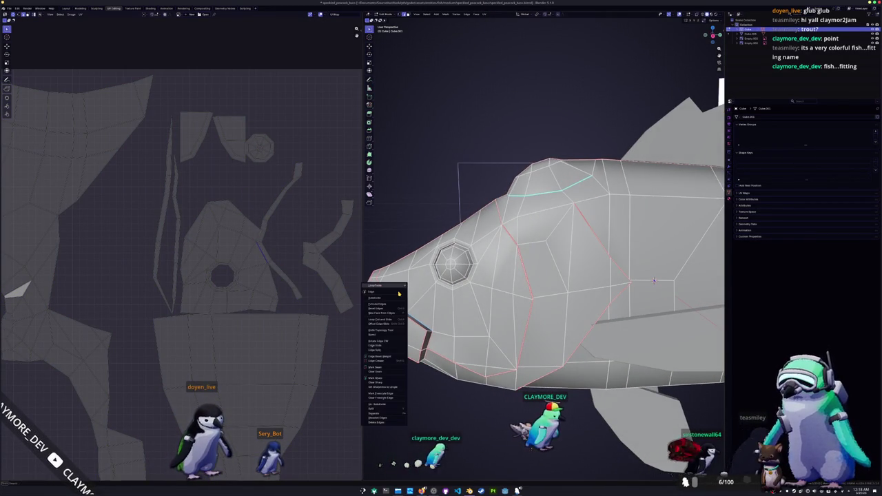
{"action": "left_click", "coordinate": [376, 368]}
{"action": "key", "text": "a"}
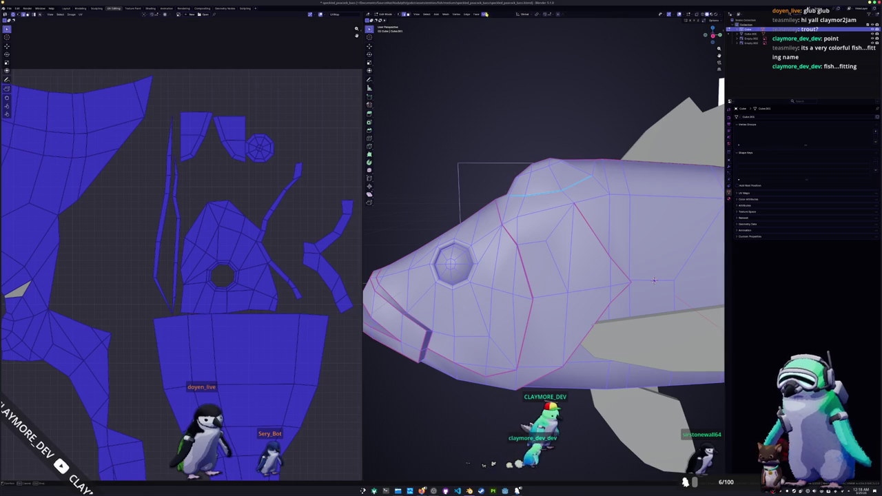
{"action": "left_click", "coordinate": [494, 30]}
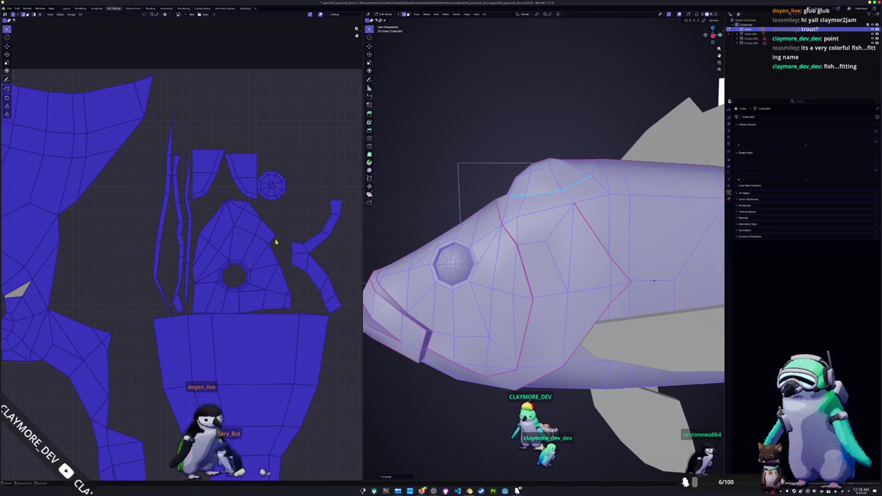
{"action": "key", "text": "alt+a"}
Step: Select faces on the head and side to check where they sit in the UV layout
{"action": "scroll", "coordinate": [170, 289], "scroll_direction": "down", "scroll_amount": 4}
{"action": "scroll", "coordinate": [209, 289], "scroll_direction": "down", "scroll_amount": 1}
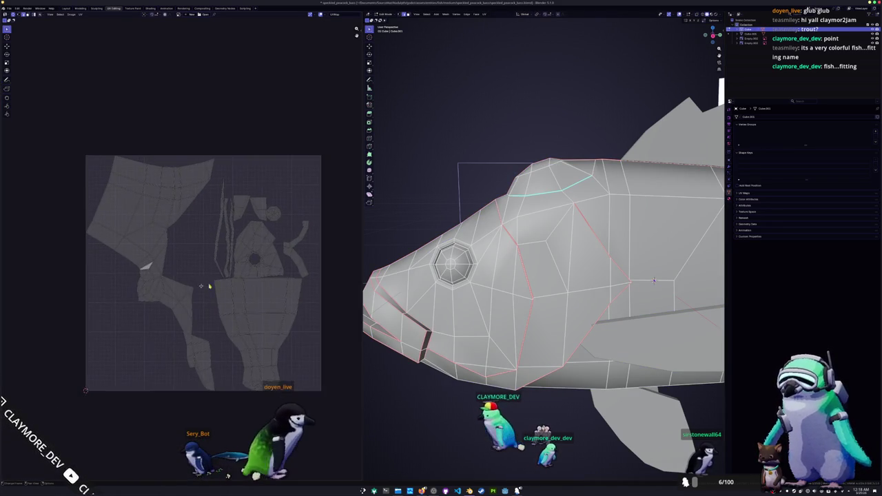
{"action": "scroll", "coordinate": [207, 289], "scroll_direction": "up", "scroll_amount": 6}
{"action": "left_click", "coordinate": [600, 177]}
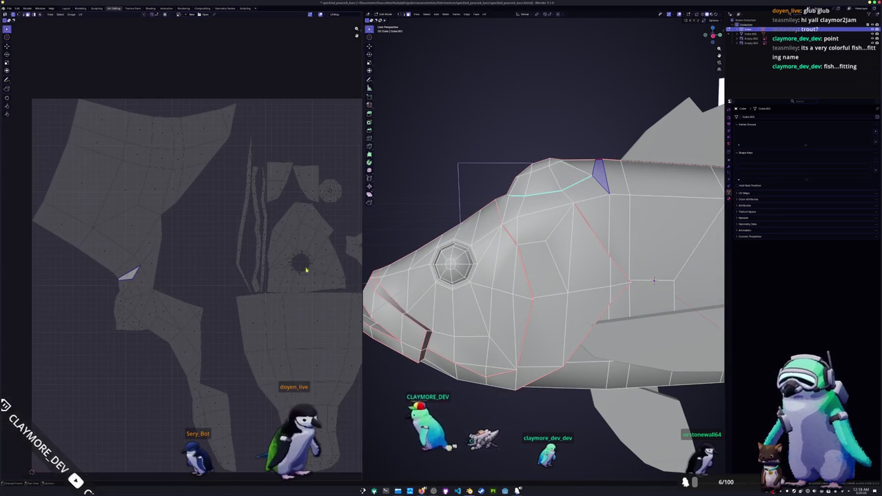
{"action": "middle_click_drag", "start_coordinate": [599, 176], "coordinate": [637, 318]}
{"action": "scroll", "coordinate": [636, 318], "scroll_direction": "down", "scroll_amount": 3}
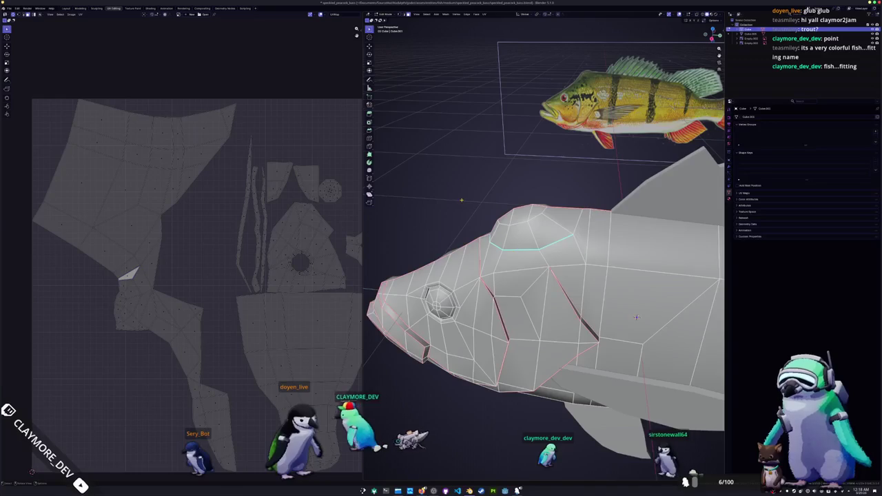
{"action": "left_click", "coordinate": [527, 320]}
{"action": "left_click", "coordinate": [590, 313]}
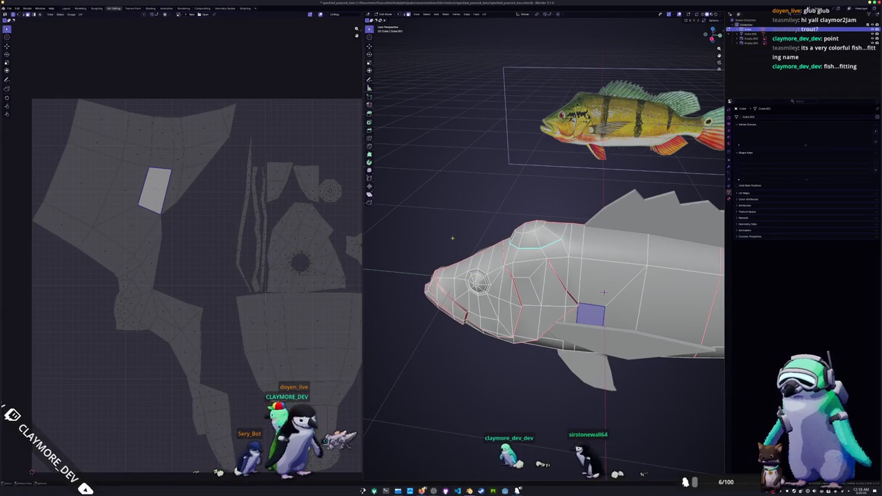
{"action": "scroll", "coordinate": [544, 248], "scroll_direction": "down", "scroll_amount": 4}
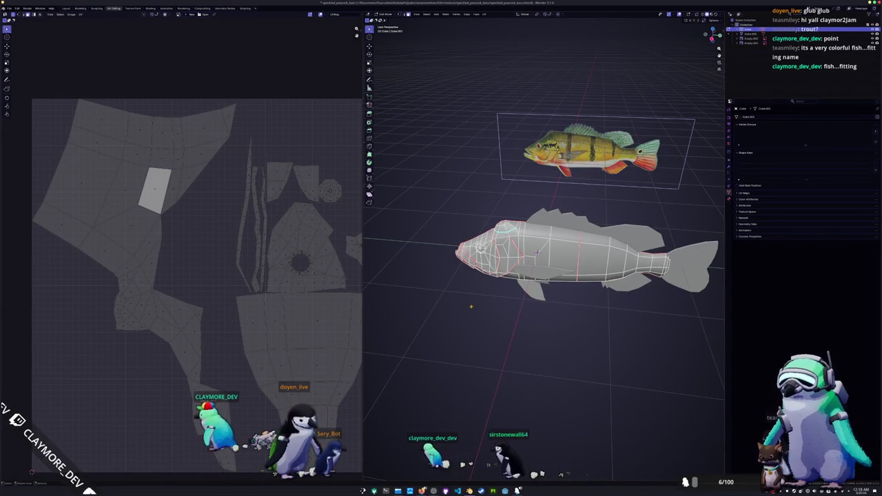
{"action": "left_click", "coordinate": [146, 307]}
{"action": "scroll", "coordinate": [540, 262], "scroll_direction": "up", "scroll_amount": 2}
{"action": "scroll", "coordinate": [540, 266], "scroll_direction": "up", "scroll_amount": 2}
{"action": "scroll", "coordinate": [540, 269], "scroll_direction": "up", "scroll_amount": 2}
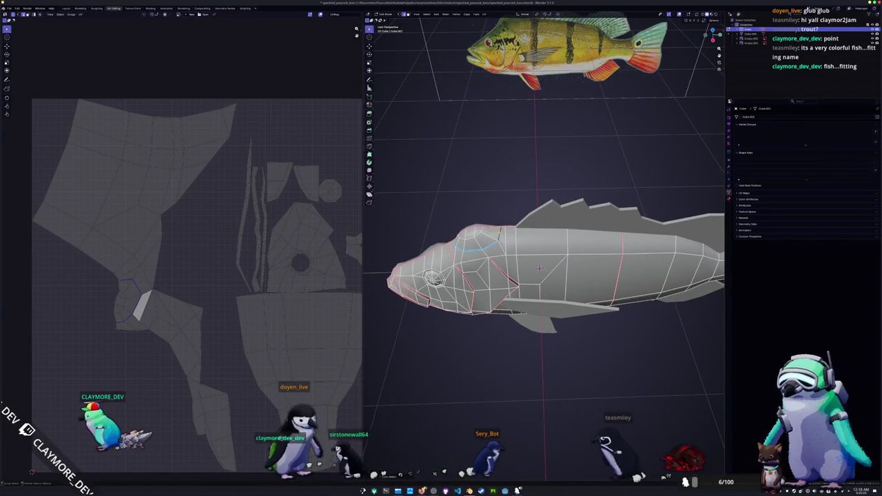
Step: Mark seams around the mouth and re-unwrap the fish into a new UV layout
{"action": "middle_click_drag", "start_coordinate": [539, 269], "coordinate": [441, 228]}
{"action": "right_click", "coordinate": [433, 222]}
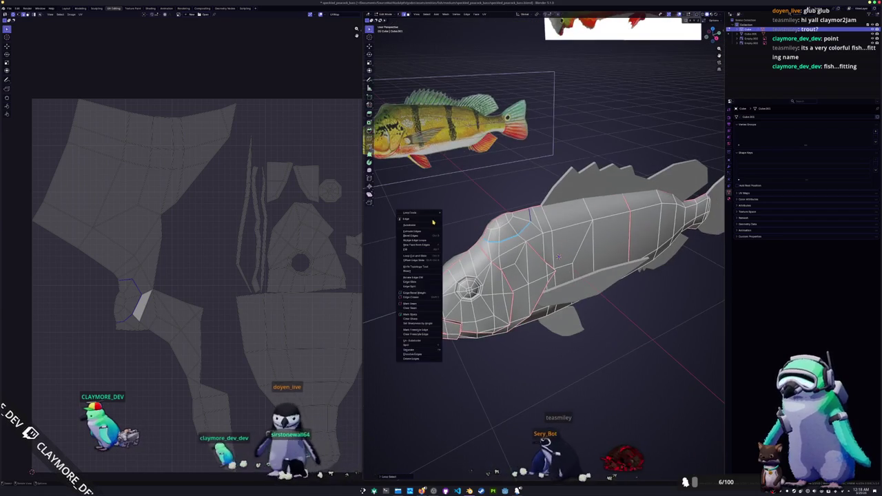
{"action": "left_click", "coordinate": [409, 314]}
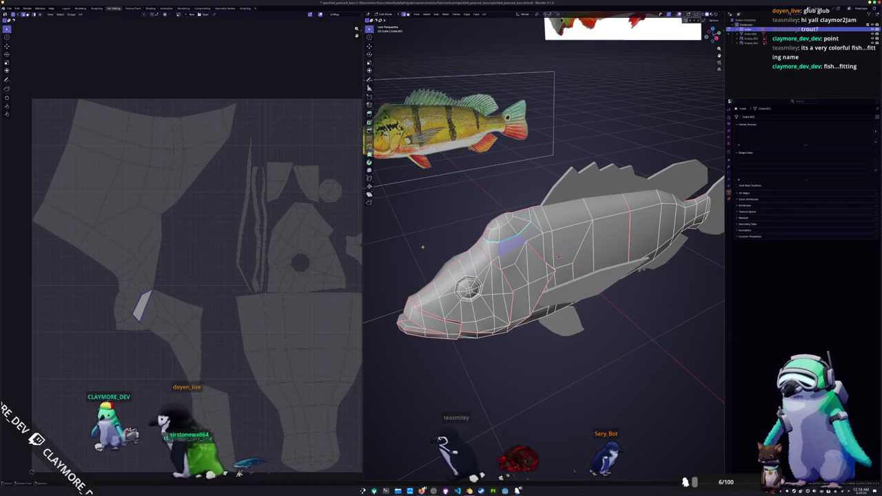
{"action": "right_click", "coordinate": [432, 245]}
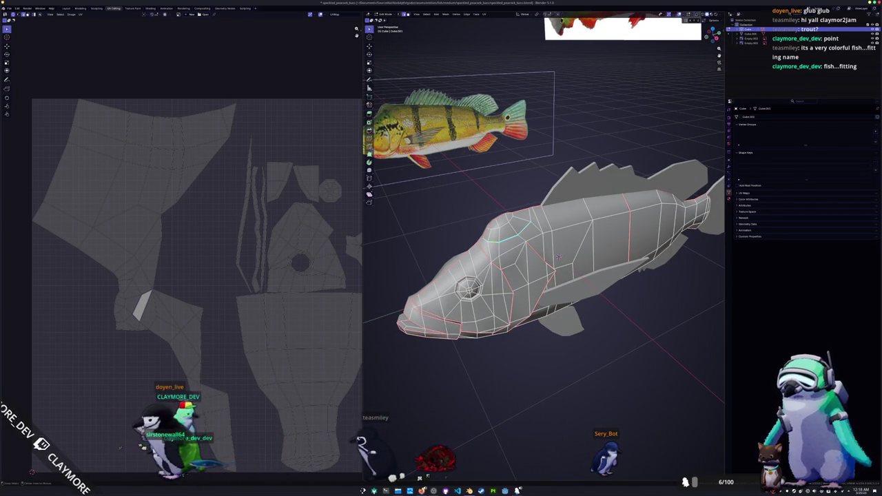
{"action": "right_click", "coordinate": [424, 246]}
{"action": "left_click", "coordinate": [420, 242]}
{"action": "key", "text": "a"}
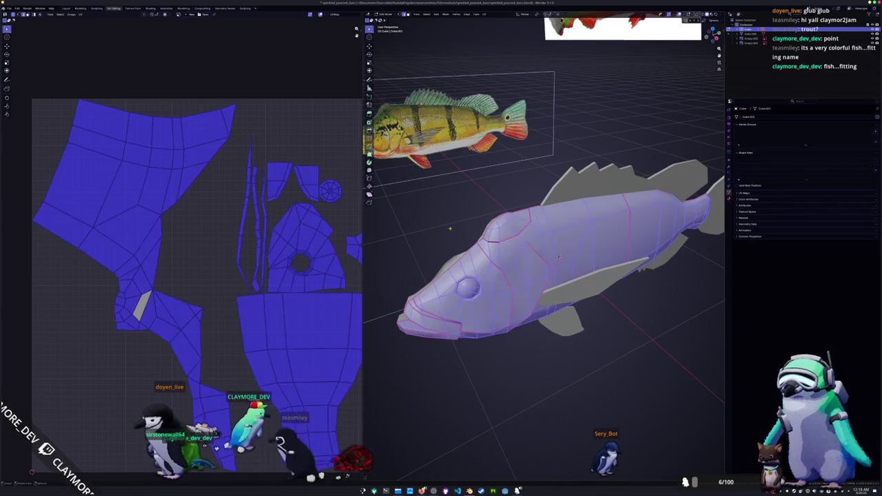
{"action": "left_click", "coordinate": [494, 29]}
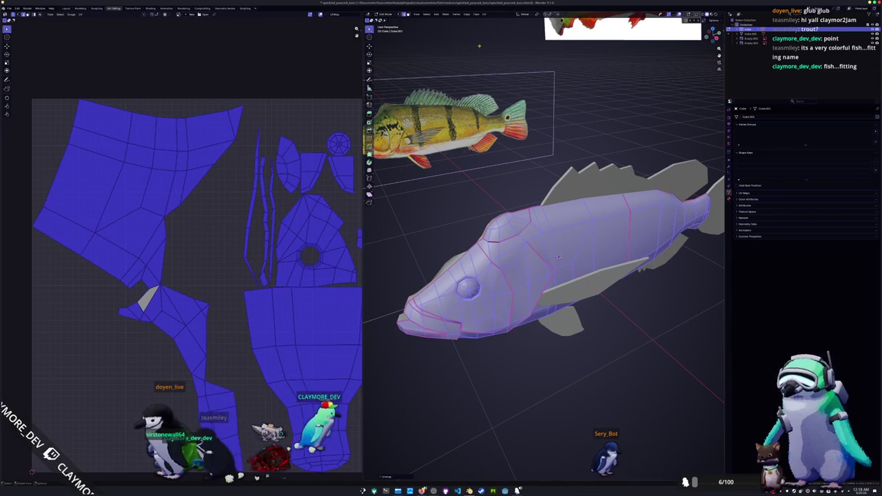
{"action": "key", "text": "alt+a"}
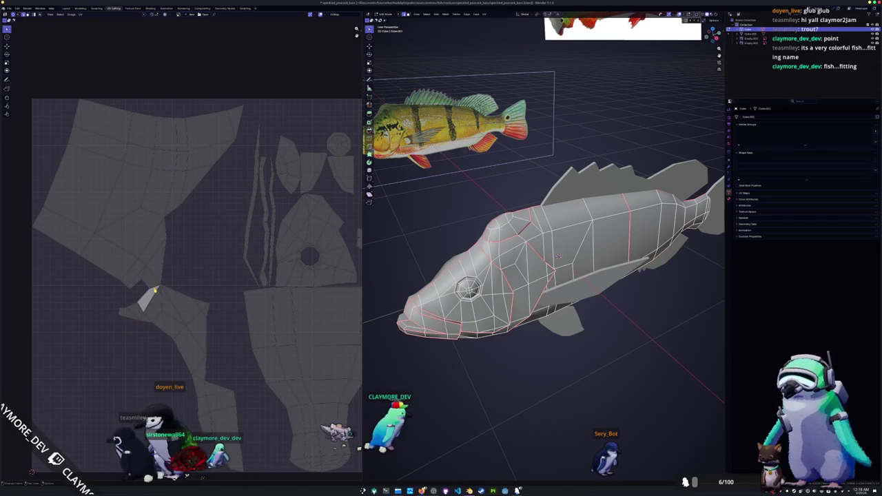
Step: Mark a seam on an edge near the fish's head
{"action": "scroll", "coordinate": [401, 254], "scroll_direction": "up", "scroll_amount": 5}
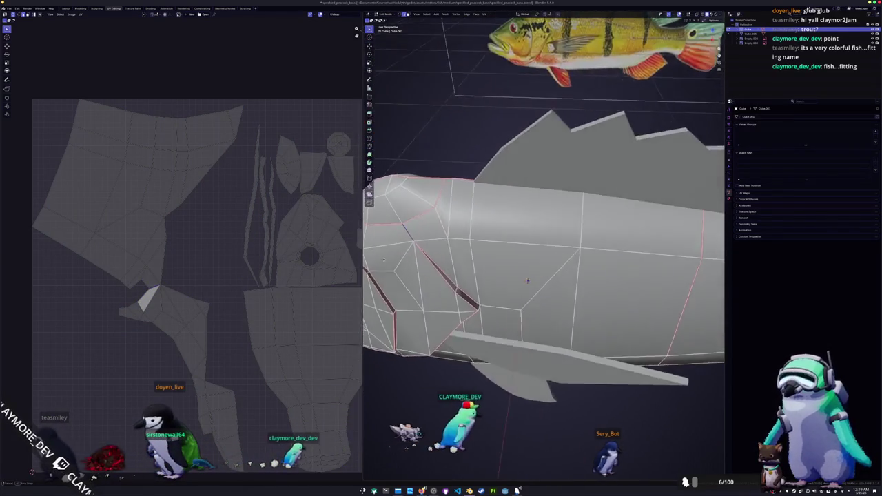
{"action": "middle_click_drag", "start_coordinate": [401, 254], "coordinate": [404, 255]}
{"action": "right_click", "coordinate": [403, 255]}
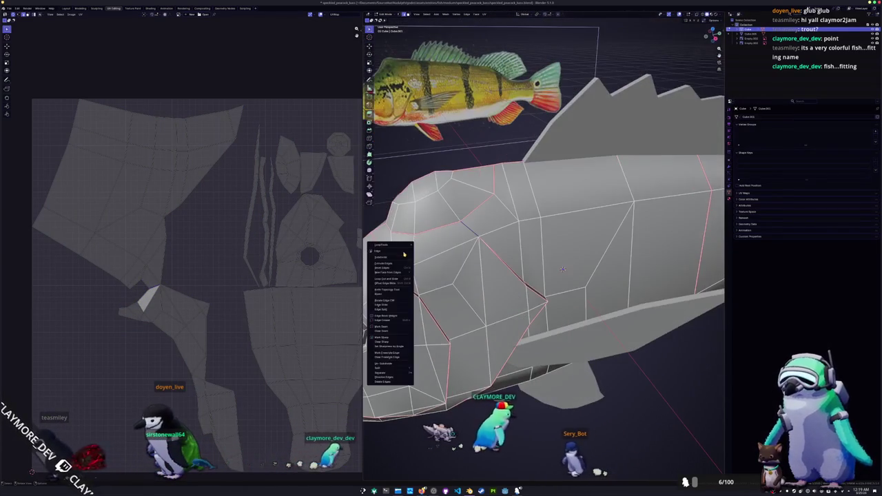
{"action": "left_click", "coordinate": [381, 337]}
Step: Select the whole fish mesh and re-unwrap it with the new seam
{"action": "scroll", "coordinate": [544, 227], "scroll_direction": "down", "scroll_amount": 4}
{"action": "middle_click_drag", "start_coordinate": [482, 242], "coordinate": [524, 227]}
{"action": "key", "text": "a"}
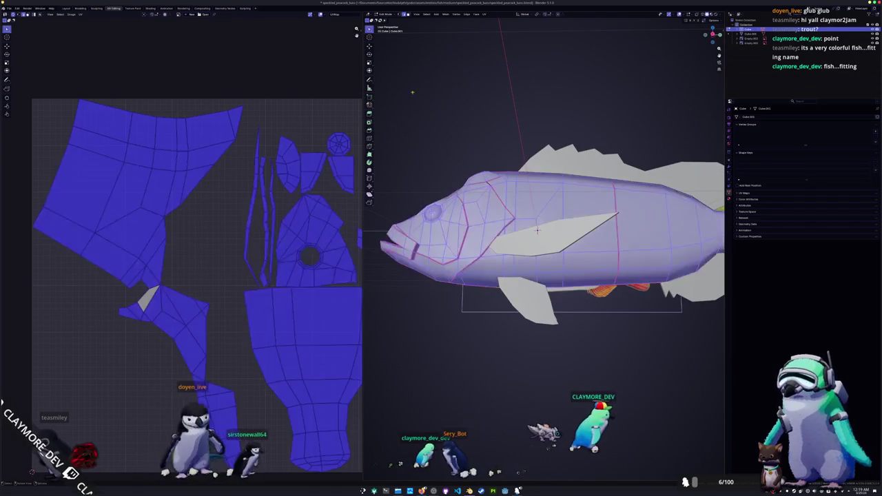
{"action": "left_click", "coordinate": [484, 15]}
{"action": "left_click", "coordinate": [499, 32]}
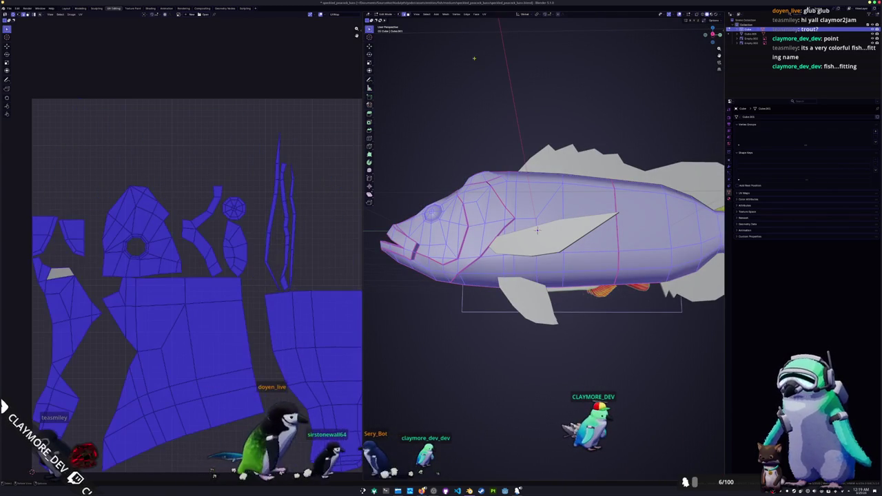
Step: Select further head edges near the mouth and mark them as seams
{"action": "scroll", "coordinate": [279, 244], "scroll_direction": "down", "scroll_amount": 2}
{"action": "key", "text": "alt+a"}
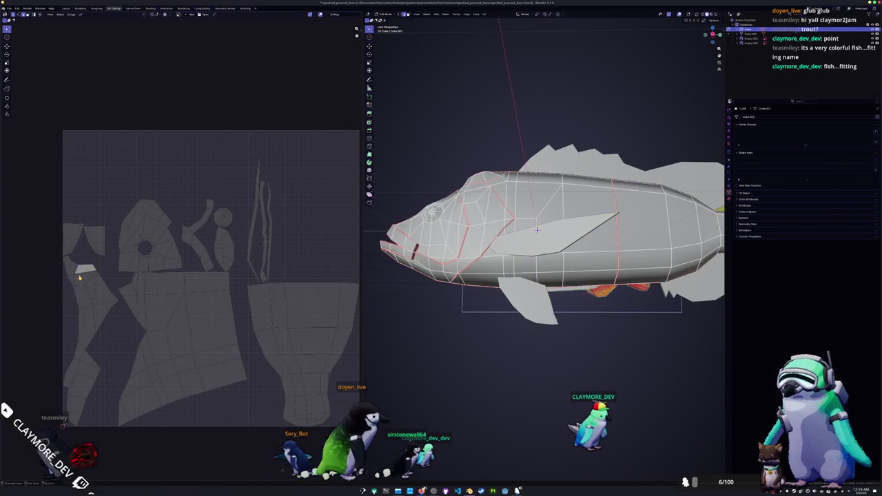
{"action": "left_click", "coordinate": [77, 348]}
{"action": "mouse_move", "coordinate": [441, 323]}
{"action": "middle_mouse_down"}
{"action": "mouse_move", "coordinate": [425, 318]}
{"action": "mouse_move", "coordinate": [434, 313]}
{"action": "mouse_move", "coordinate": [411, 358]}
{"action": "mouse_move", "coordinate": [348, 242]}
{"action": "middle_mouse_up"}
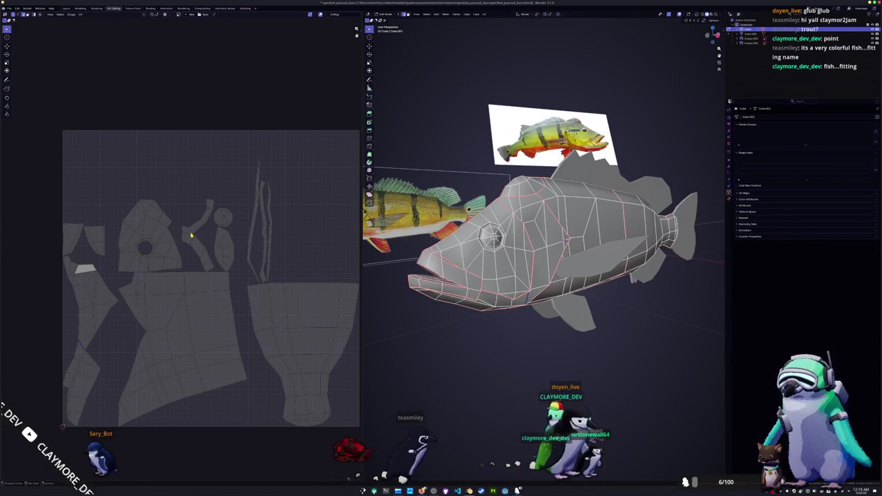
{"action": "middle_click_drag", "start_coordinate": [472, 250], "coordinate": [452, 253]}
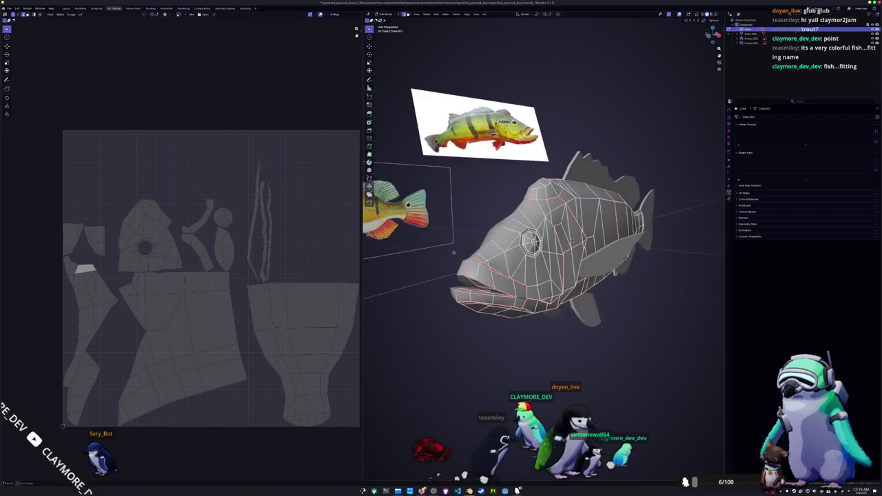
{"action": "scroll", "coordinate": [452, 252], "scroll_direction": "up", "scroll_amount": 2}
{"action": "right_click", "coordinate": [448, 380]}
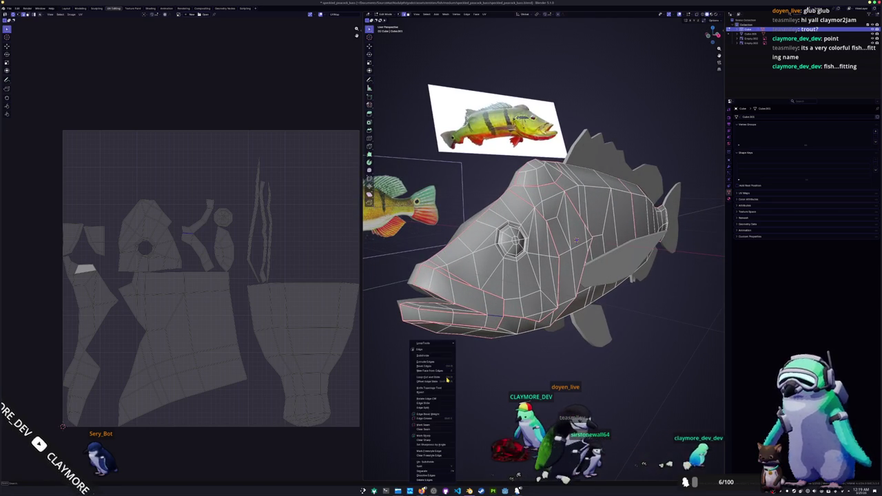
{"action": "left_click", "coordinate": [433, 426]}
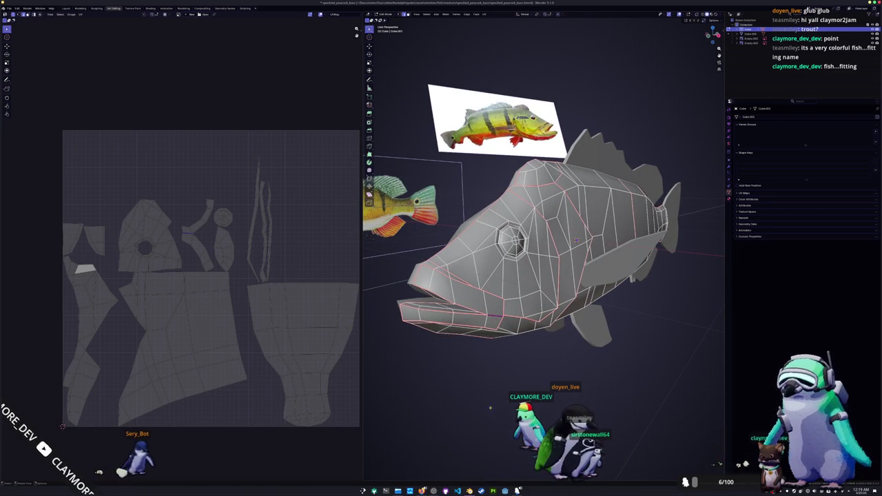
{"action": "mouse_move", "coordinate": [433, 426]}
{"action": "middle_mouse_down"}
{"action": "mouse_move", "coordinate": [487, 386]}
{"action": "mouse_move", "coordinate": [454, 389]}
{"action": "mouse_move", "coordinate": [482, 337]}
{"action": "middle_mouse_up"}
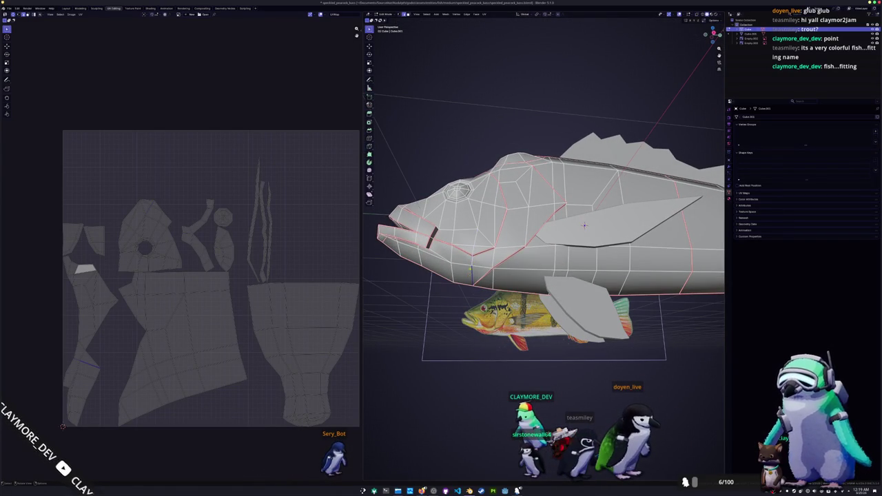
{"action": "key", "text": "ctrl+e"}
{"action": "left_click", "coordinate": [445, 318]}
Step: Unwrap the whole fish mesh again using the newly added seams
{"action": "scroll", "coordinate": [448, 327], "scroll_direction": "down", "scroll_amount": 3}
{"action": "scroll", "coordinate": [452, 334], "scroll_direction": "down", "scroll_amount": 2}
{"action": "key", "text": "a"}
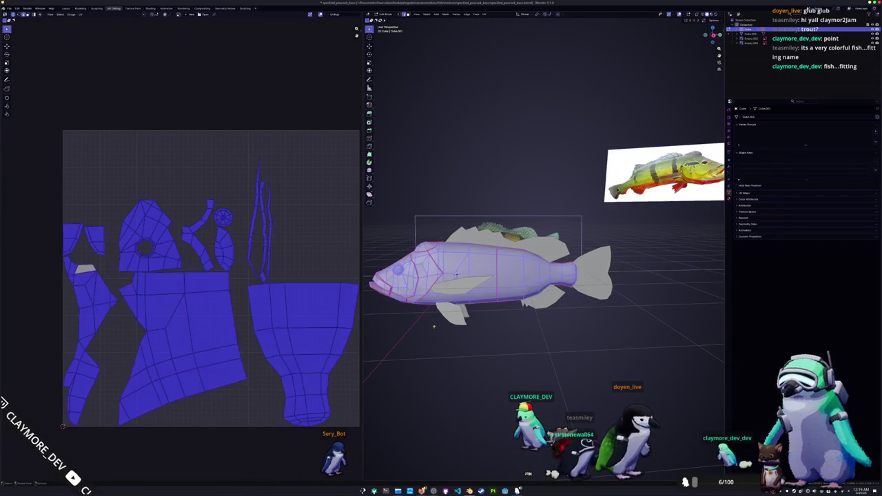
{"action": "left_click", "coordinate": [485, 14]}
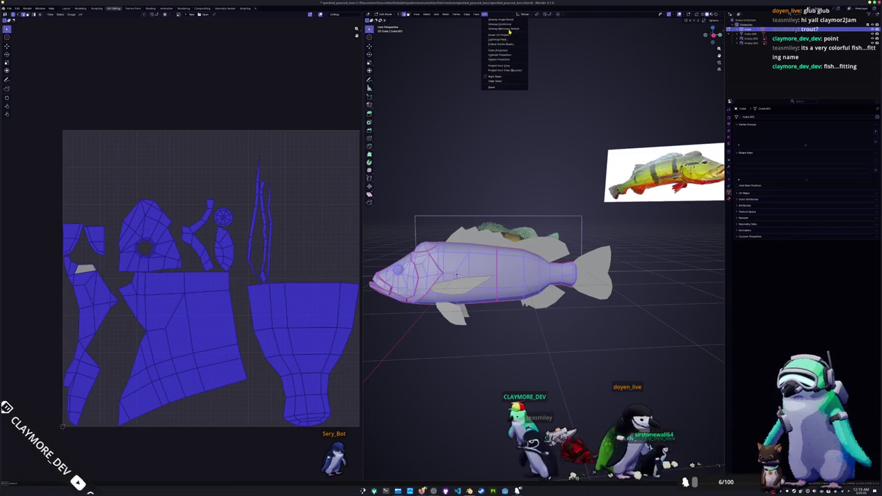
{"action": "left_click", "coordinate": [509, 29]}
{"action": "key", "text": "alt+a"}
{"action": "middle_click_drag", "start_coordinate": [322, 221], "coordinate": [308, 221]}
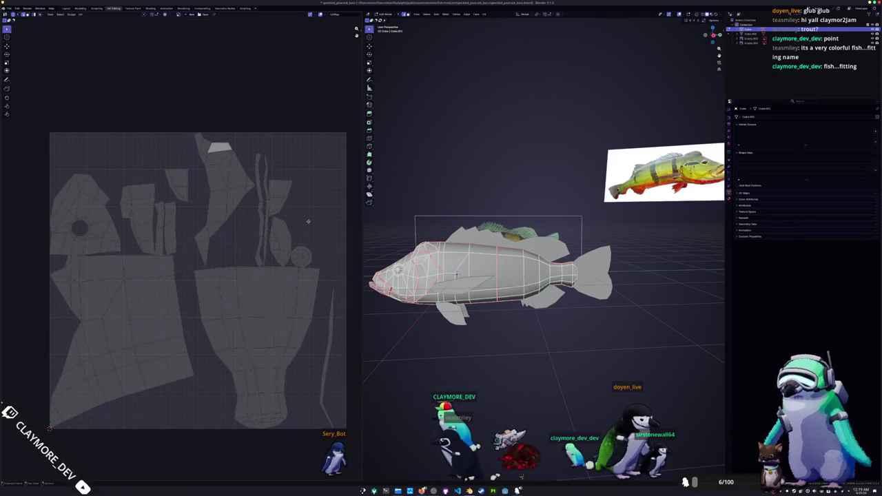
{"action": "middle_click_drag", "start_coordinate": [426, 178], "coordinate": [469, 181]}
Step: Apply the fish's Mirror modifier in Object Mode to make one complete mesh
{"action": "key", "text": "Tab"}
{"action": "left_click", "coordinate": [9, 8]}
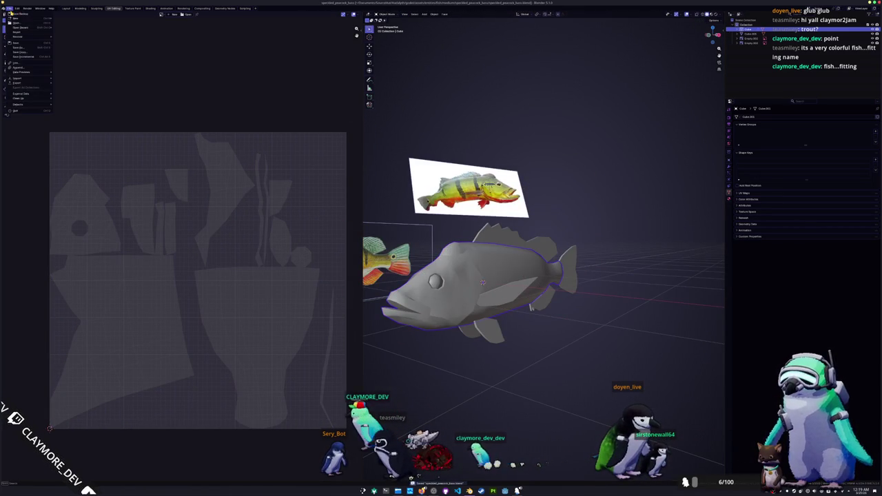
{"action": "left_click", "coordinate": [729, 165]}
{"action": "key", "text": "ctrl+a"}
Step: Unwrap the complete fish mesh into a fresh UV layout and return to Object Mode
{"action": "key", "text": "Tab"}
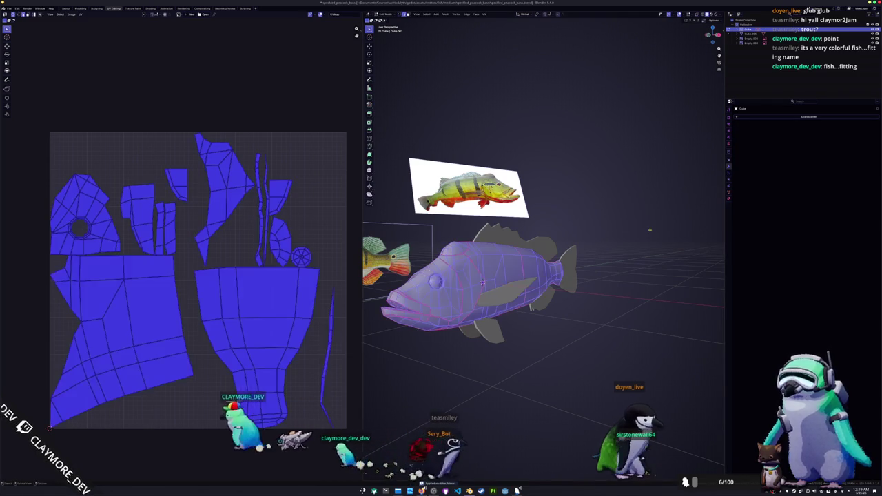
{"action": "left_click", "coordinate": [485, 14]}
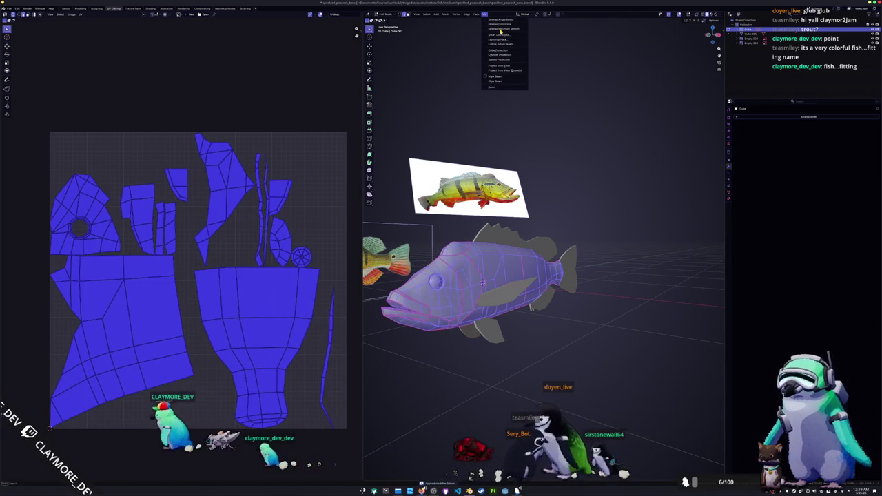
{"action": "left_click", "coordinate": [501, 30]}
{"action": "key", "text": "Tab"}
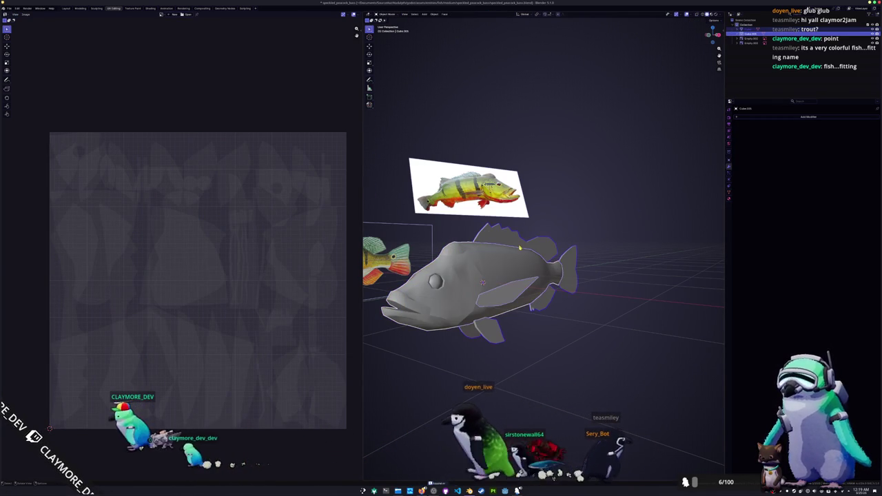
Step: Pack the fish's UV islands with UVPackmaster to fill the UV square, then recentre the view
{"action": "key", "text": "Tab"}
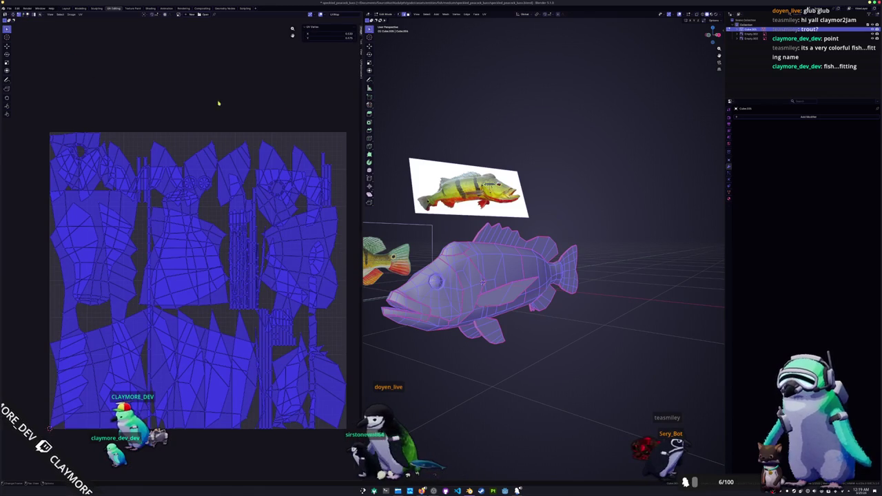
{"action": "left_click", "coordinate": [358, 80]}
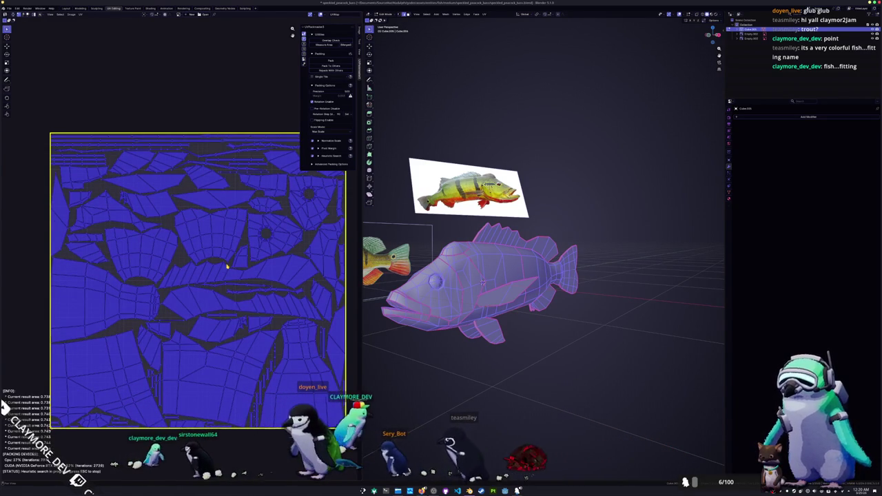
{"action": "key", "text": "Tab"}
{"action": "key", "text": "KP_Decimal"}
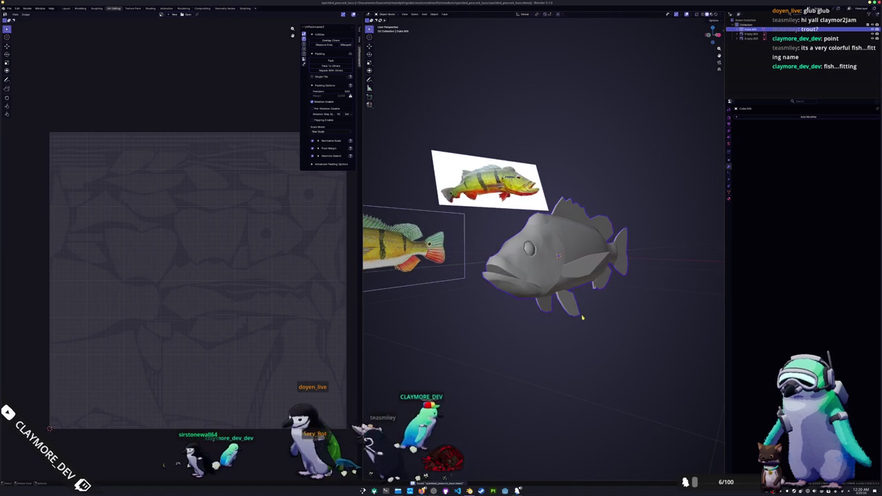
Step: Rename the fish object to speckled_peacock_bass
{"action": "key", "text": "F2"}
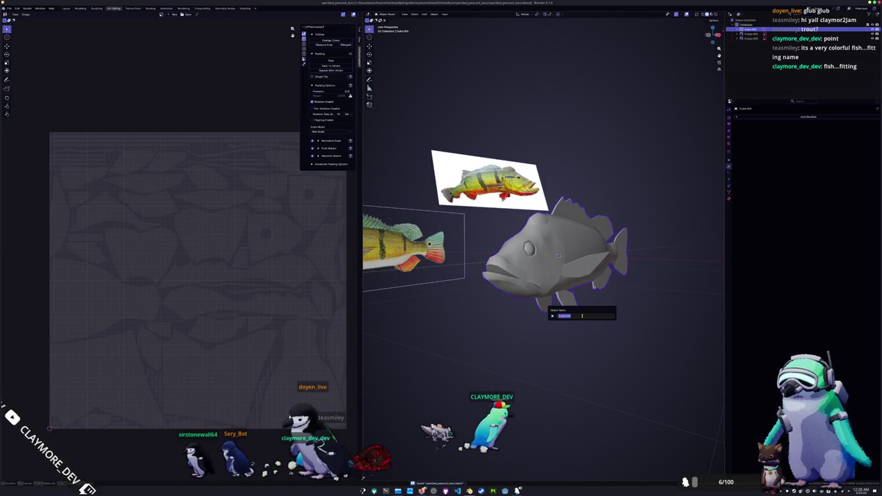
{"action": "type", "text": "speckled_peacock_bass"}
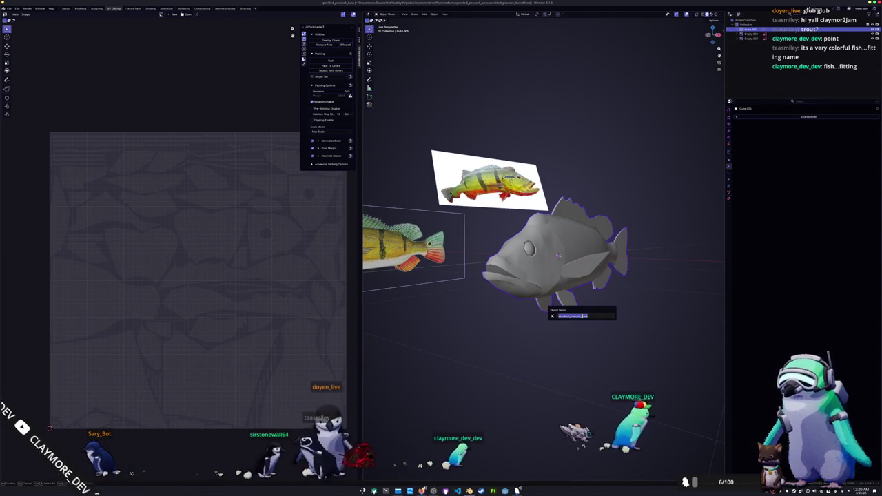
{"action": "key", "text": "Return"}
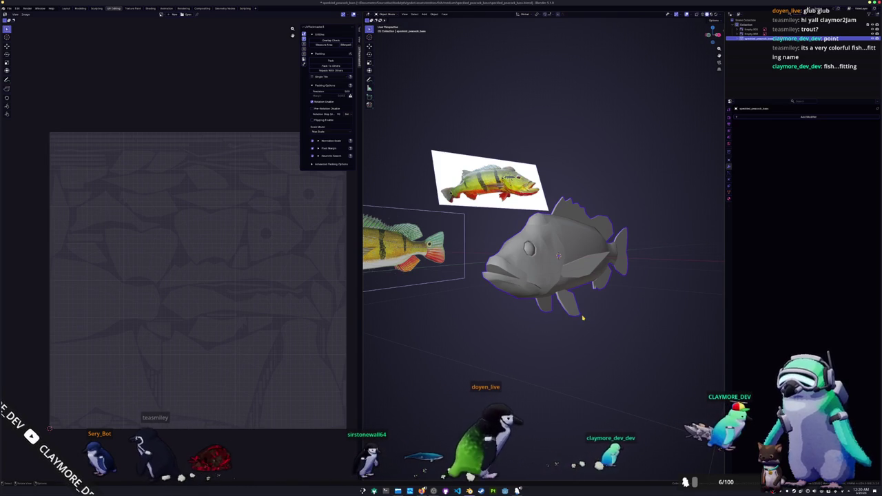
Step: Give the fish a new material and switch to the Shading workspace
{"action": "left_click", "coordinate": [730, 193]}
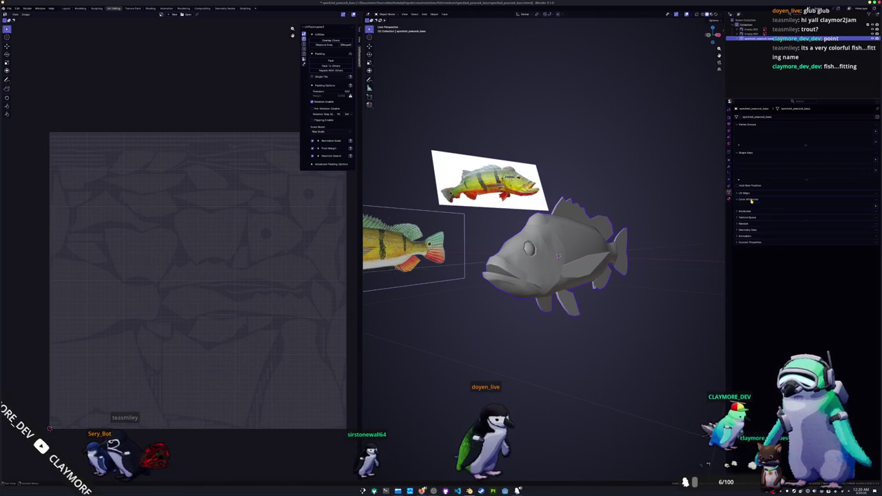
{"action": "left_click", "coordinate": [729, 200]}
{"action": "left_click", "coordinate": [803, 137]}
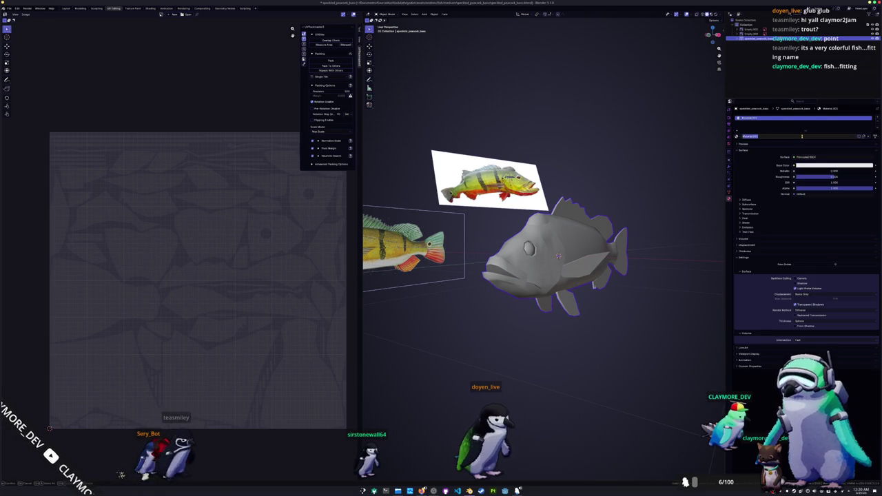
{"action": "scroll", "coordinate": [643, 200], "scroll_direction": "up", "scroll_amount": 3}
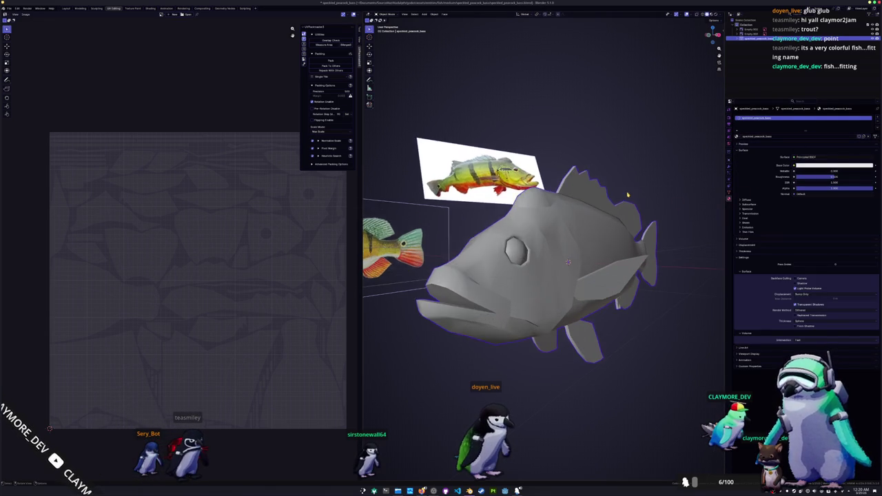
{"action": "middle_click_drag", "start_coordinate": [643, 200], "coordinate": [621, 276]}
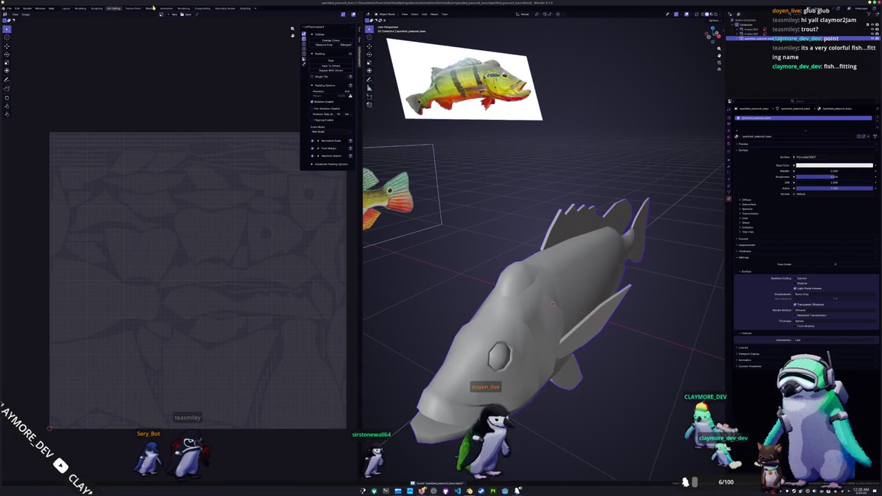
{"action": "left_click", "coordinate": [151, 8]}
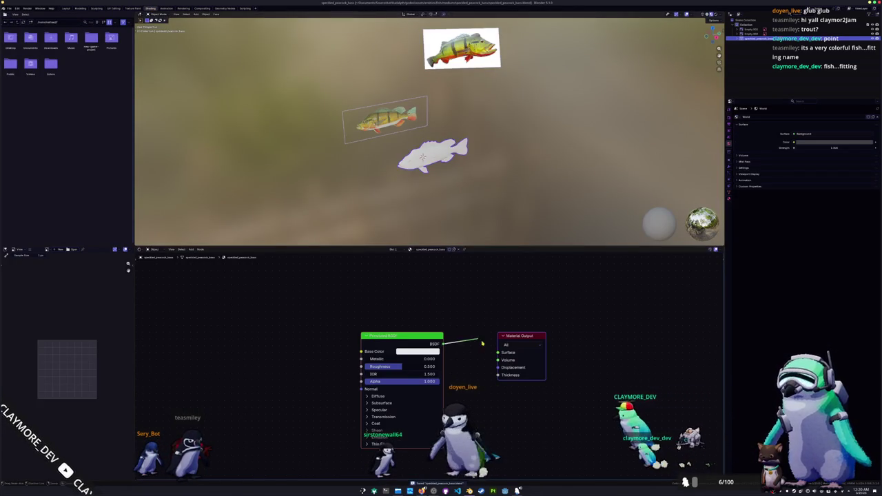
Step: Add a texture node setup, then delete the image-texture nodes, keeping Texture Coordinate and Material Output
{"action": "key", "text": "ctrl+t"}
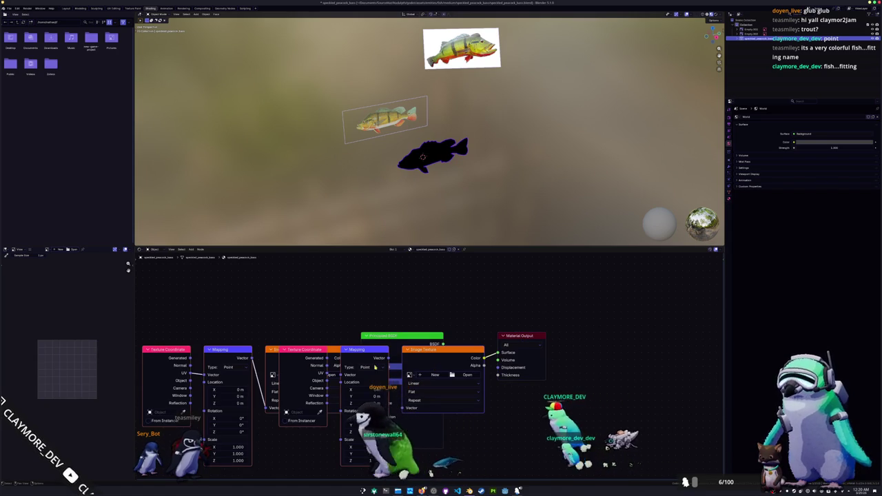
{"action": "mouse_move", "coordinate": [306, 351]}
{"action": "left_mouse_down"}
{"action": "mouse_move", "coordinate": [280, 378]}
{"action": "mouse_move", "coordinate": [464, 249]}
{"action": "mouse_move", "coordinate": [474, 259]}
{"action": "left_mouse_up"}
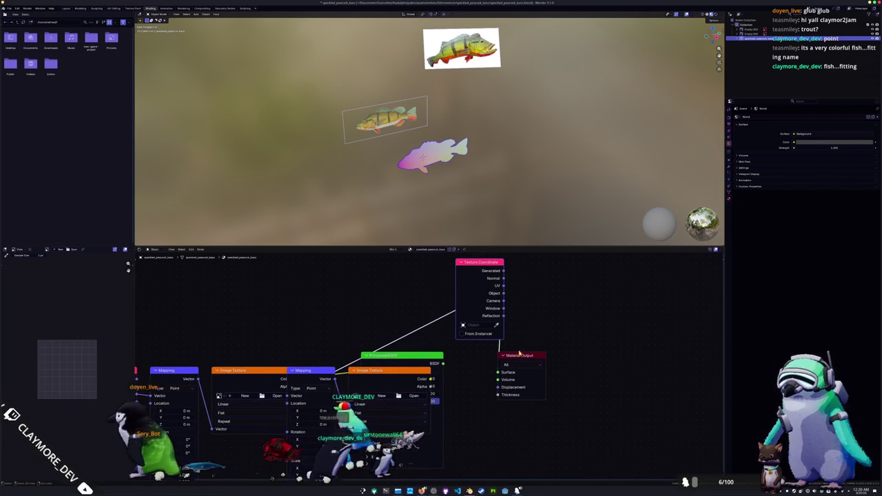
{"action": "scroll", "coordinate": [519, 348], "scroll_direction": "down", "scroll_amount": 1}
{"action": "scroll", "coordinate": [519, 348], "scroll_direction": "down", "scroll_amount": 2}
{"action": "left_click_drag", "start_coordinate": [428, 436], "coordinate": [213, 313]}
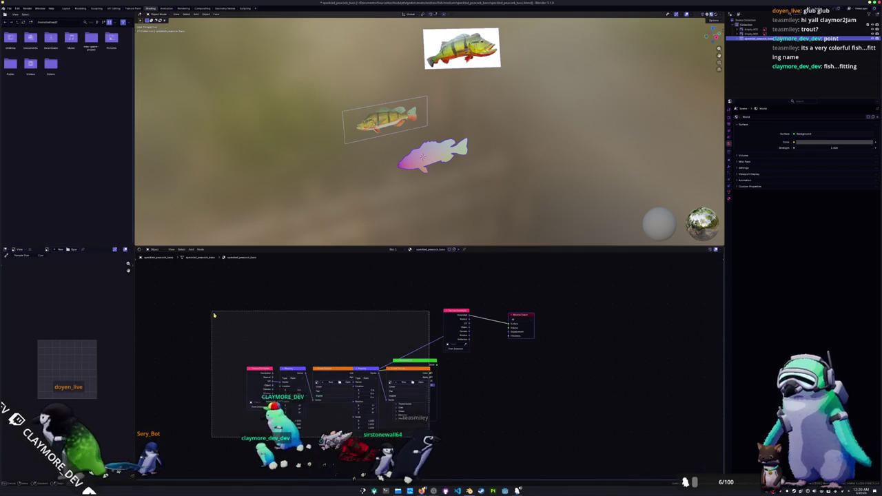
{"action": "key", "text": "Delete"}
{"action": "scroll", "coordinate": [301, 331], "scroll_direction": "up", "scroll_amount": 3}
{"action": "middle_click_drag", "start_coordinate": [547, 317], "coordinate": [418, 395]}
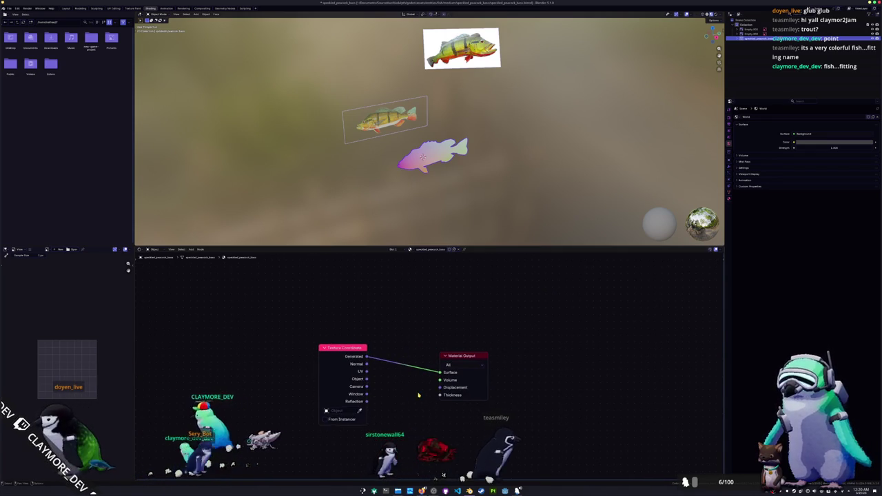
{"action": "scroll", "coordinate": [419, 395], "scroll_direction": "up", "scroll_amount": 1}
Step: Add a Color Attribute node set to read the Color attribute
{"action": "key", "text": "shift+a"}
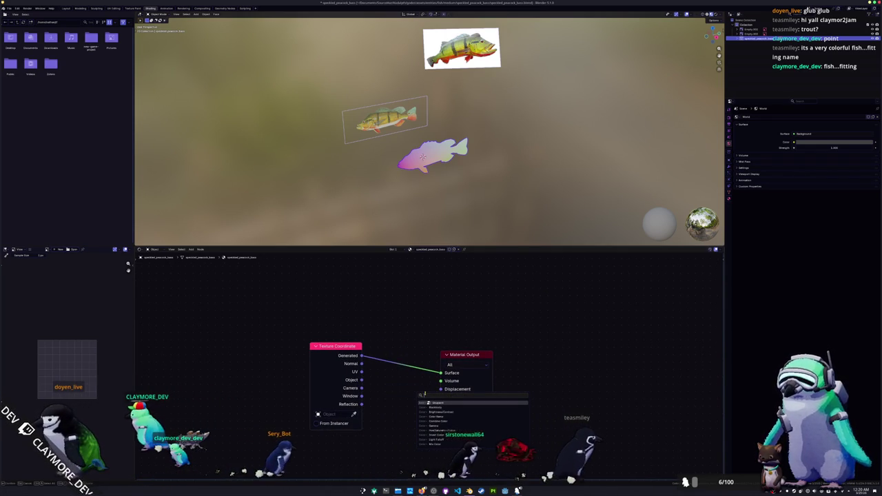
{"action": "type", "text": "c"}
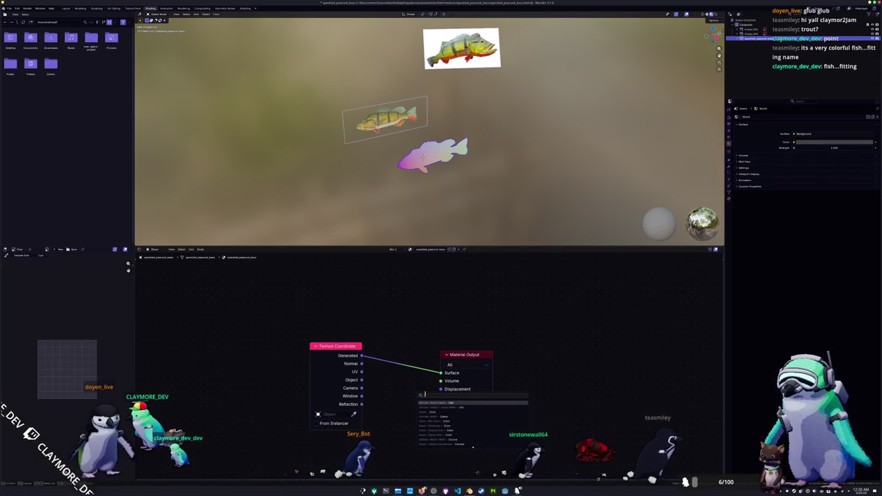
{"action": "type", "text": "olor a"}
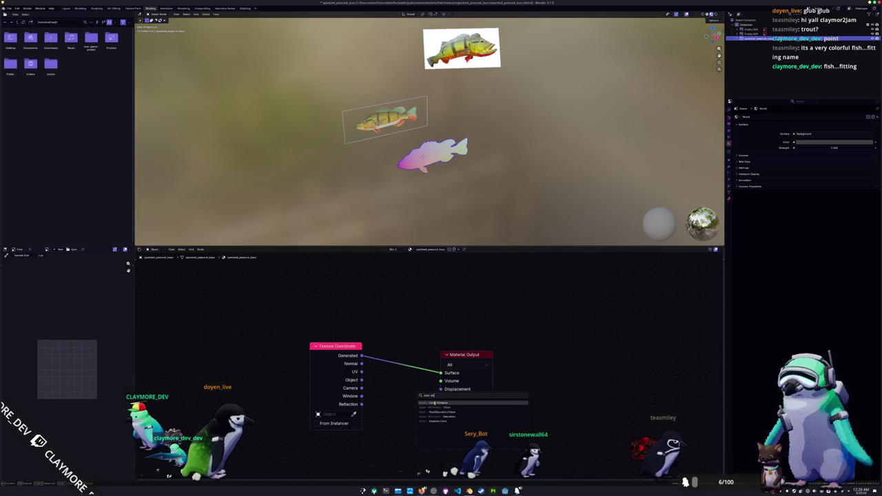
{"action": "key", "text": "Return"}
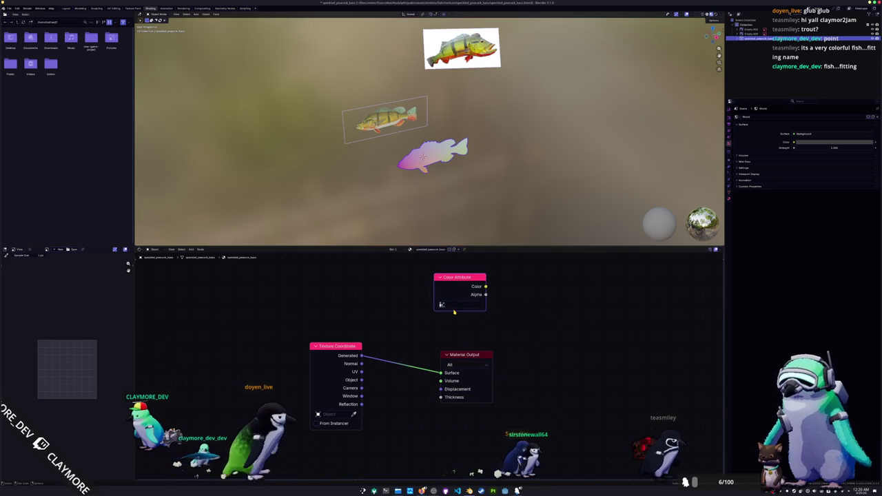
{"action": "left_click", "coordinate": [458, 305]}
{"action": "left_click", "coordinate": [468, 317]}
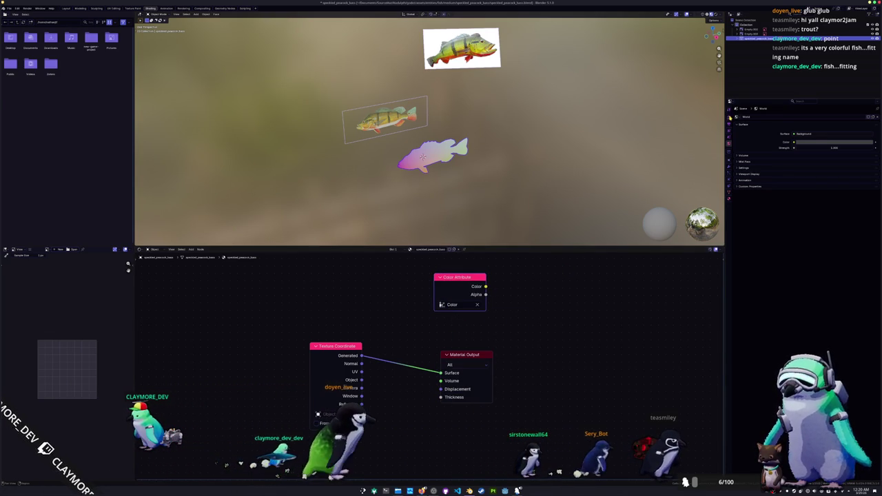
Step: Set the render engine to Cycles and apply the fish's transforms
{"action": "left_click", "coordinate": [729, 117]}
{"action": "left_click", "coordinate": [800, 131]}
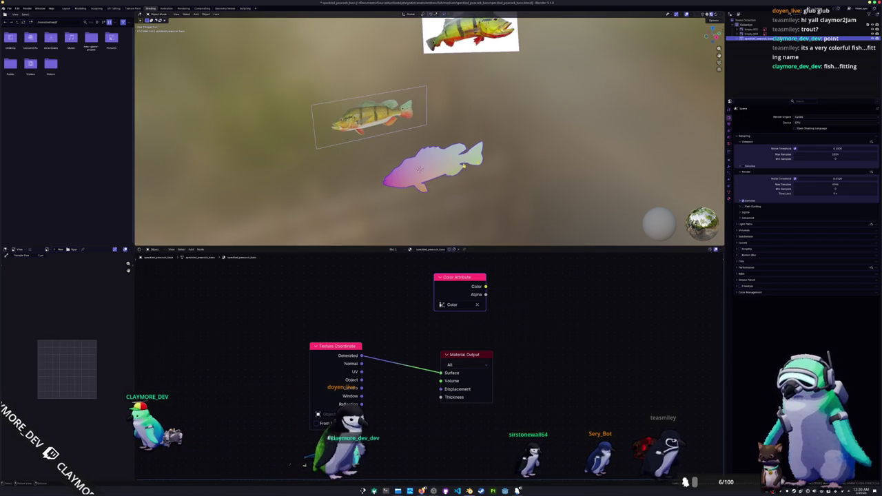
{"action": "key", "text": "ctrl+a"}
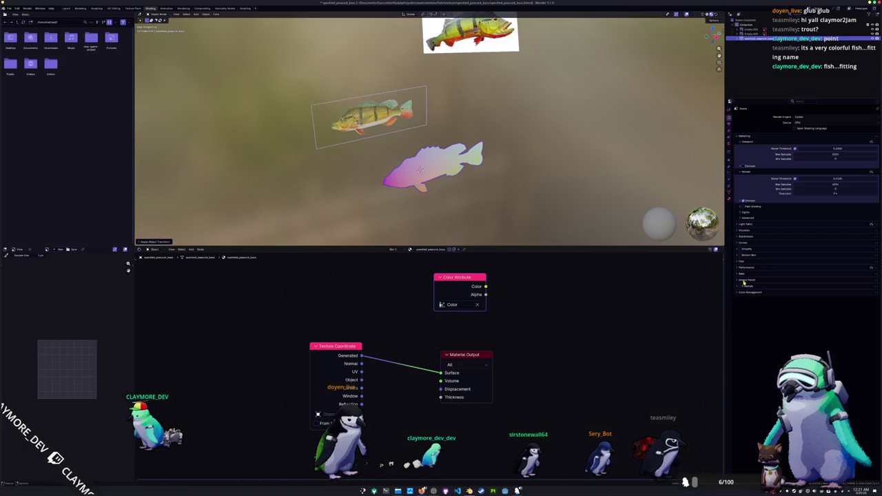
Step: Connect the Color Attribute's Color output to the Material Output Surface
{"action": "left_click", "coordinate": [748, 275]}
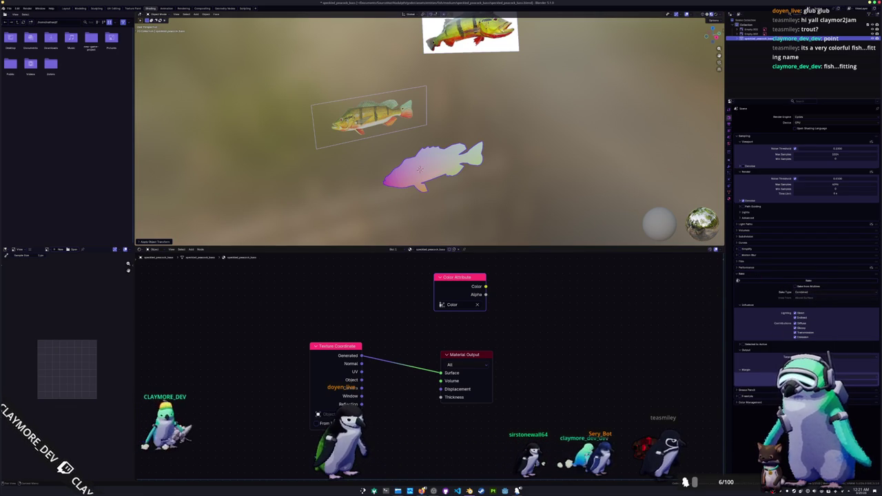
{"action": "left_click", "coordinate": [743, 349]}
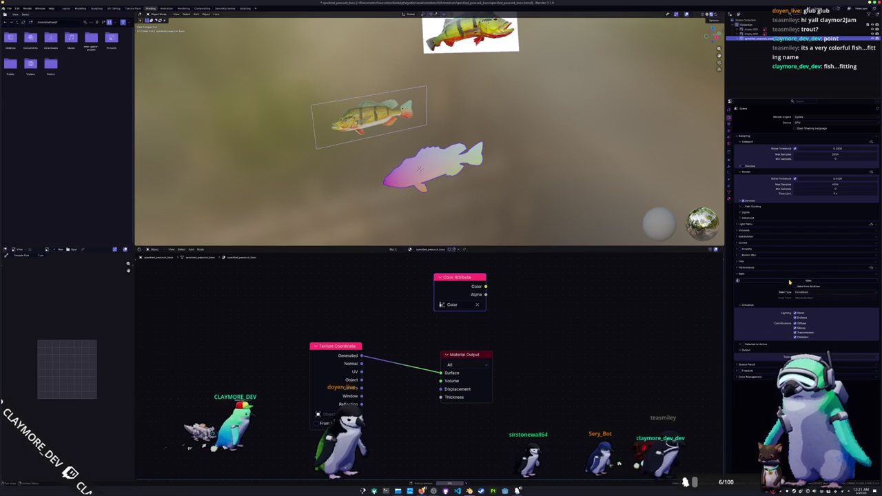
{"action": "left_click_drag", "start_coordinate": [485, 286], "coordinate": [440, 373]}
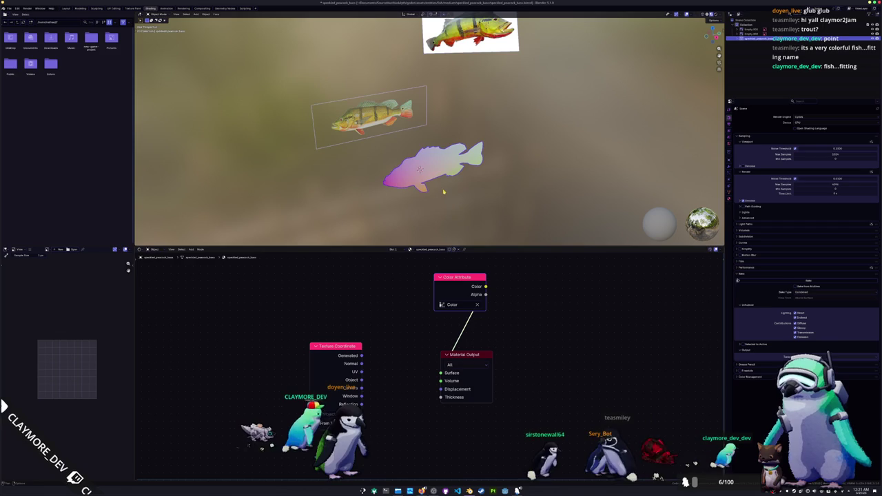
{"action": "mouse_move", "coordinate": [441, 194]}
{"action": "middle_mouse_down"}
{"action": "mouse_move", "coordinate": [442, 175]}
{"action": "mouse_move", "coordinate": [525, 192]}
{"action": "middle_mouse_up"}
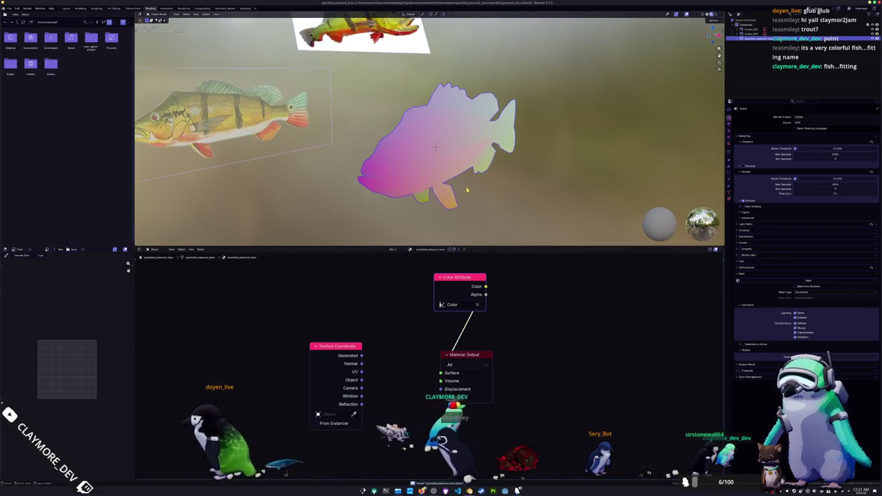
Step: Apply the fish's transforms and check its transform values in the sidebar
{"action": "left_click", "coordinate": [435, 150]}
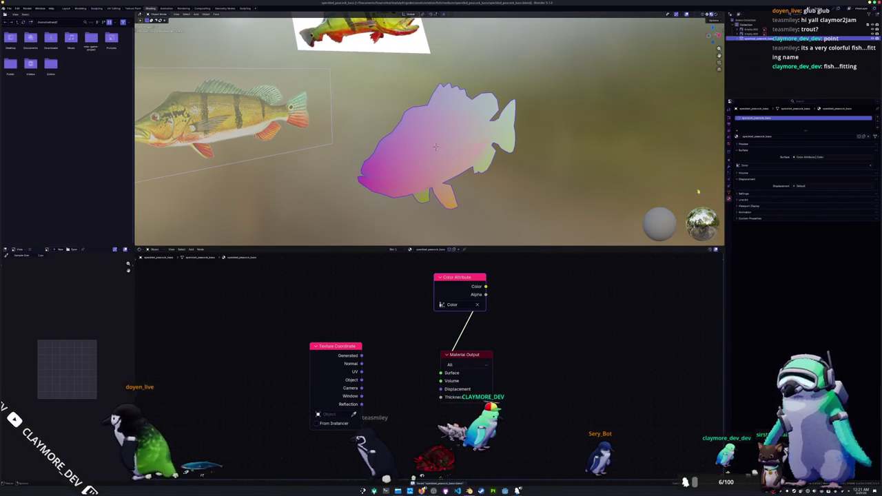
{"action": "key", "text": "ctrl+a"}
{"action": "left_click", "coordinate": [439, 153]}
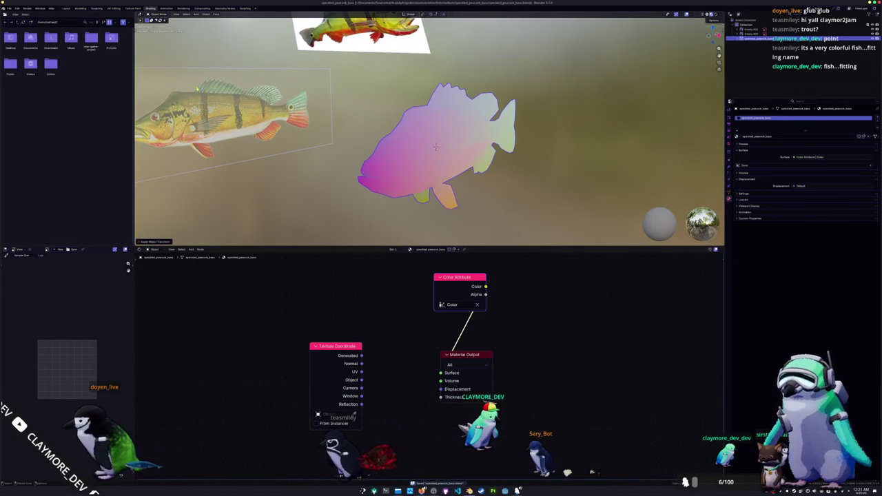
{"action": "key", "text": "n"}
{"action": "middle_click_drag", "start_coordinate": [435, 147], "coordinate": [523, 156]}
{"action": "key", "text": "s"}
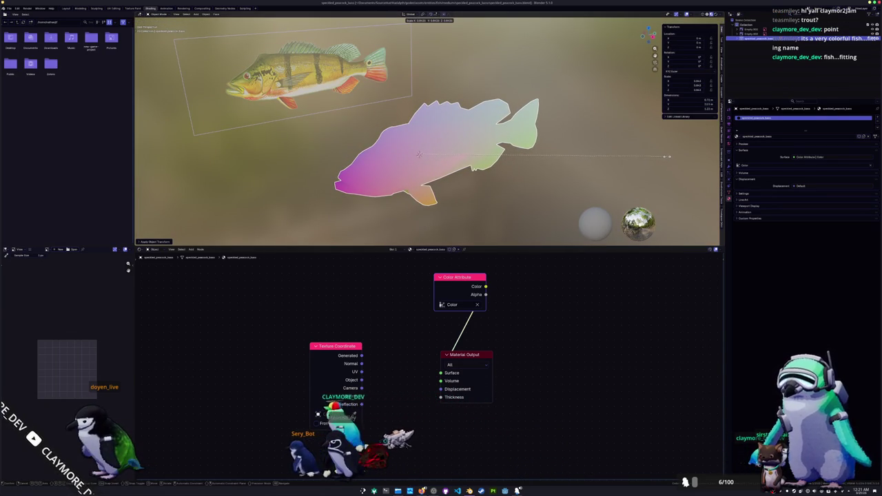
Step: Cancel the scaling so the fish stays at scale 1.000
{"action": "right_click", "coordinate": [665, 156]}
{"action": "right_click", "coordinate": [572, 145]}
{"action": "key", "text": "Escape"}
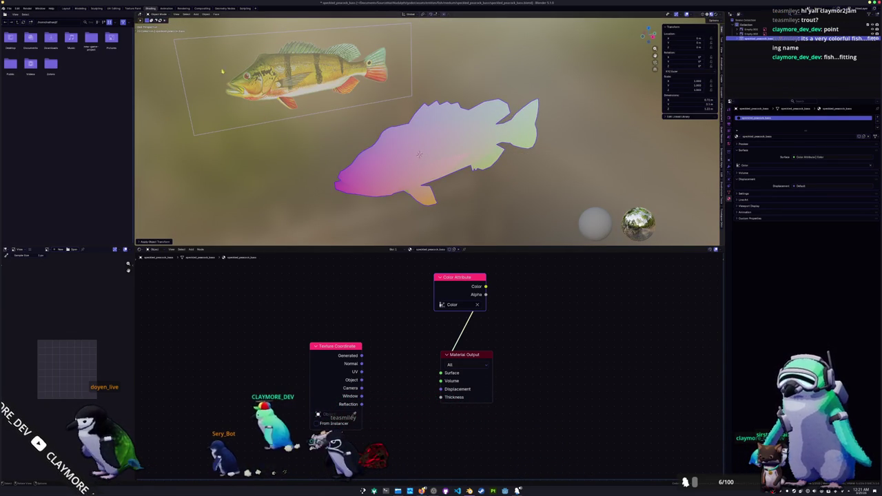
Step: Start an FBX export, create a new export folder, then close the file browser
{"action": "left_click", "coordinate": [9, 8]}
{"action": "mouse_move", "coordinate": [21, 83]}
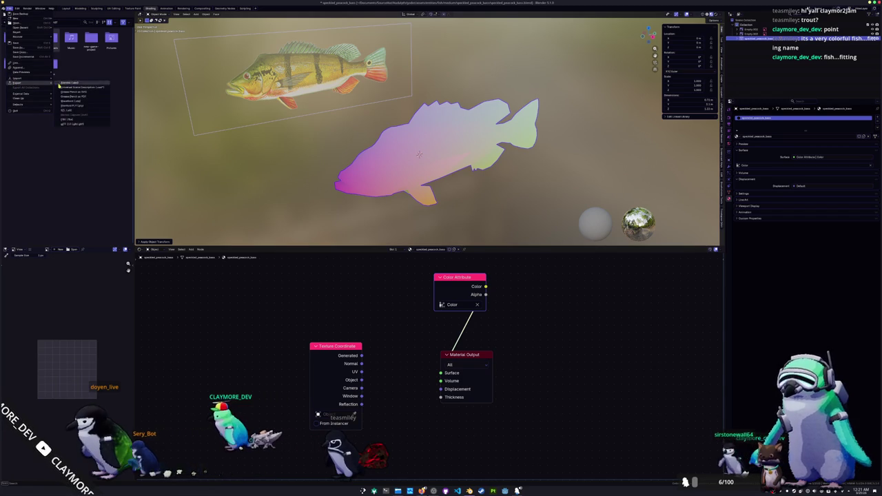
{"action": "left_click", "coordinate": [69, 119]}
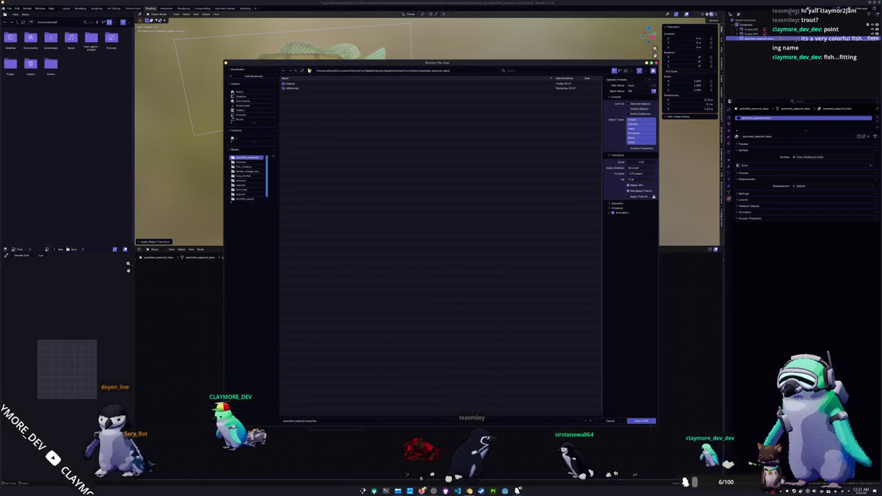
{"action": "left_click", "coordinate": [310, 71]}
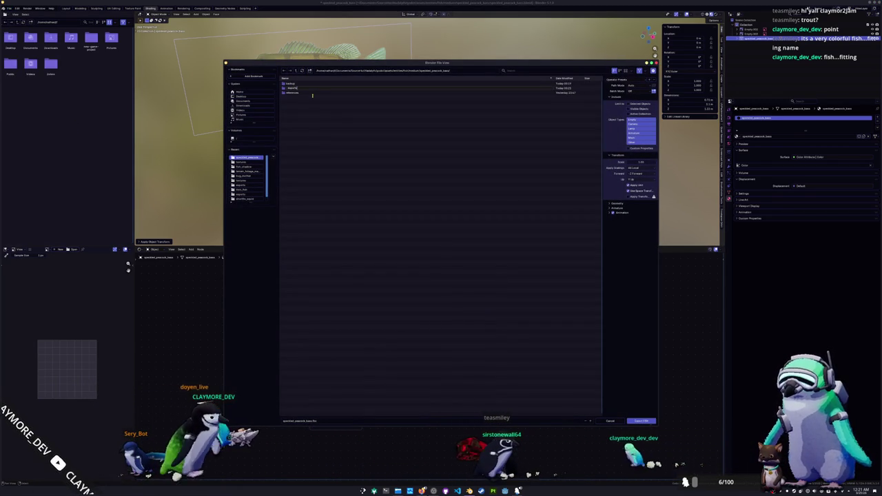
{"action": "key", "text": "Return"}
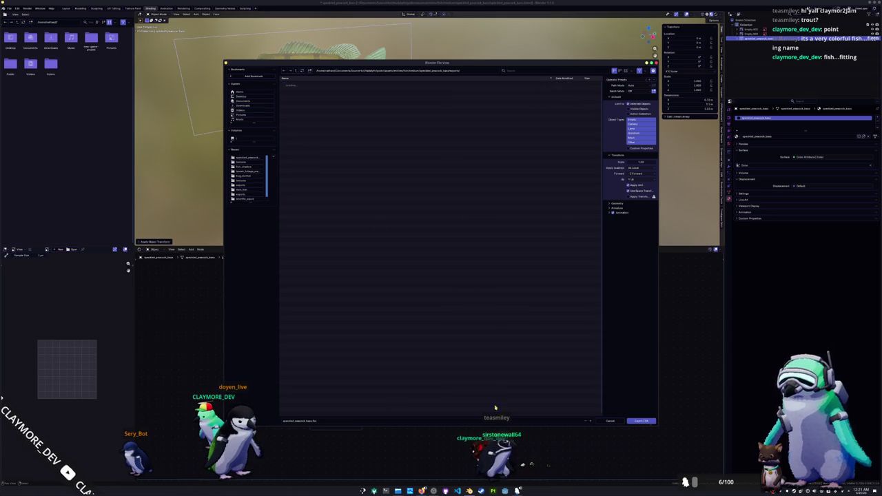
{"action": "left_click", "coordinate": [640, 421]}
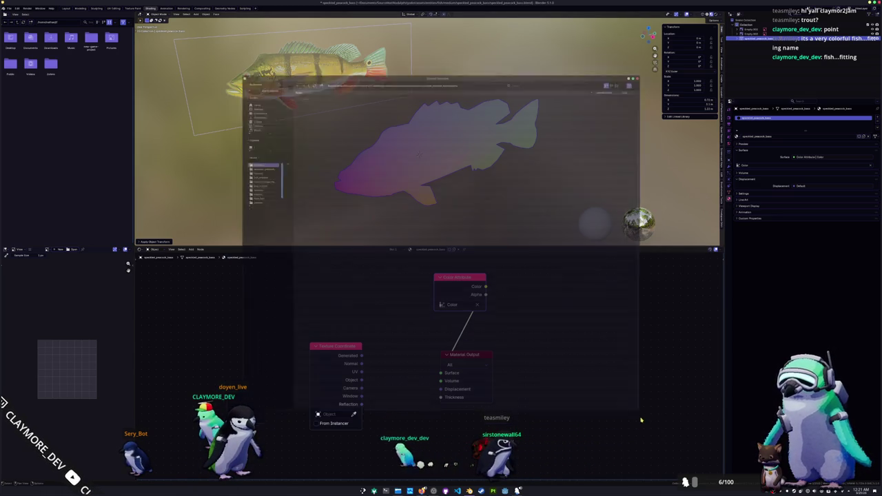
{"action": "right_click", "coordinate": [423, 164]}
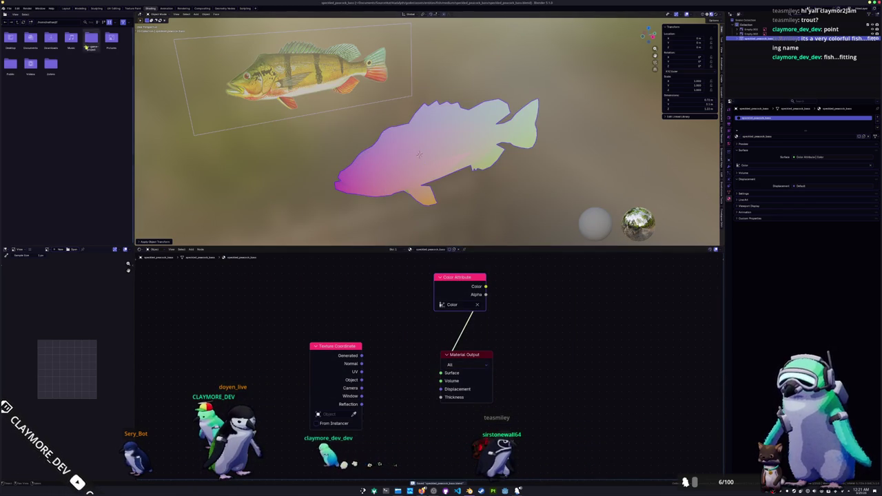
Step: Export the fish mesh as a Wavefront OBJ into the new folder
{"action": "left_click", "coordinate": [8, 7]}
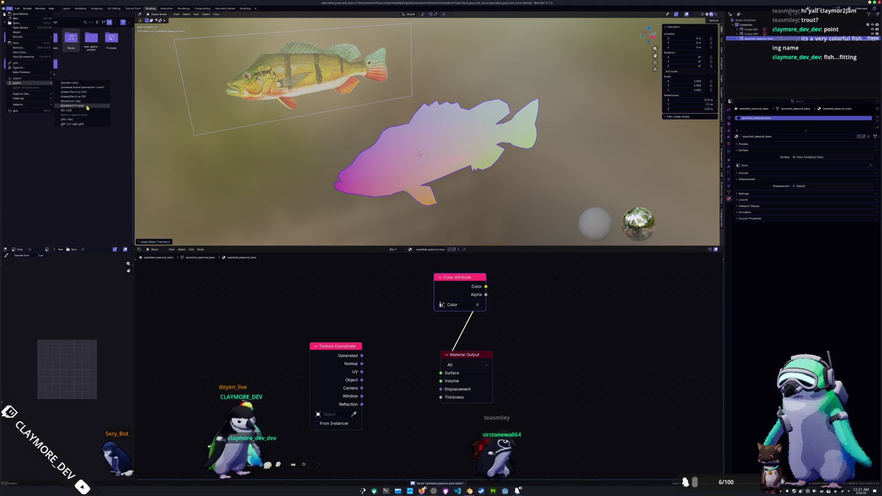
{"action": "left_click", "coordinate": [85, 102]}
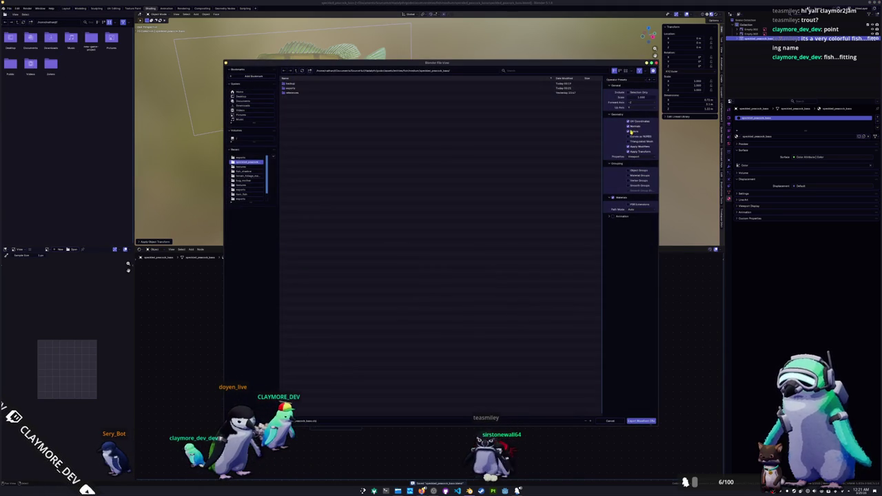
{"action": "left_click", "coordinate": [645, 421]}
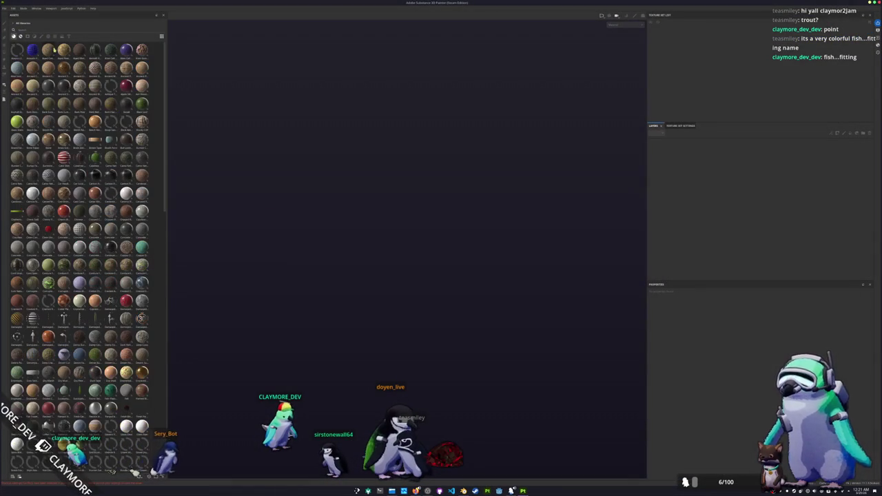
Step: Create a new project, browsing through the peacock bass folders to pick the fish mesh file
{"action": "left_click", "coordinate": [5, 8]}
{"action": "left_click", "coordinate": [9, 14]}
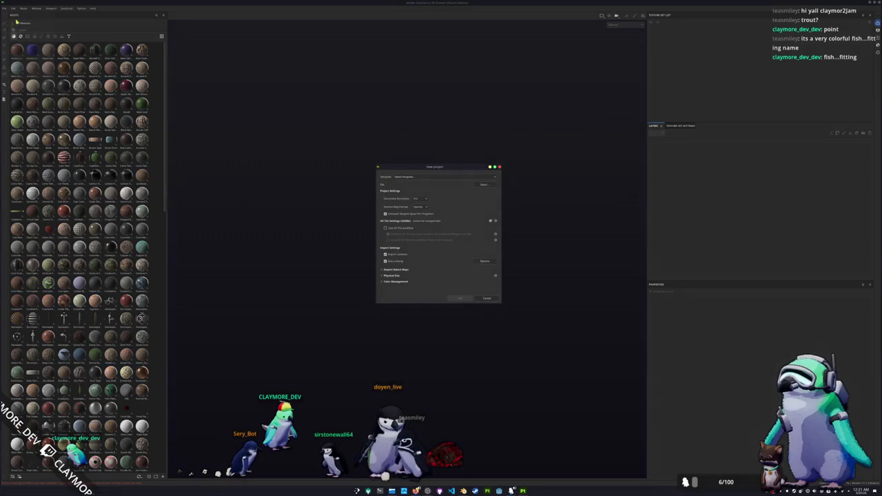
{"action": "left_click", "coordinate": [484, 185]}
{"action": "left_click", "coordinate": [461, 188]}
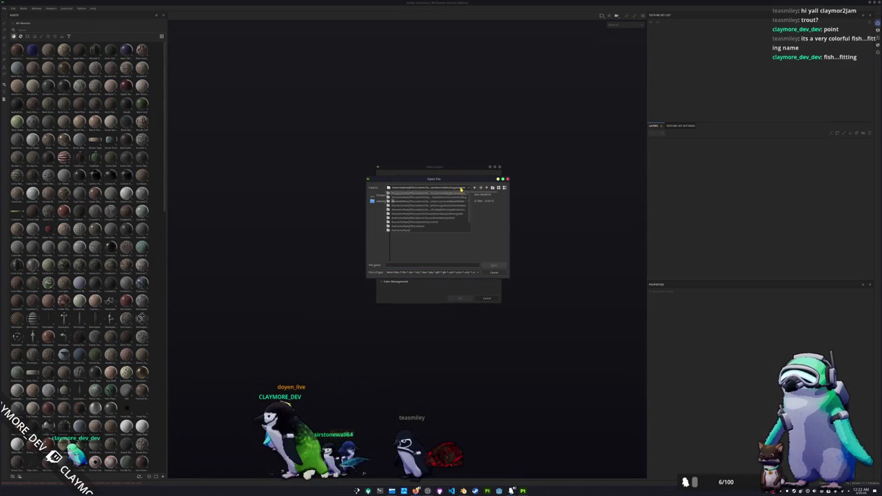
{"action": "left_click", "coordinate": [440, 223]}
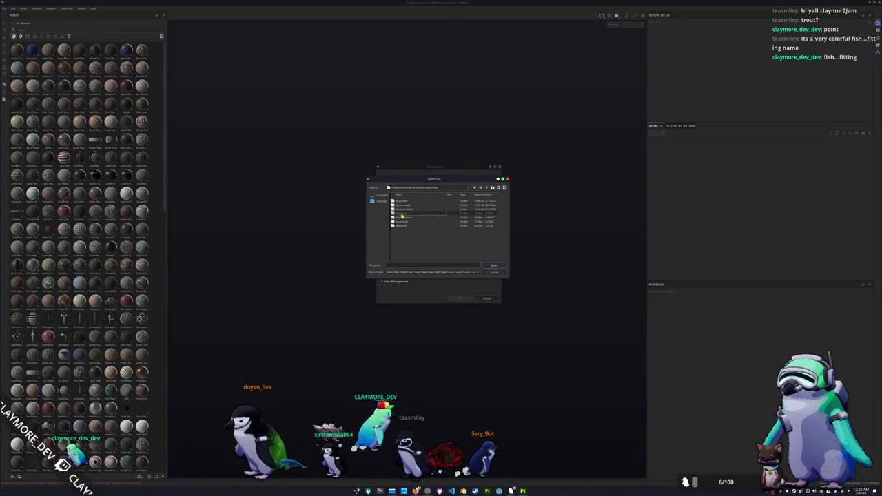
{"action": "double_click", "coordinate": [401, 215]}
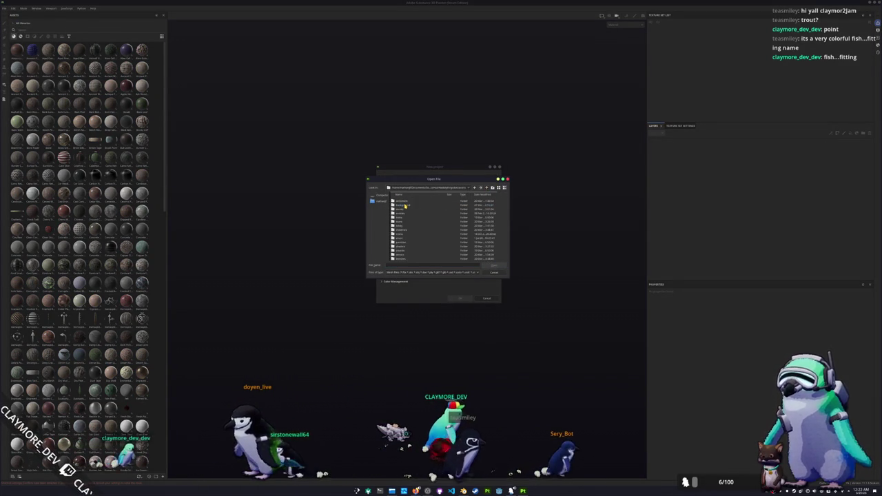
{"action": "double_click", "coordinate": [404, 221]}
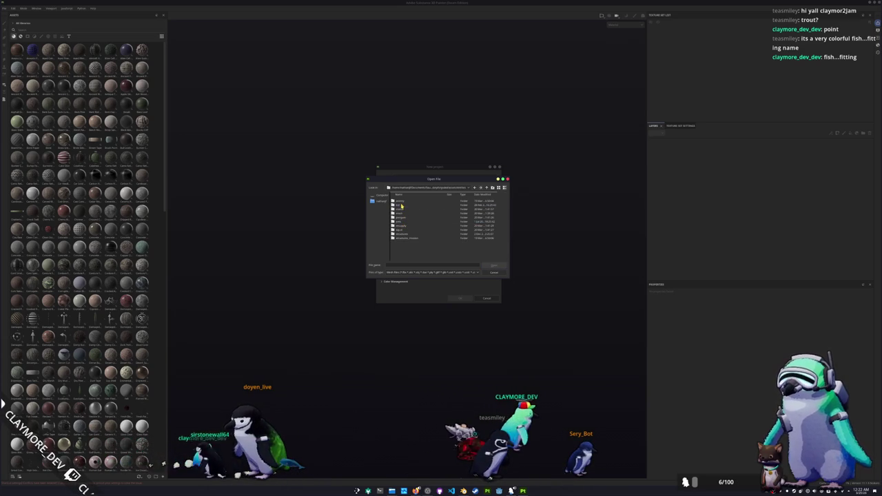
{"action": "double_click", "coordinate": [405, 217]}
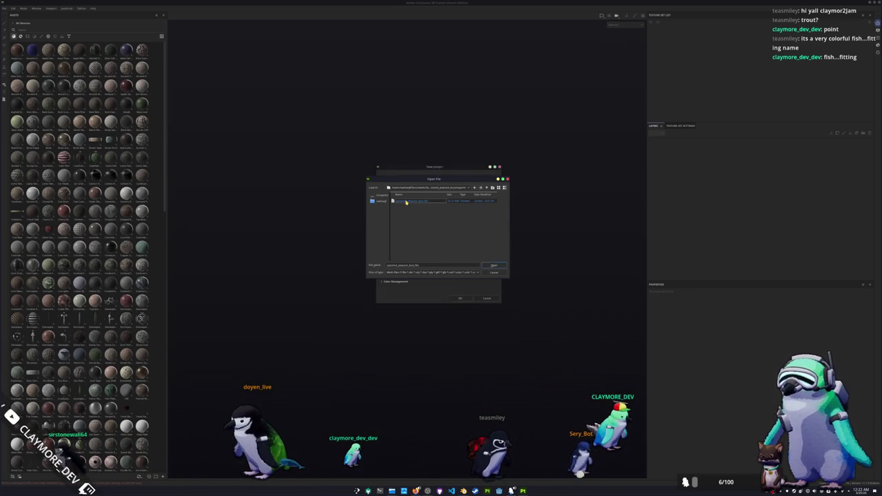
{"action": "double_click", "coordinate": [407, 202]}
{"action": "left_click", "coordinate": [461, 298]}
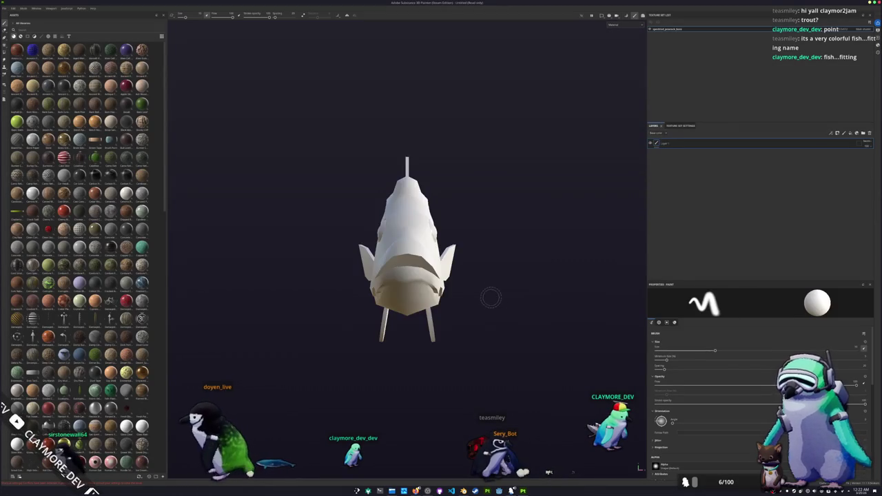
Step: Bake the fish's mesh maps in Baking mode, inspect the fish, and frame it
{"action": "key", "text": "ctrl+shift+b"}
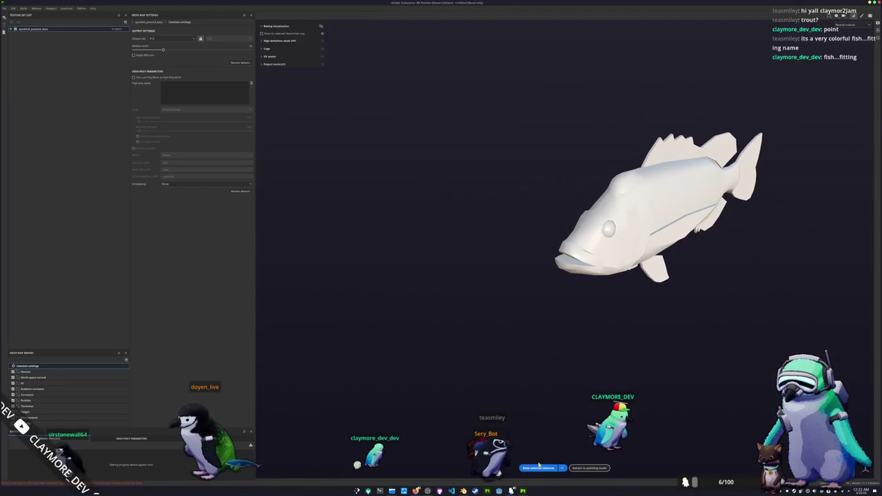
{"action": "left_click", "coordinate": [538, 468]}
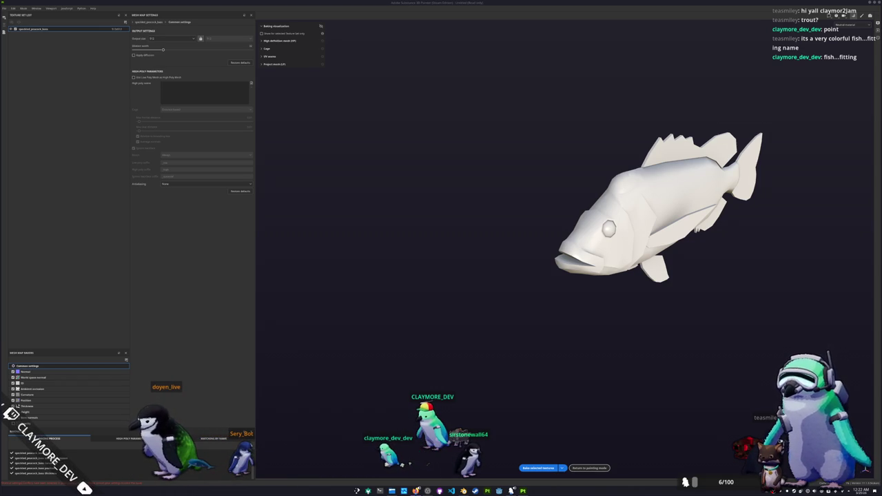
{"action": "left_click_drag", "start_coordinate": [692, 230], "coordinate": [539, 410], "text": "alt"}
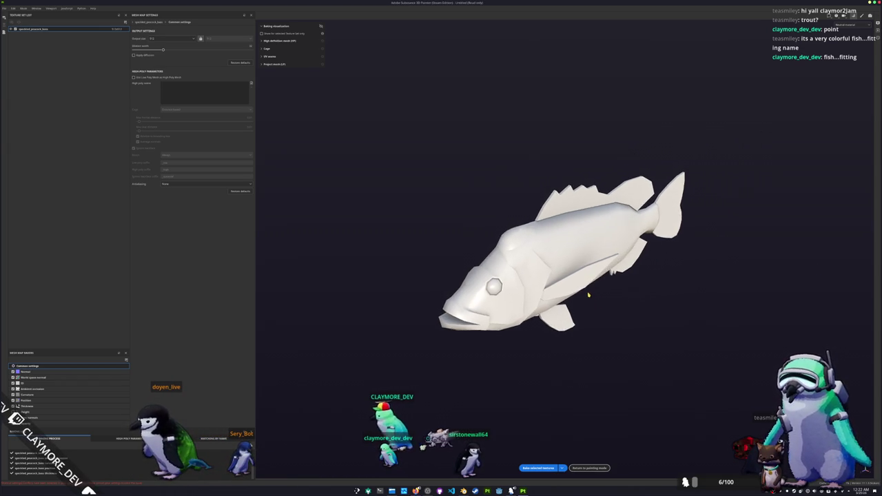
{"action": "left_click", "coordinate": [539, 468]}
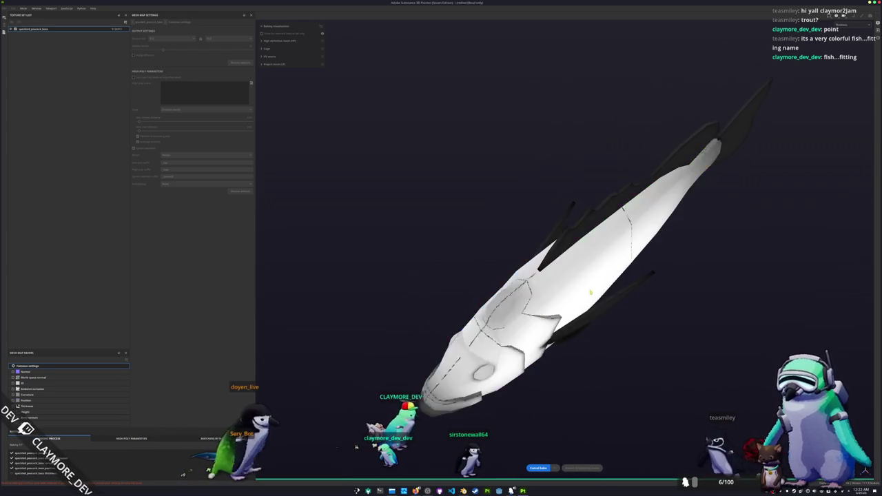
{"action": "mouse_move", "coordinate": [492, 206]}
{"action": "left_mouse_down", "text": "alt"}
{"action": "mouse_move", "coordinate": [564, 228]}
{"action": "mouse_move", "coordinate": [556, 226]}
{"action": "left_mouse_up", "text": "alt"}
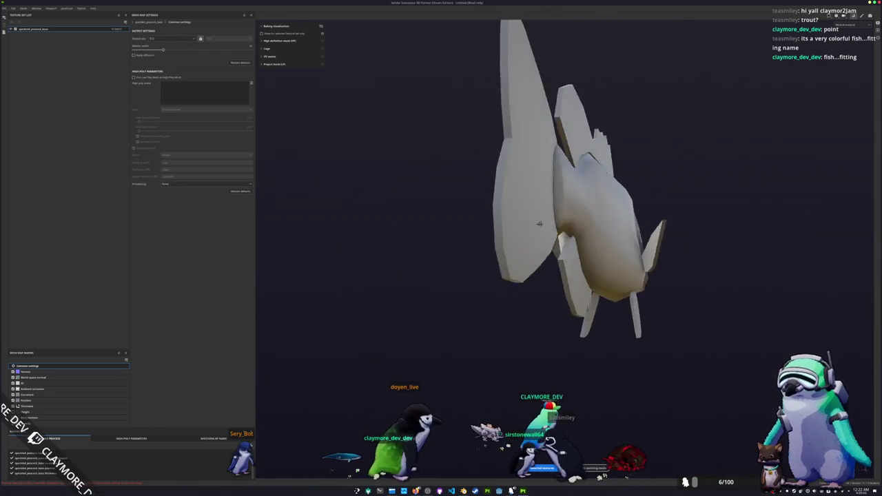
{"action": "mouse_move", "coordinate": [351, 253]}
{"action": "left_mouse_down", "text": "alt"}
{"action": "mouse_move", "coordinate": [393, 257]}
{"action": "mouse_move", "coordinate": [446, 301]}
{"action": "mouse_move", "coordinate": [477, 291]}
{"action": "left_mouse_up", "text": "alt"}
{"action": "key", "text": "f"}
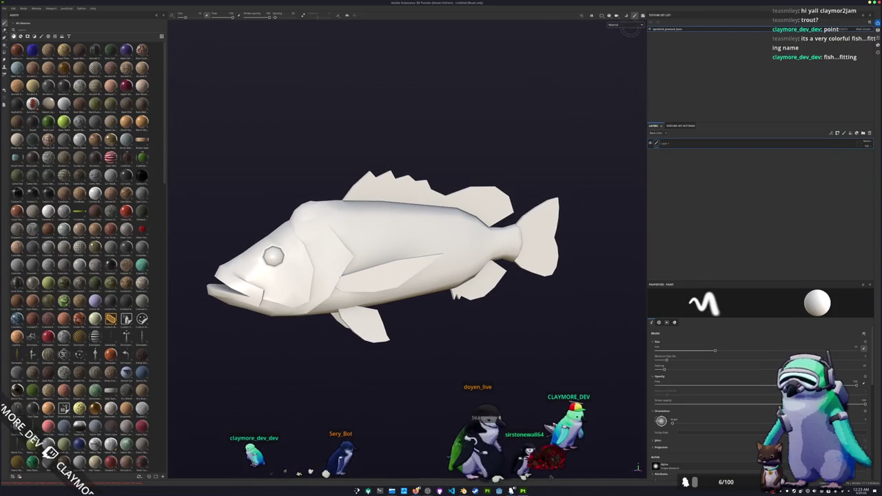
Step: Show the Base color view and save the project as speckled_peacock_bass in the peacock bass folder
{"action": "left_click", "coordinate": [616, 40]}
{"action": "mouse_move", "coordinate": [572, 63]}
{"action": "left_mouse_down", "text": "alt"}
{"action": "mouse_move", "coordinate": [508, 137]}
{"action": "mouse_move", "coordinate": [535, 186]}
{"action": "left_mouse_up", "text": "alt"}
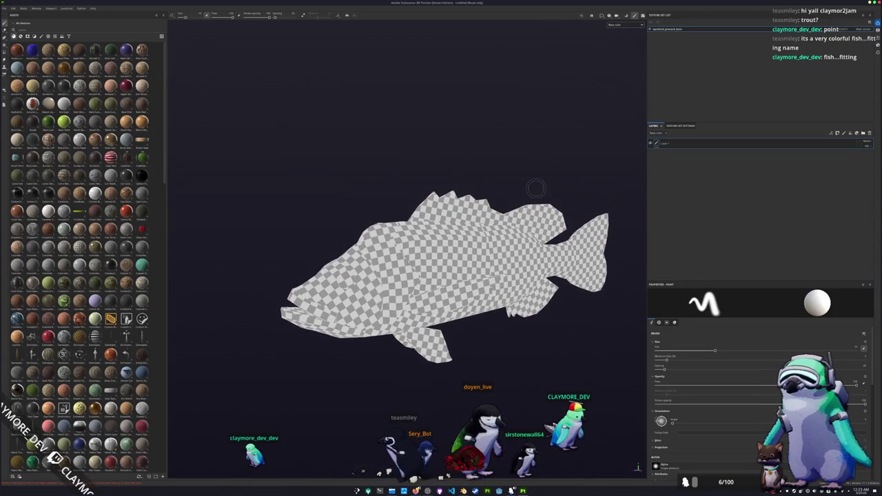
{"action": "left_click", "coordinate": [440, 195]}
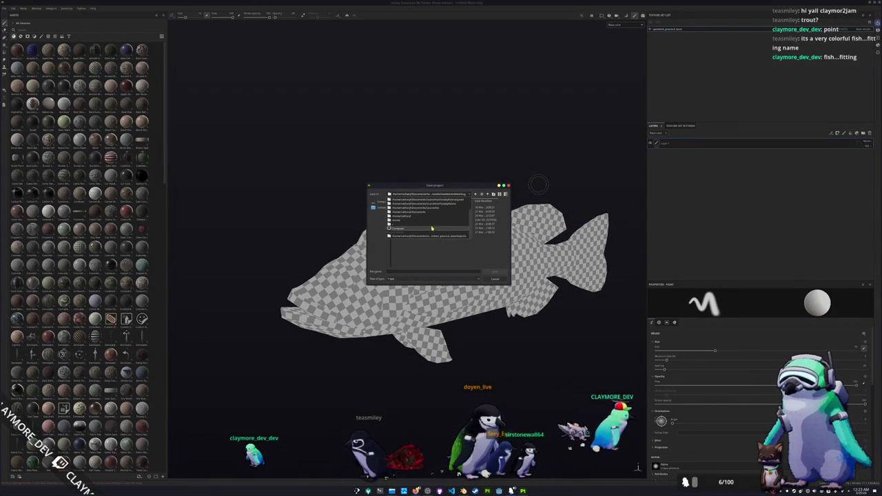
{"action": "left_click", "coordinate": [434, 237]}
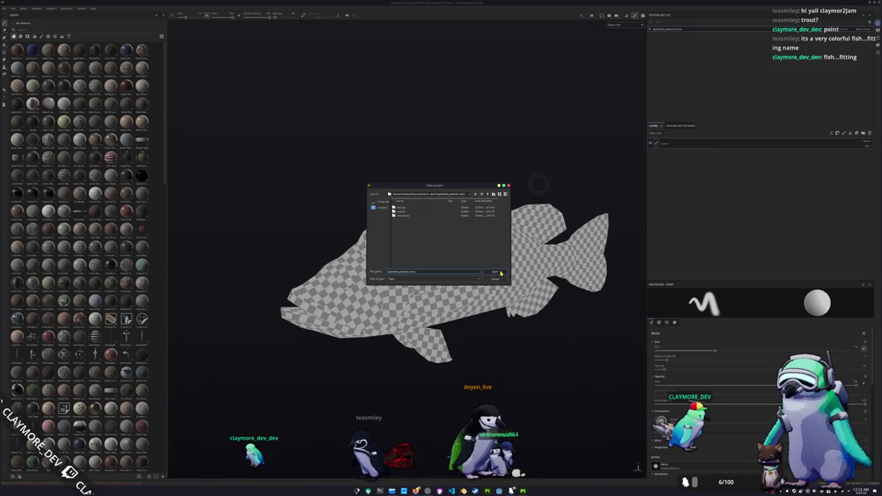
{"action": "left_click", "coordinate": [495, 273]}
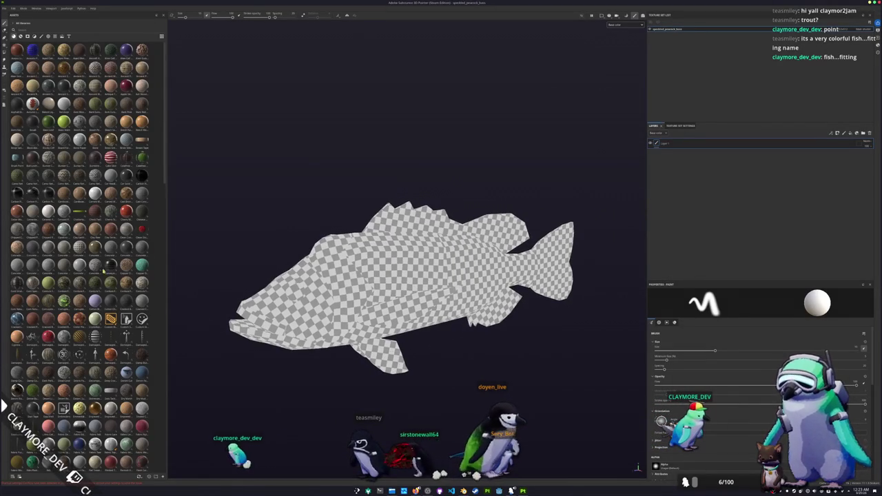
{"action": "left_click_drag", "start_coordinate": [126, 282], "coordinate": [717, 199]}
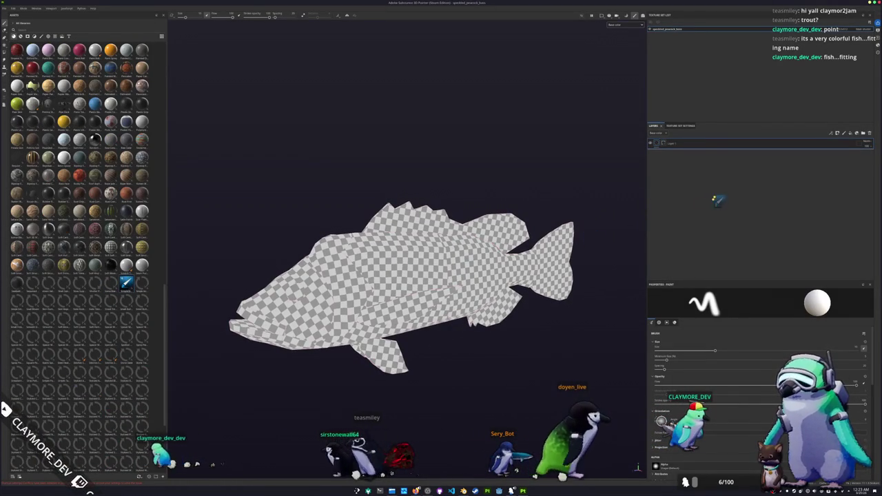
Step: Open the peacock bass reference picture from the file manager in Gwenview
{"action": "key", "text": "alt+Tab"}
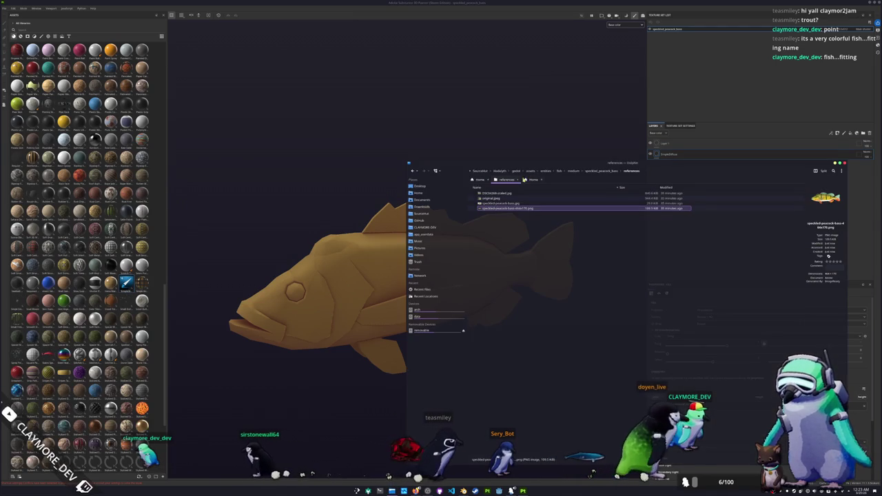
{"action": "double_click", "coordinate": [514, 208]}
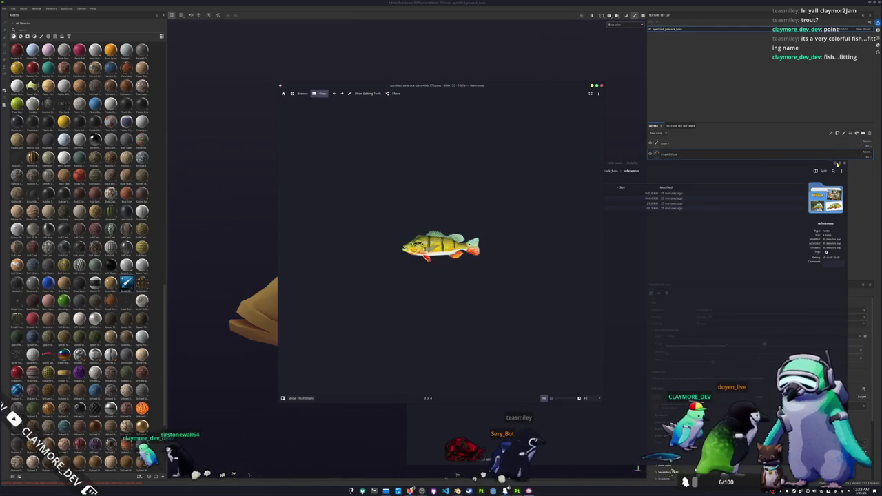
{"action": "left_click", "coordinate": [837, 164]}
{"action": "scroll", "coordinate": [500, 294], "scroll_direction": "up", "scroll_amount": 3, "text": "ctrl"}
{"action": "scroll", "coordinate": [504, 302], "scroll_direction": "down", "scroll_amount": 1, "text": "ctrl"}
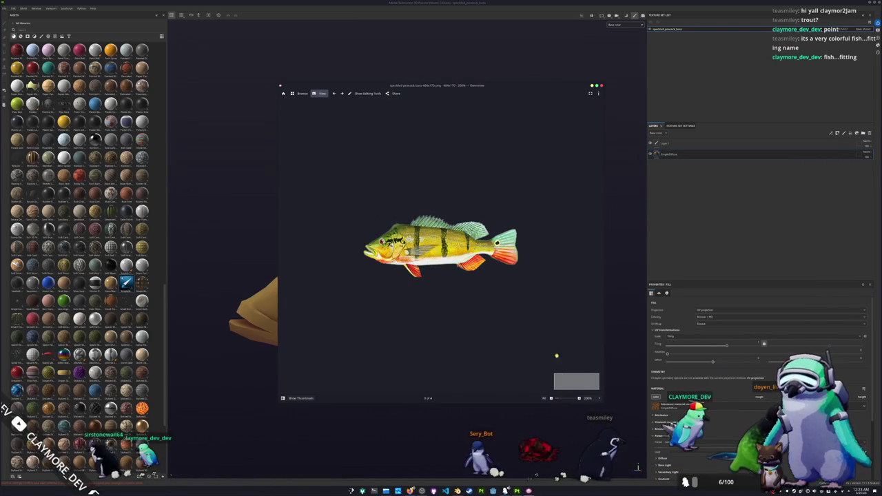
Step: Shrink the reference photo window and move it to the upper-left corner
{"action": "key", "text": "alt+Tab"}
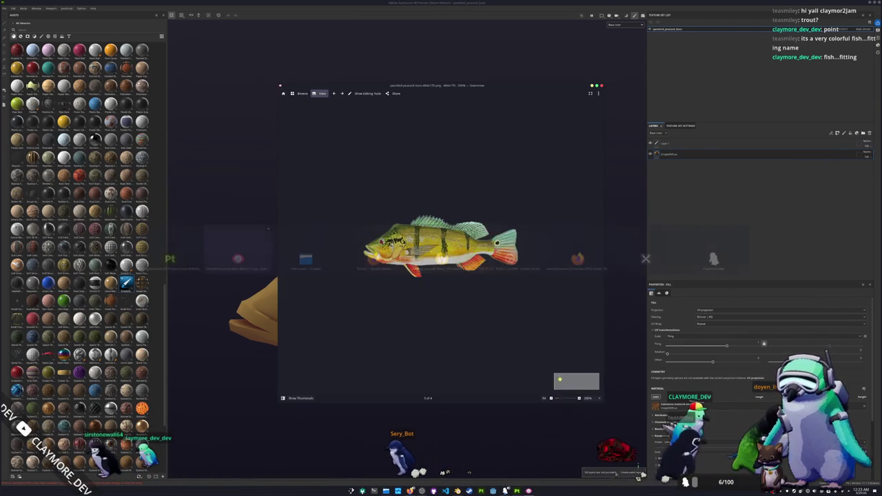
{"action": "left_click_drag", "start_coordinate": [603, 401], "coordinate": [493, 220]}
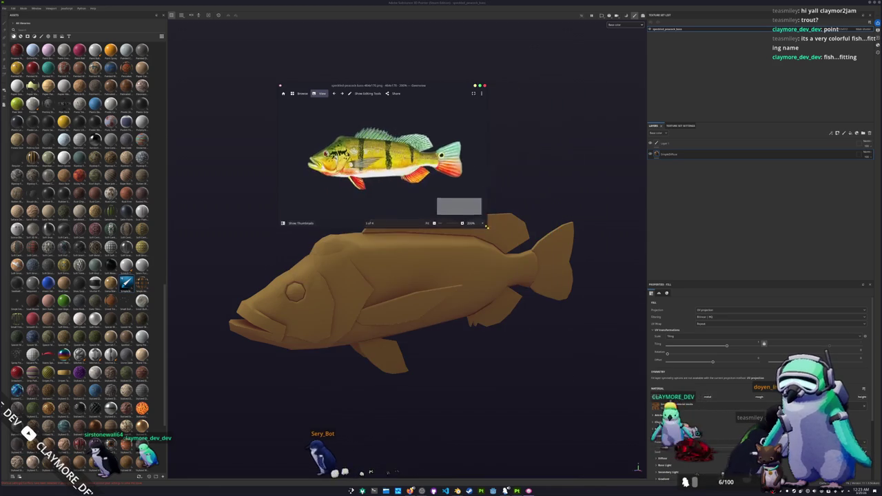
{"action": "mouse_move", "coordinate": [417, 86]}
{"action": "left_mouse_down"}
{"action": "mouse_move", "coordinate": [296, 75]}
{"action": "mouse_move", "coordinate": [309, 30]}
{"action": "left_mouse_up"}
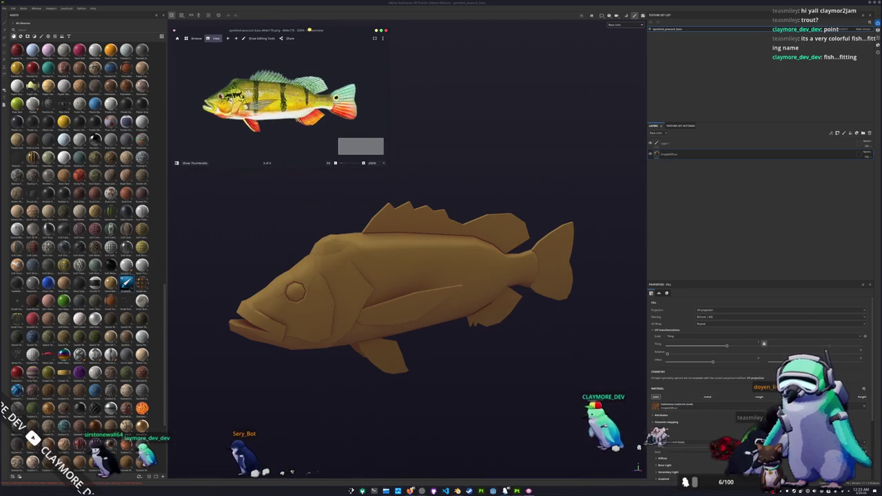
{"action": "key", "text": "super"}
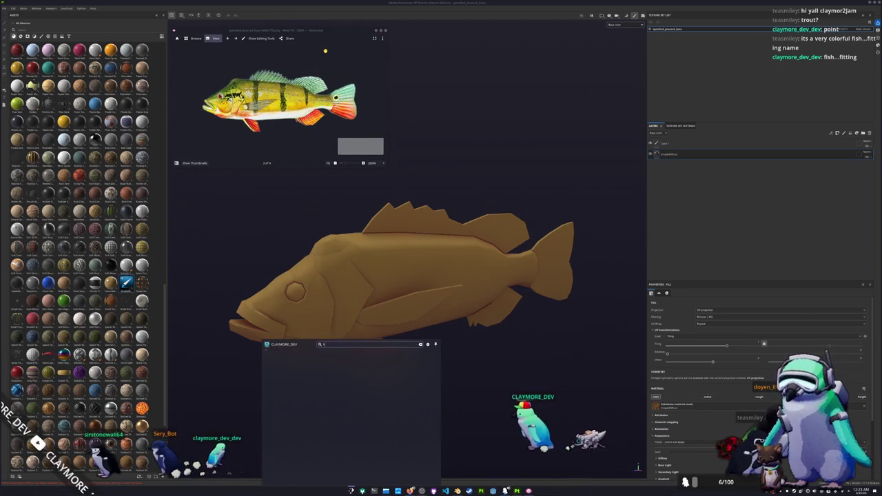
Step: Launch the colour chooser beside the reference photo and sample a near-white colour from the screen
{"action": "type", "text": "kate"}
{"action": "key", "text": "Return"}
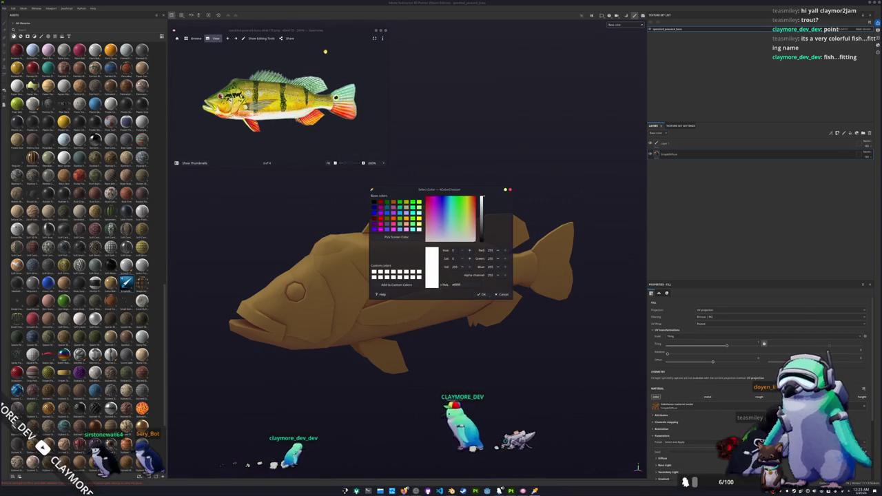
{"action": "left_click_drag", "start_coordinate": [407, 185], "coordinate": [428, 27]}
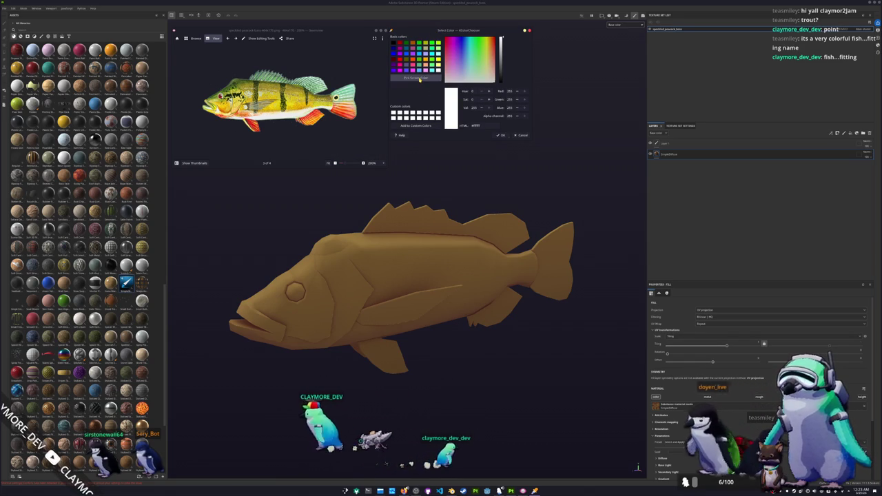
{"action": "left_click", "coordinate": [415, 77]}
{"action": "left_click", "coordinate": [401, 242]}
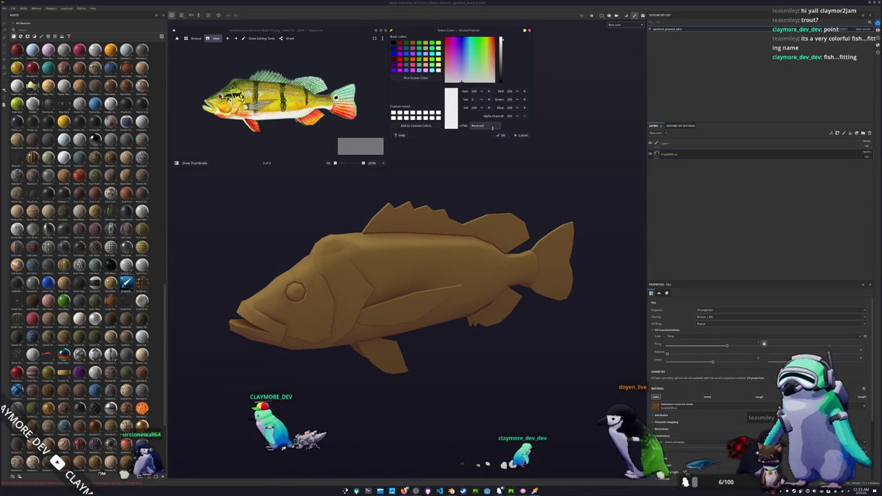
Step: Paste the near-white into the fish fill layer's base colour and add a new layer
{"action": "scroll", "coordinate": [667, 387], "scroll_direction": "down", "scroll_amount": 3}
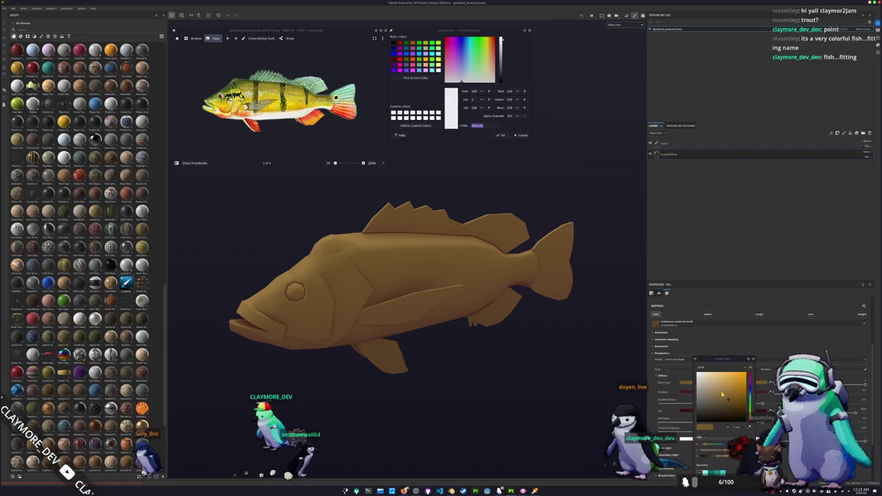
{"action": "key", "text": "ctrl+v"}
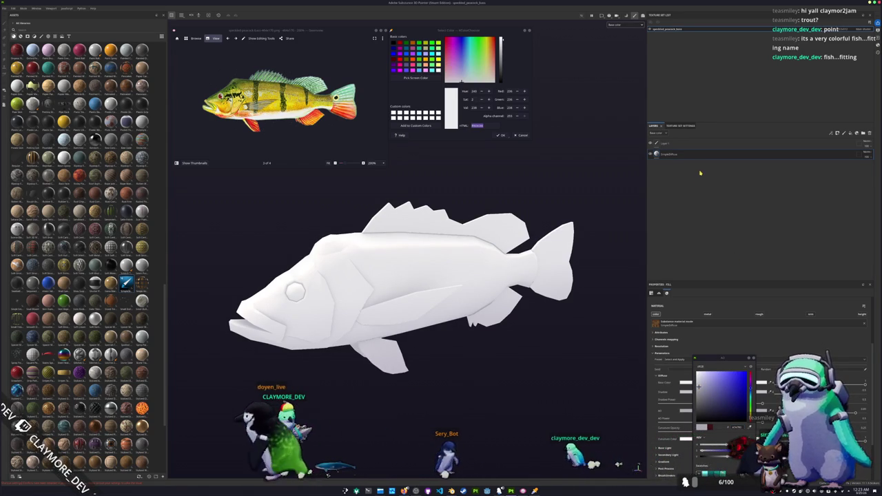
{"action": "key", "text": "ctrl+d"}
Step: Give SimpleDiffuse 1 the reference yellow as base colour, with olive-tinted Emissive and AO
{"action": "scroll", "coordinate": [279, 100], "scroll_direction": "up", "scroll_amount": 5}
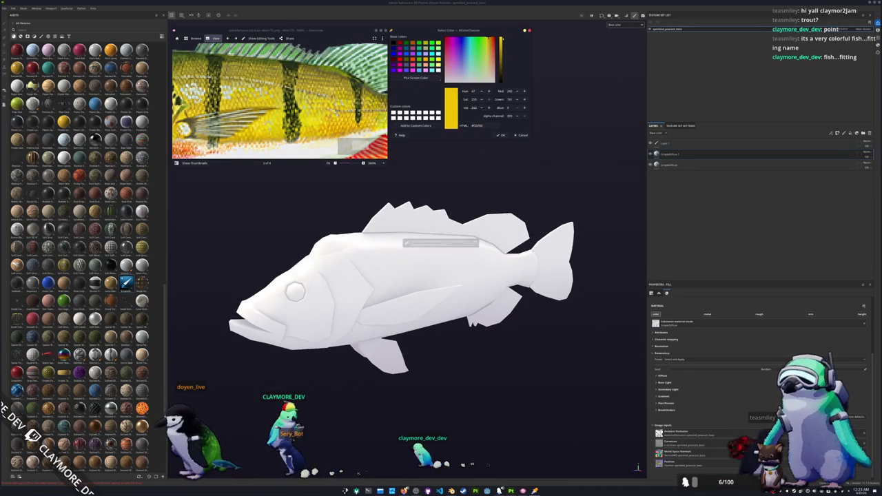
{"action": "scroll", "coordinate": [279, 100], "scroll_direction": "down", "scroll_amount": 5}
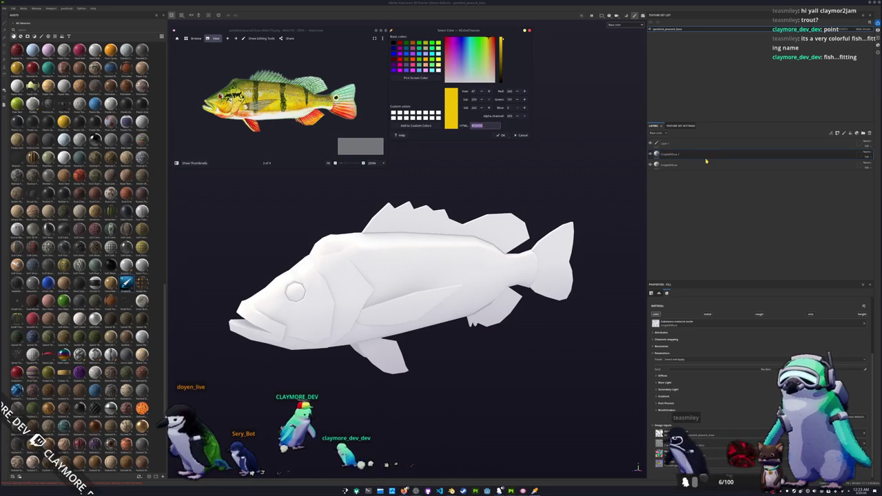
{"action": "left_click", "coordinate": [669, 379]}
{"action": "left_click", "coordinate": [663, 371]}
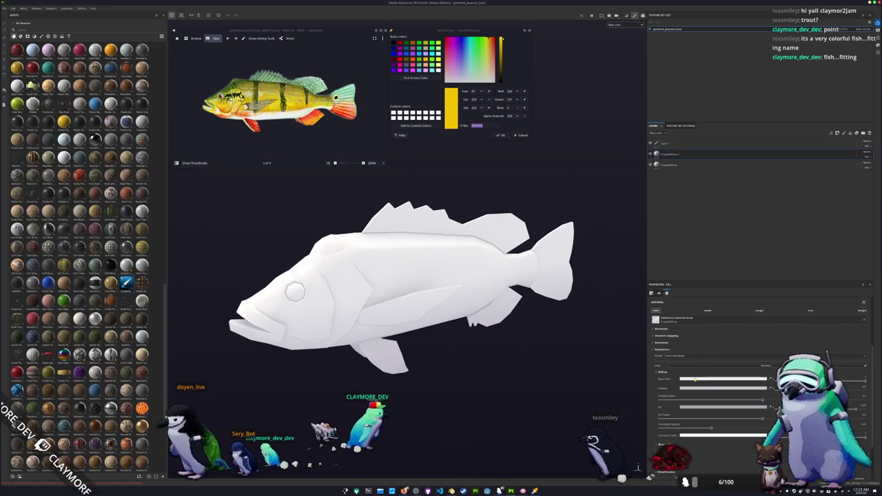
{"action": "left_click", "coordinate": [685, 378]}
{"action": "key", "text": "ctrl+v"}
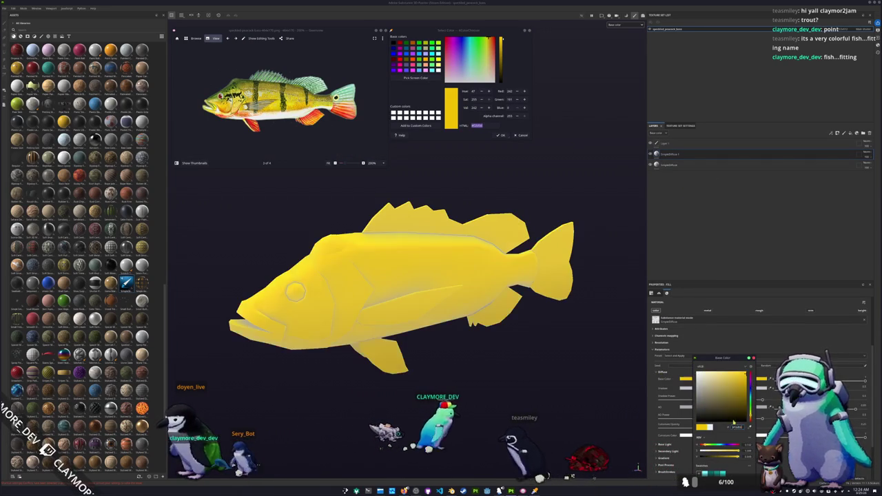
{"action": "left_click", "coordinate": [687, 388]}
{"action": "left_click", "coordinate": [744, 390]}
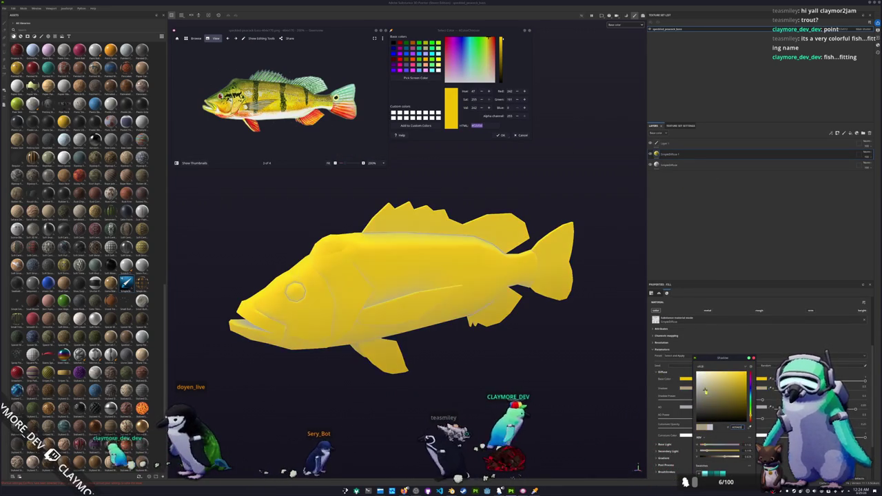
{"action": "left_click", "coordinate": [682, 409]}
{"action": "left_click", "coordinate": [747, 399]}
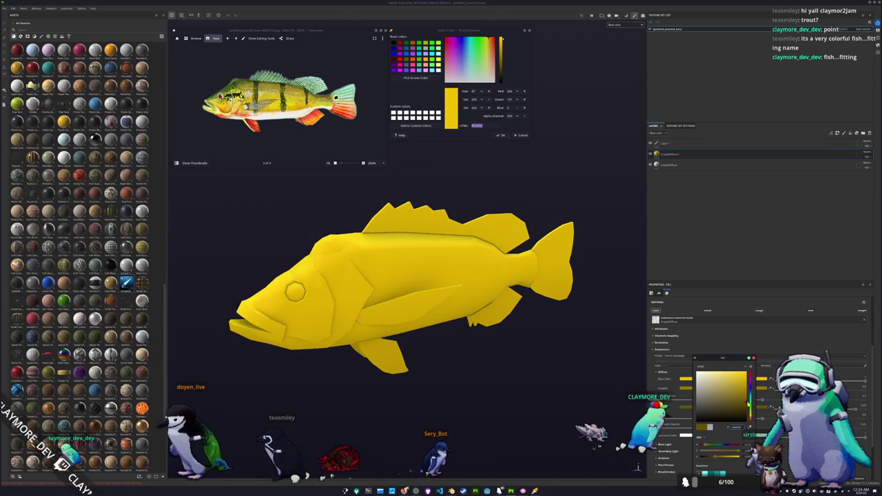
Step: Add a black mask to SimpleDiffuse 1 so the near-white fish shows again
{"action": "right_click", "coordinate": [683, 154]}
{"action": "left_click", "coordinate": [693, 162]}
{"action": "right_click", "coordinate": [673, 154]}
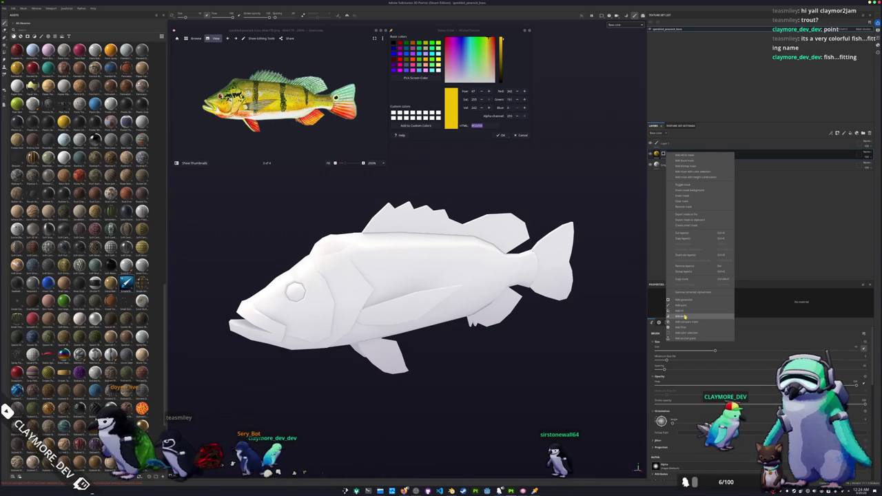
Step: Add a Light generator to the mask, raising Highlight level and tuning distance for a thin white belly
{"action": "left_click", "coordinate": [684, 300]}
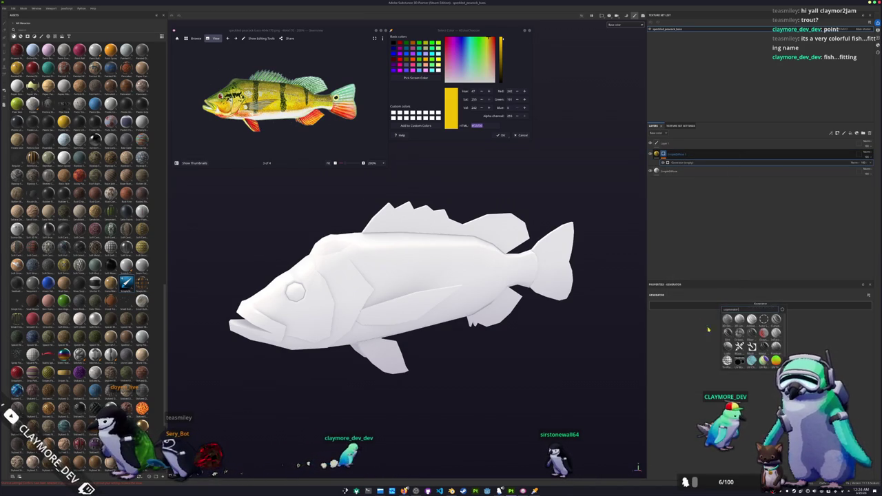
{"action": "left_click", "coordinate": [776, 360]}
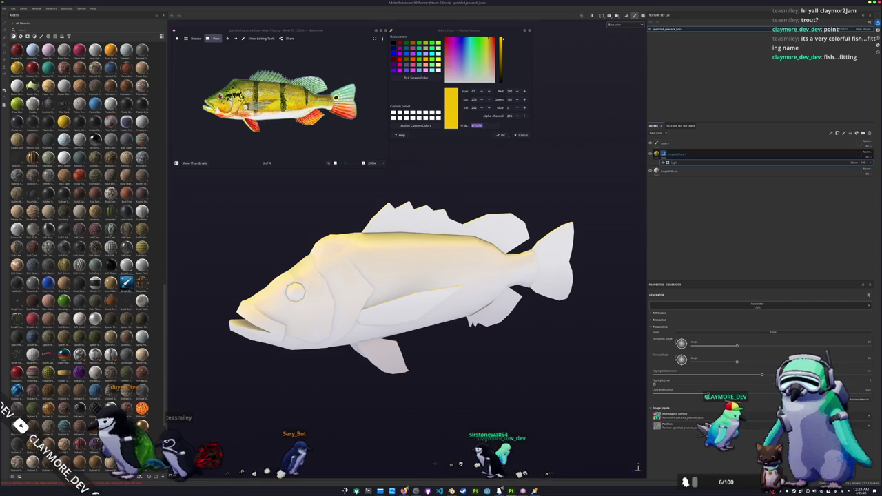
{"action": "left_click_drag", "start_coordinate": [654, 386], "coordinate": [870, 383]}
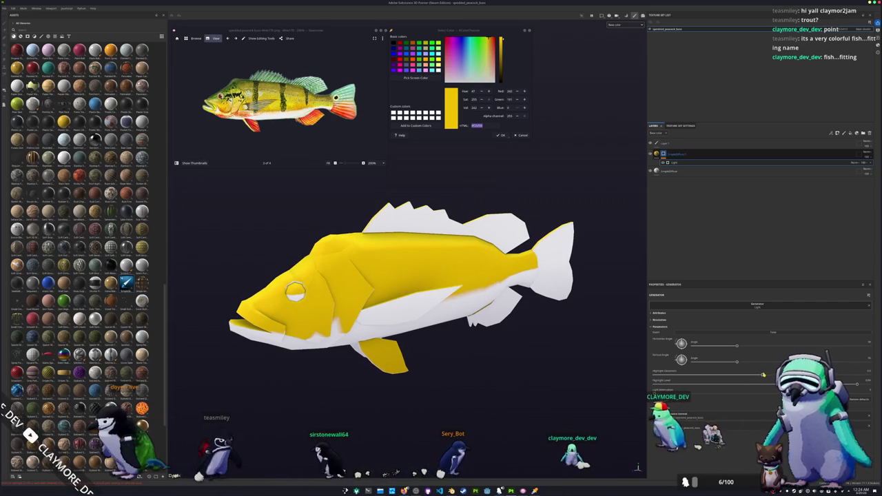
{"action": "left_click_drag", "start_coordinate": [762, 374], "coordinate": [747, 377]}
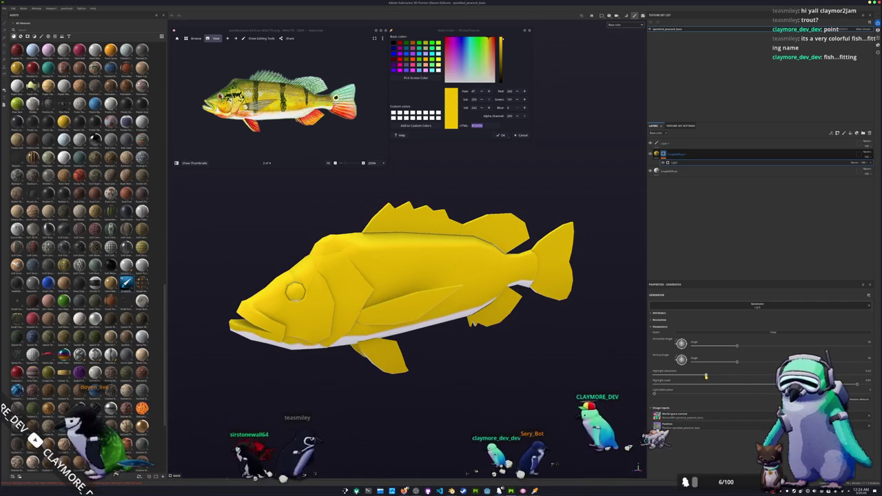
Step: Orbit around the fish to check the yellow-and-white colouring, then switch to Blender
{"action": "left_click_drag", "start_coordinate": [331, 314], "coordinate": [545, 345], "text": "alt"}
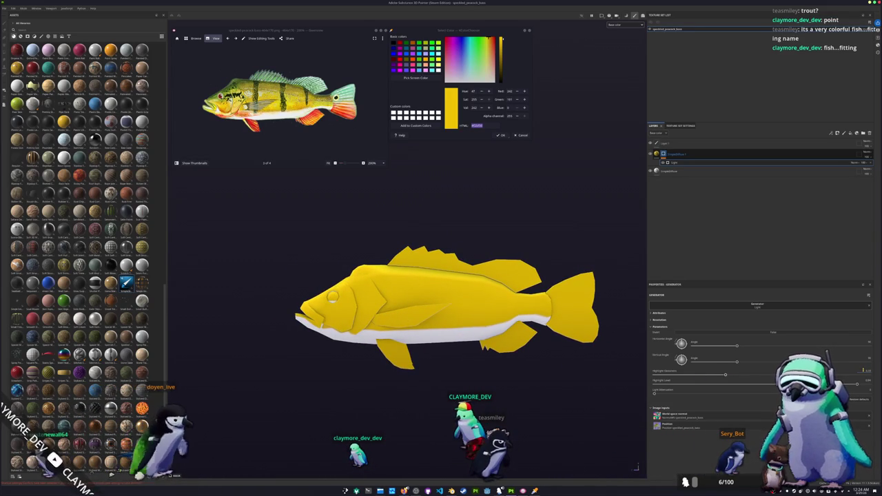
{"action": "mouse_move", "coordinate": [638, 271]}
{"action": "left_mouse_down", "text": "alt"}
{"action": "mouse_move", "coordinate": [533, 248]}
{"action": "mouse_move", "coordinate": [445, 263]}
{"action": "mouse_move", "coordinate": [584, 243]}
{"action": "mouse_move", "coordinate": [555, 235]}
{"action": "left_mouse_up", "text": "alt"}
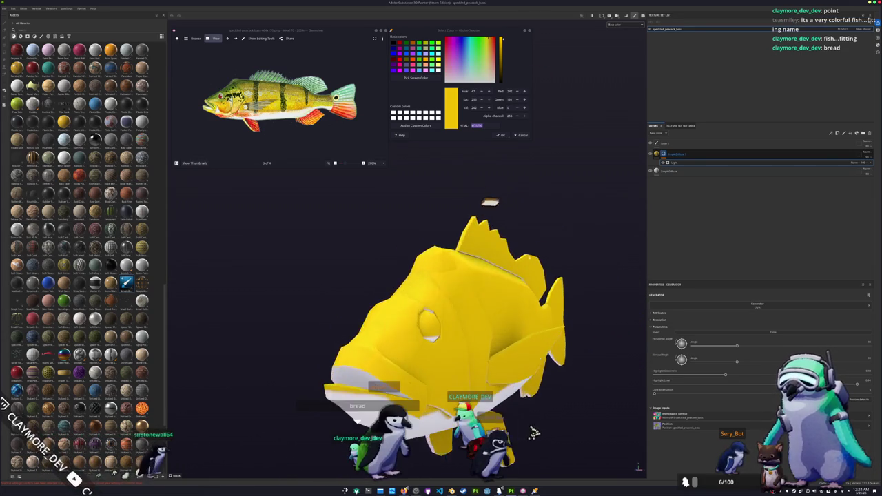
{"action": "scroll", "coordinate": [516, 267], "scroll_direction": "up", "scroll_amount": 5}
{"action": "left_click_drag", "start_coordinate": [516, 267], "coordinate": [437, 319], "text": "alt"}
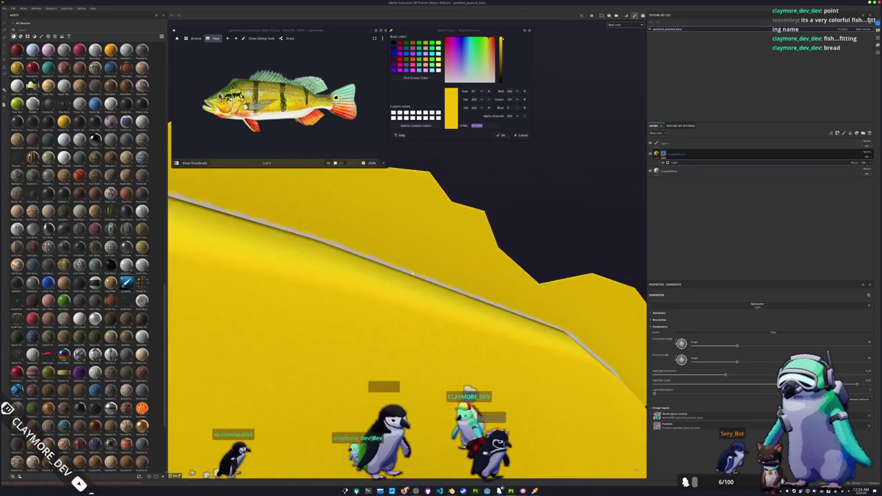
{"action": "scroll", "coordinate": [437, 319], "scroll_direction": "down", "scroll_amount": 5}
{"action": "left_click_drag", "start_coordinate": [437, 319], "coordinate": [482, 303], "text": "alt"}
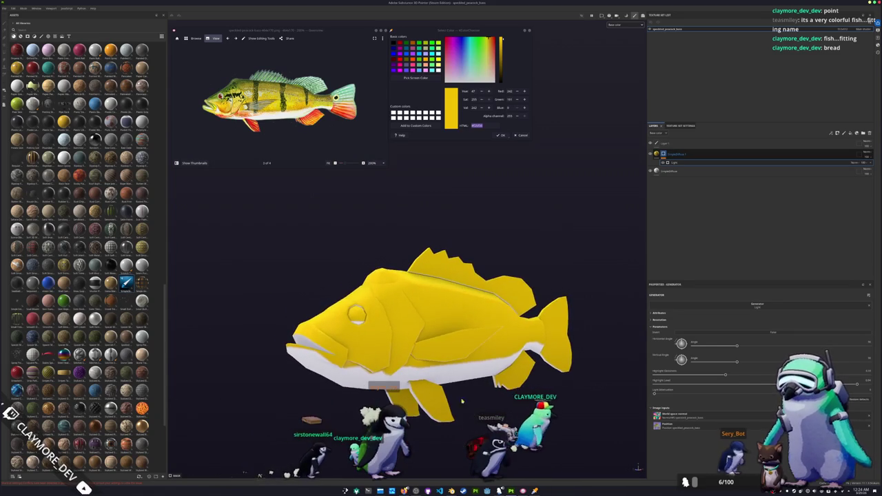
{"action": "key", "text": "alt+Tab"}
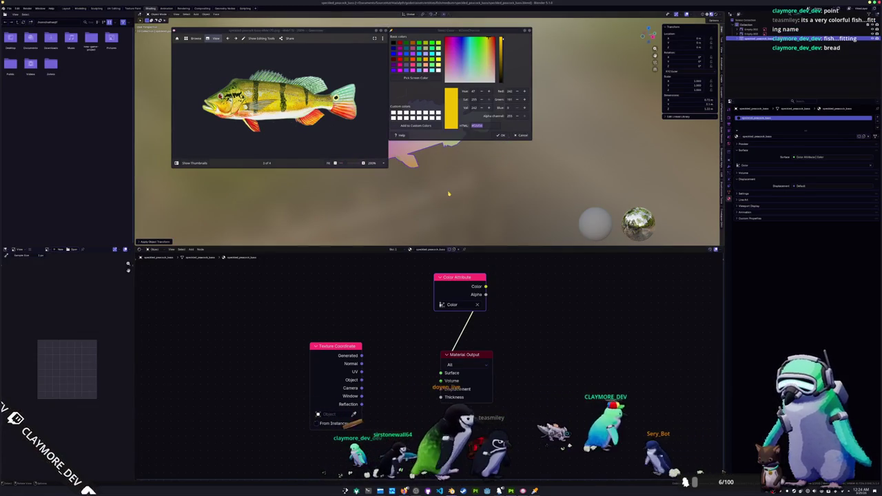
Step: In Edit Mode side ortho view, move the vertex row near the dorsal fin along Z
{"action": "scroll", "coordinate": [449, 194], "scroll_direction": "up", "scroll_amount": 5}
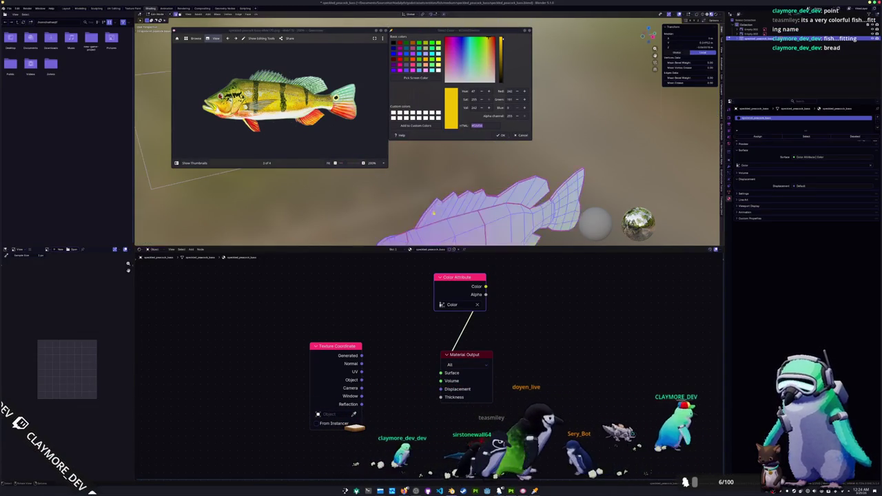
{"action": "key", "text": "Tab"}
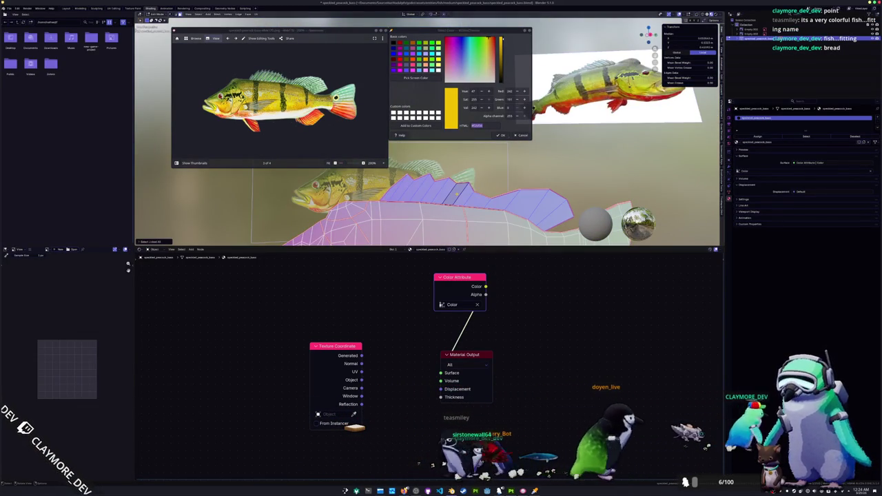
{"action": "key", "text": "KP_3"}
{"action": "scroll", "coordinate": [386, 233], "scroll_direction": "up", "scroll_amount": 1}
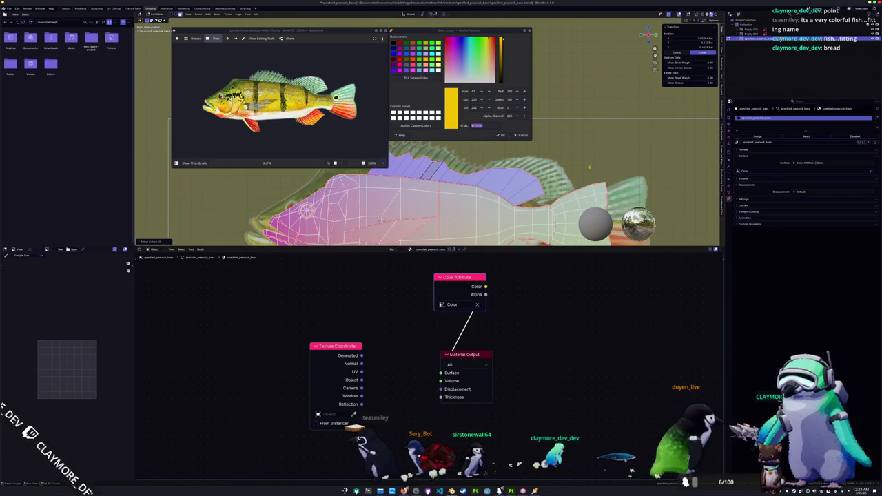
{"action": "key", "text": "g"}
{"action": "key", "text": "z"}
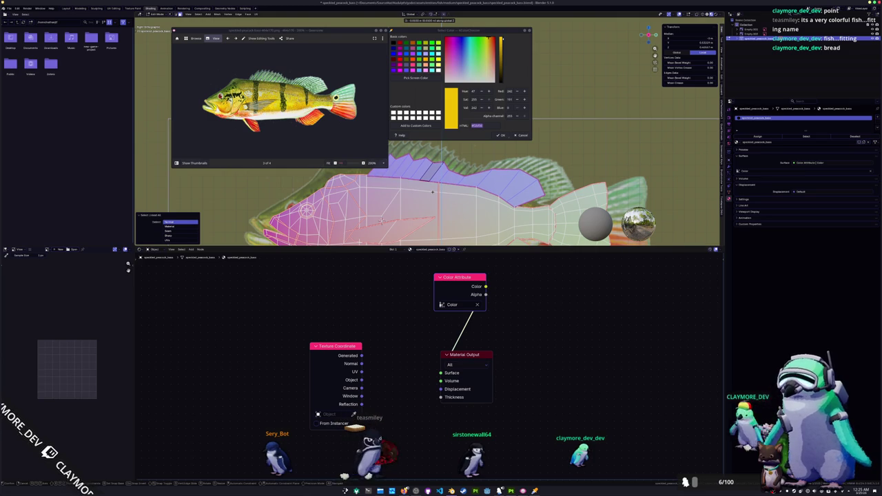
{"action": "left_click", "coordinate": [432, 191]}
{"action": "middle_click_drag", "start_coordinate": [382, 218], "coordinate": [404, 205]}
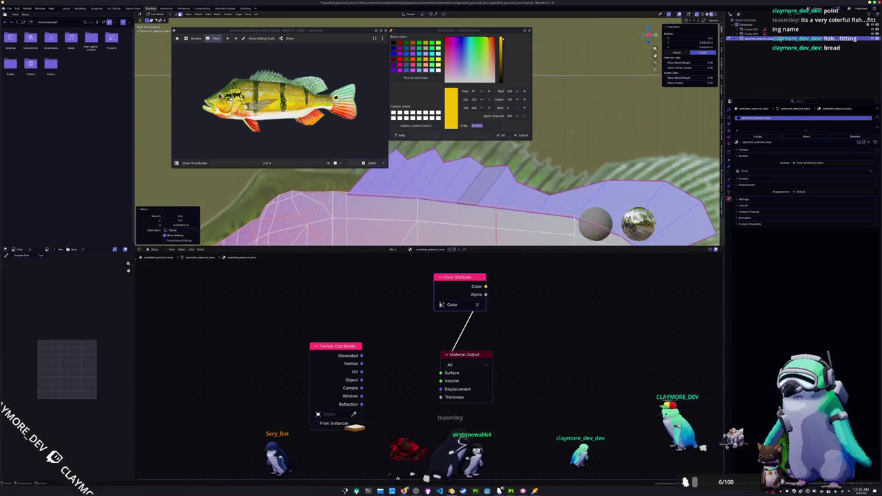
Step: Return to Object Mode and apply all of the fish's transforms
{"action": "key", "text": "Tab"}
{"action": "scroll", "coordinate": [404, 205], "scroll_direction": "down", "scroll_amount": 2}
{"action": "key", "text": "ctrl+a"}
{"action": "left_click", "coordinate": [463, 190]}
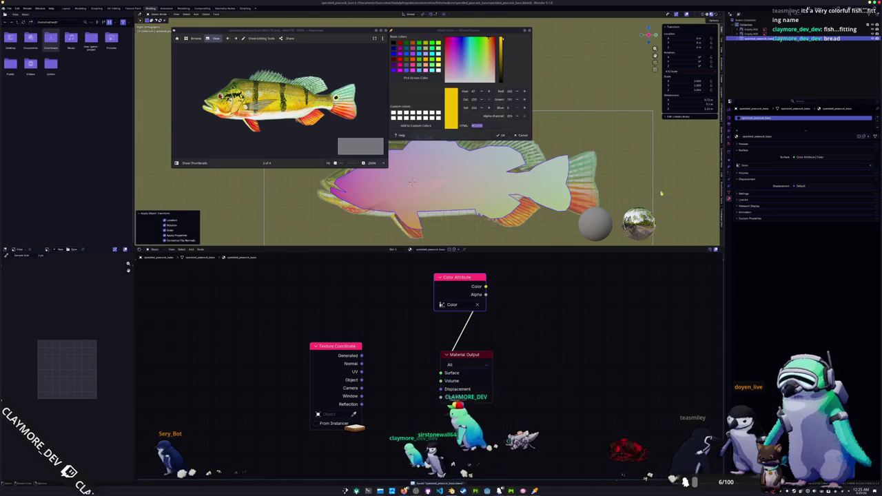
Step: Show the render and bake options and apply the fish's transforms
{"action": "left_click", "coordinate": [729, 114]}
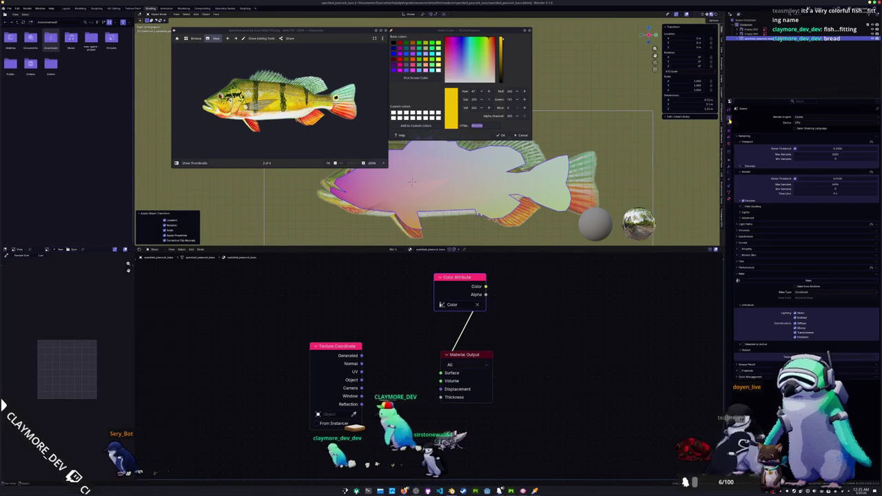
{"action": "left_click", "coordinate": [342, 347], "text": "ctrl+shift"}
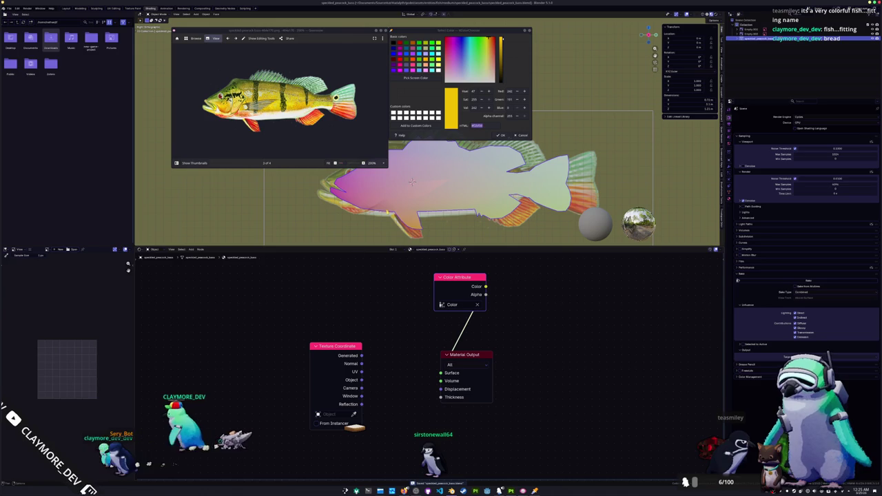
{"action": "key", "text": "ctrl+a"}
{"action": "left_click", "coordinate": [398, 204]}
Step: Connect Generated coordinates to the material Surface and apply the object's transforms again
{"action": "scroll", "coordinate": [413, 186], "scroll_direction": "up", "scroll_amount": 2}
{"action": "scroll", "coordinate": [419, 180], "scroll_direction": "up", "scroll_amount": 4}
{"action": "scroll", "coordinate": [419, 180], "scroll_direction": "down", "scroll_amount": 2}
{"action": "scroll", "coordinate": [419, 180], "scroll_direction": "down", "scroll_amount": 1}
{"action": "scroll", "coordinate": [419, 180], "scroll_direction": "down", "scroll_amount": 2}
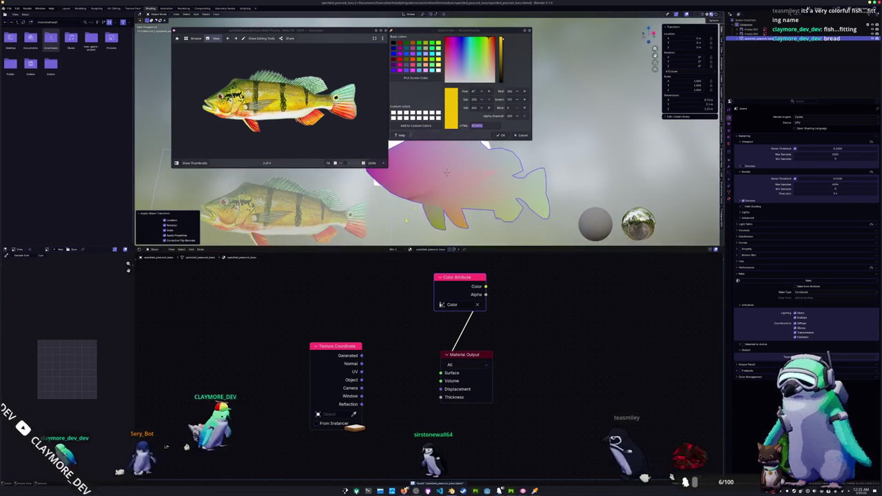
{"action": "left_click_drag", "start_coordinate": [361, 356], "coordinate": [441, 373]}
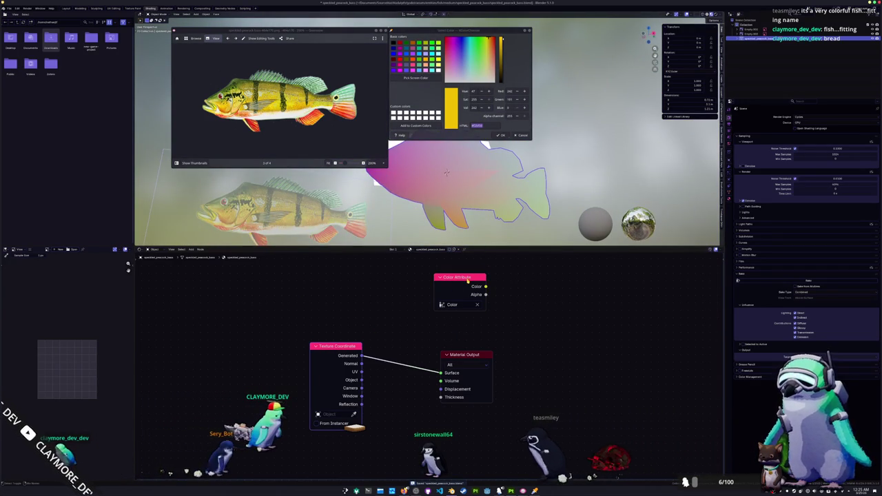
{"action": "key", "text": "ctrl+a"}
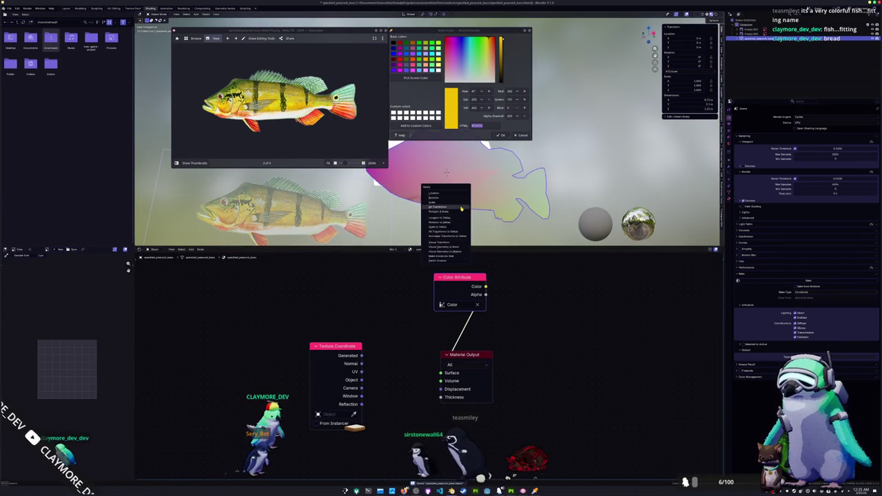
{"action": "left_click", "coordinate": [447, 207]}
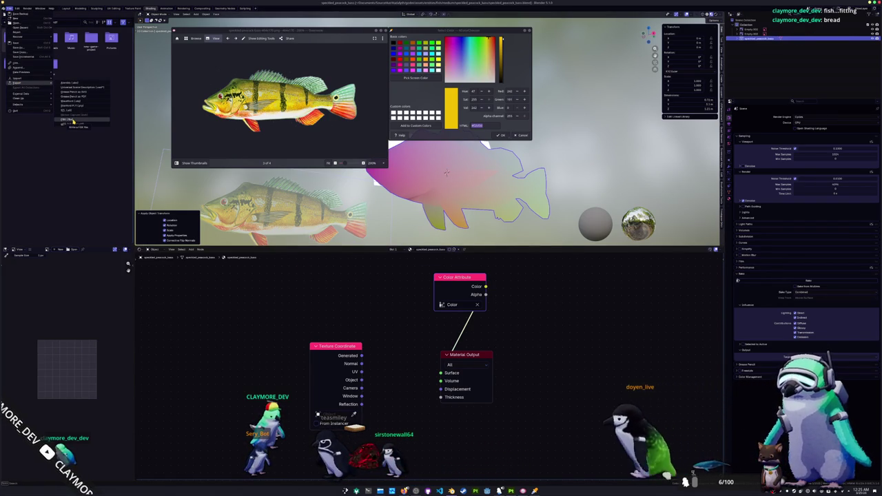
Step: Re-export the reshaped fish as an OBJ over the earlier file, then return to Substance Painter
{"action": "left_click", "coordinate": [74, 121]}
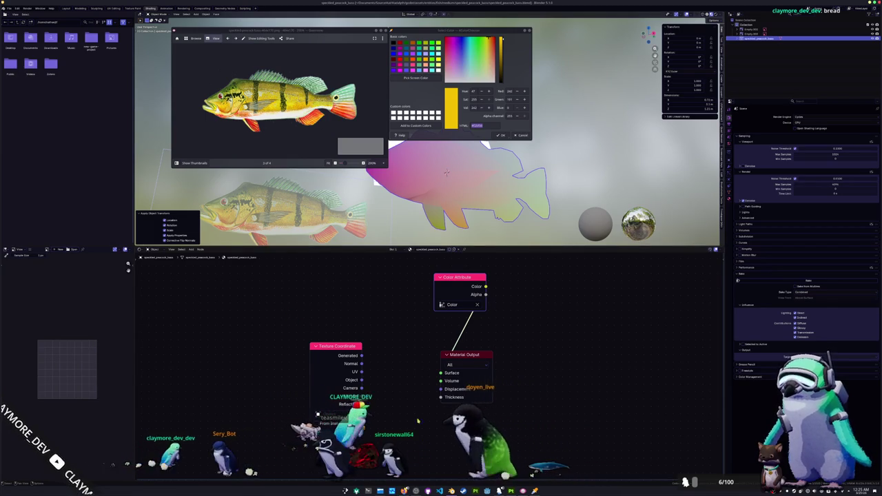
{"action": "scroll", "coordinate": [423, 375], "scroll_direction": "down", "scroll_amount": 1}
{"action": "scroll", "coordinate": [456, 202], "scroll_direction": "up", "scroll_amount": 1}
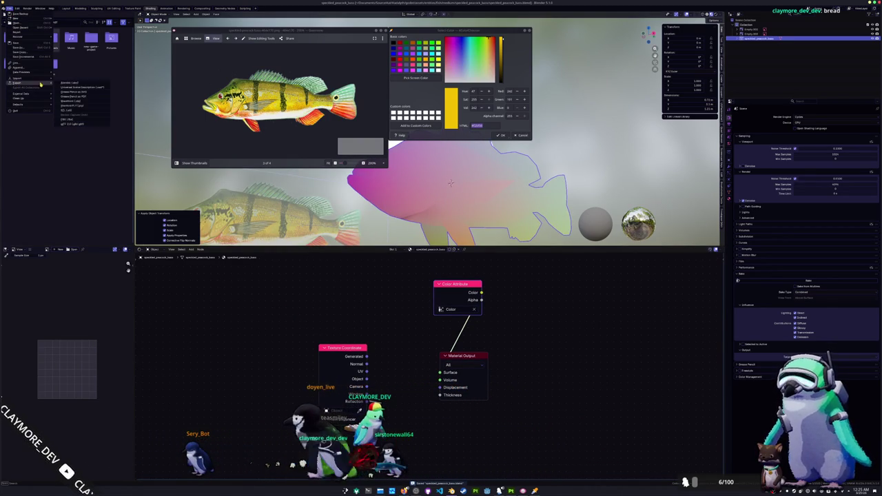
{"action": "left_click", "coordinate": [64, 121]}
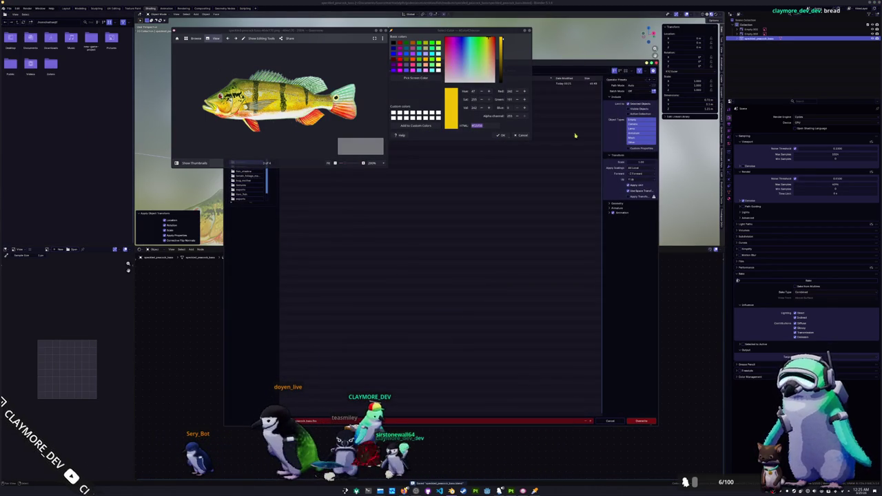
{"action": "left_click", "coordinate": [639, 421]}
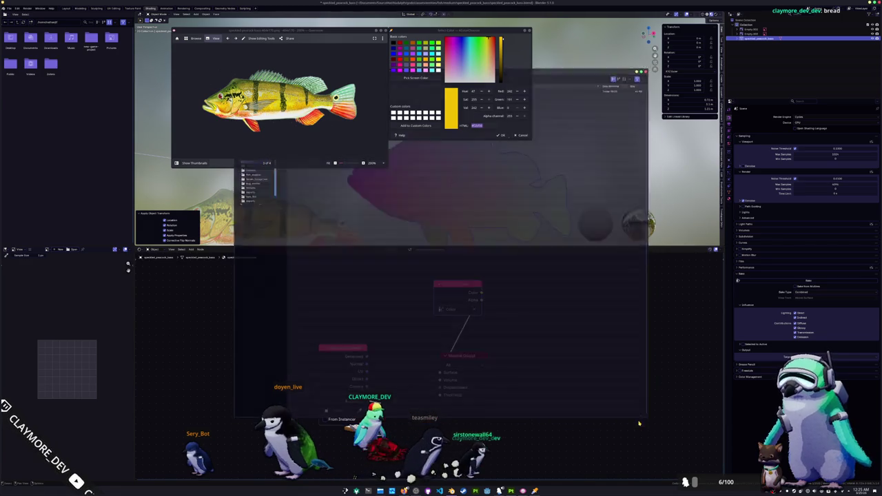
{"action": "left_click", "coordinate": [8, 8]}
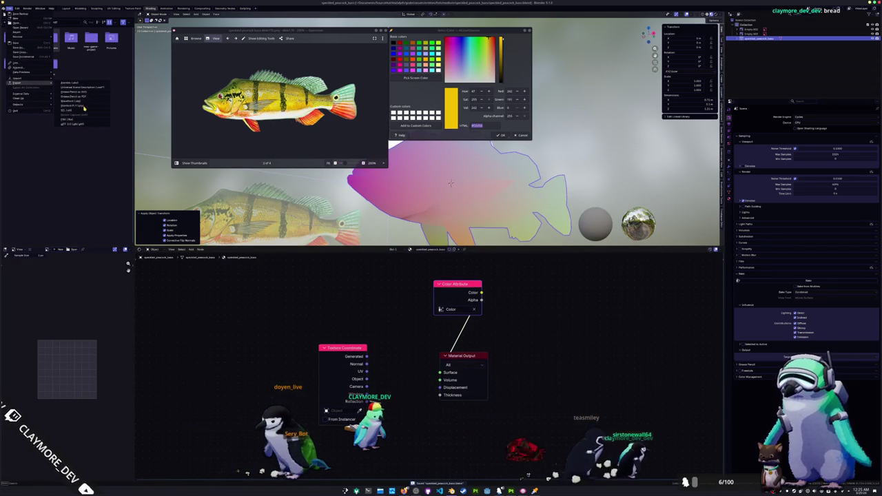
{"action": "left_click", "coordinate": [81, 102]}
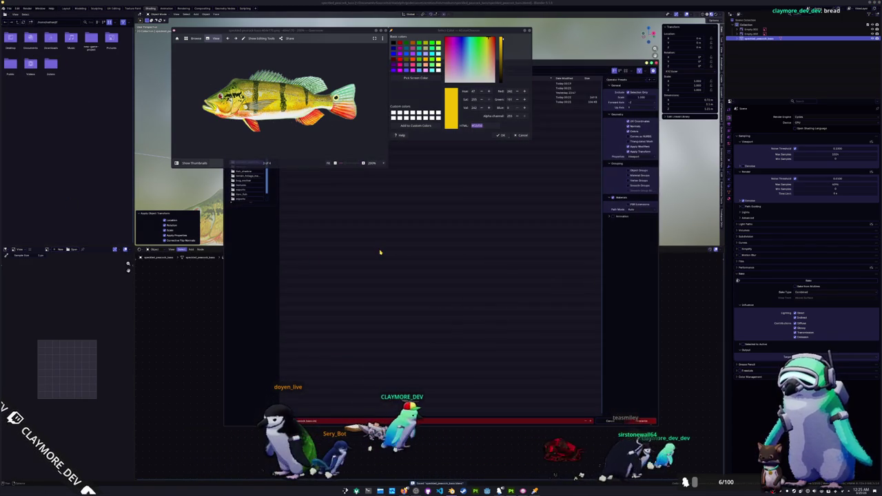
{"action": "left_click", "coordinate": [641, 422]}
{"action": "middle_click_drag", "start_coordinate": [528, 181], "coordinate": [522, 189]}
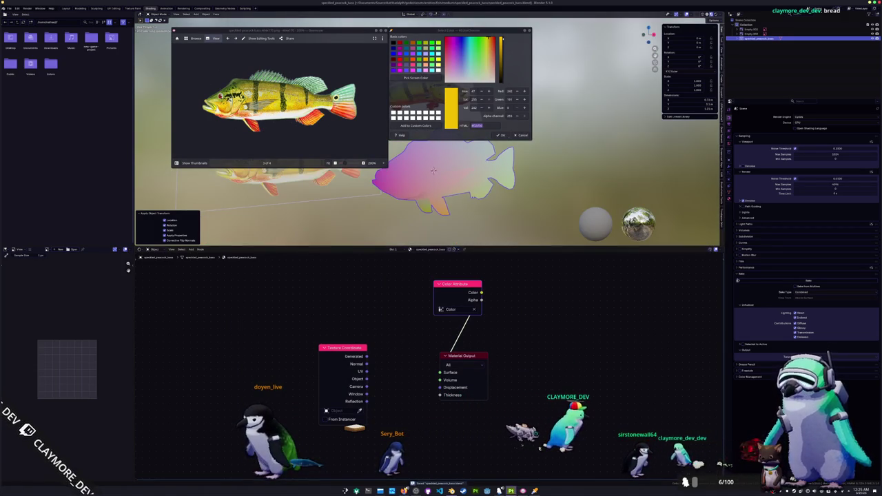
{"action": "key", "text": "alt+Tab"}
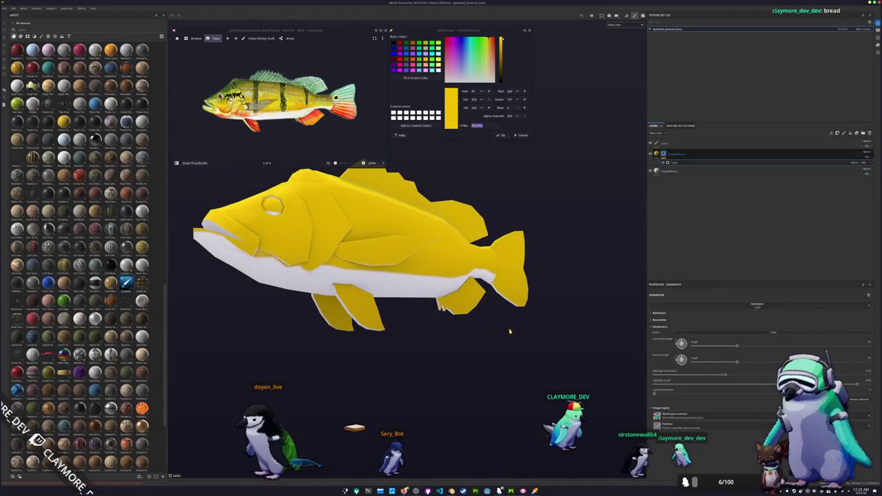
Step: Bake the selected mesh maps twice for the reshaped fish, orbiting to inspect it from below
{"action": "key", "text": "ctrl+shift+b"}
{"action": "left_click", "coordinate": [539, 468]}
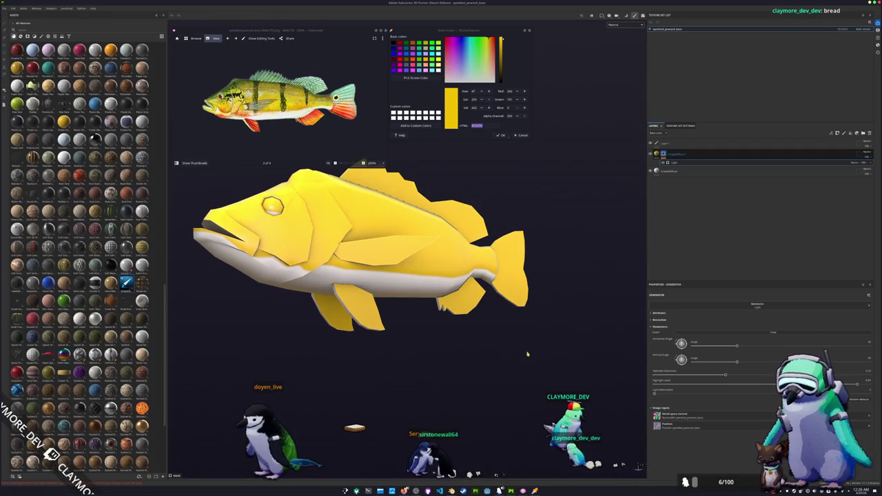
{"action": "mouse_move", "coordinate": [527, 354]}
{"action": "left_mouse_down", "text": "alt"}
{"action": "mouse_move", "coordinate": [515, 276]}
{"action": "mouse_move", "coordinate": [423, 266]}
{"action": "mouse_move", "coordinate": [559, 328]}
{"action": "mouse_move", "coordinate": [648, 477]}
{"action": "left_mouse_up", "text": "alt"}
{"action": "scroll", "coordinate": [462, 269], "scroll_direction": "up", "scroll_amount": 10}
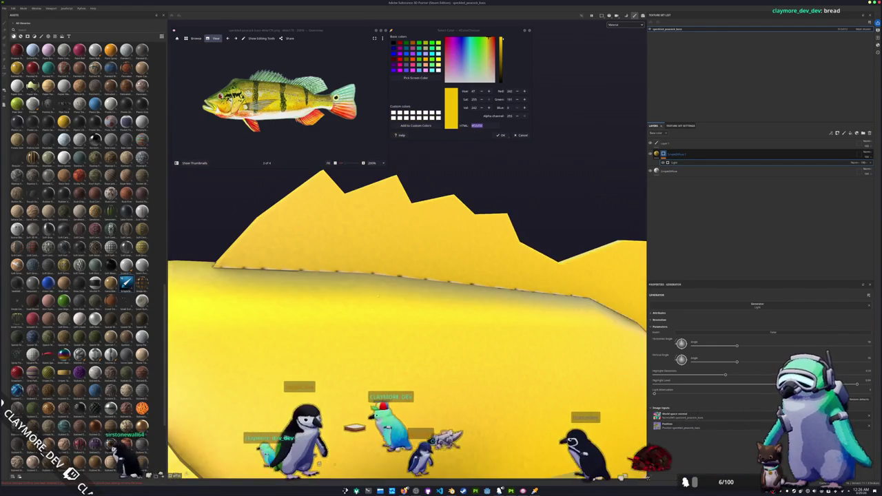
{"action": "key", "text": "ctrl+b"}
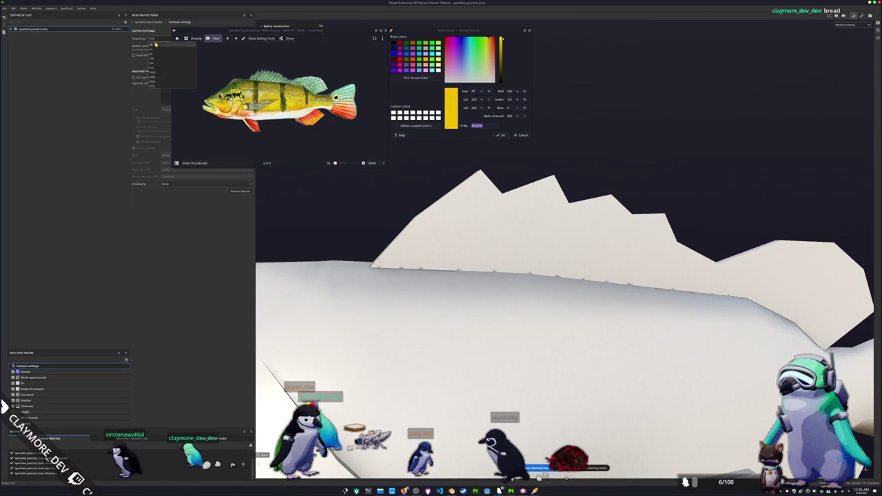
{"action": "left_click", "coordinate": [541, 468]}
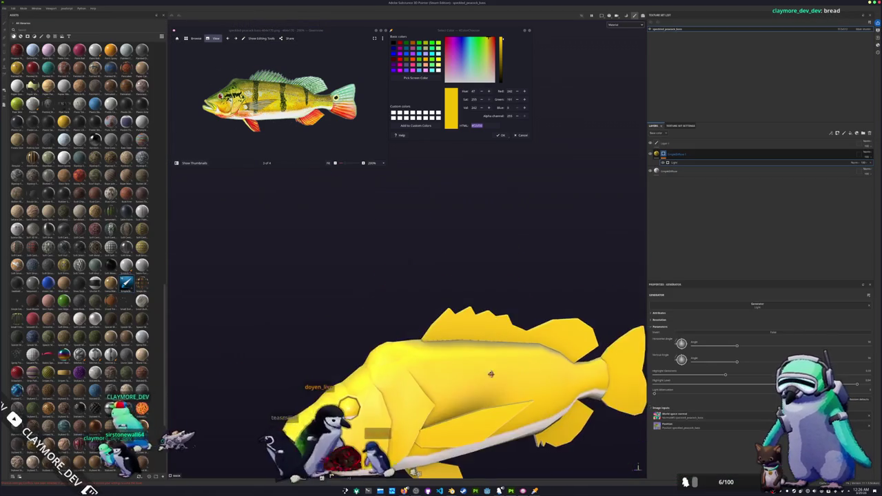
{"action": "mouse_move", "coordinate": [490, 374]}
{"action": "left_mouse_down", "text": "alt"}
{"action": "mouse_move", "coordinate": [595, 428]}
{"action": "mouse_move", "coordinate": [580, 115]}
{"action": "left_mouse_up", "text": "alt"}
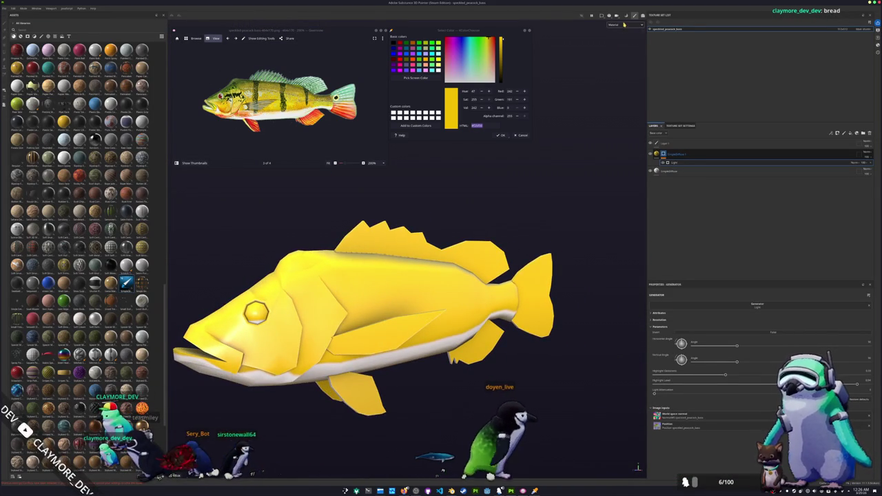
Step: Zoom the reference photo onto the fish's head and sample its olive green
{"action": "scroll", "coordinate": [400, 311], "scroll_direction": "down", "scroll_amount": 2}
{"action": "scroll", "coordinate": [400, 312], "scroll_direction": "down", "scroll_amount": 2}
{"action": "middle_click_drag", "start_coordinate": [401, 310], "coordinate": [630, 210], "text": "alt"}
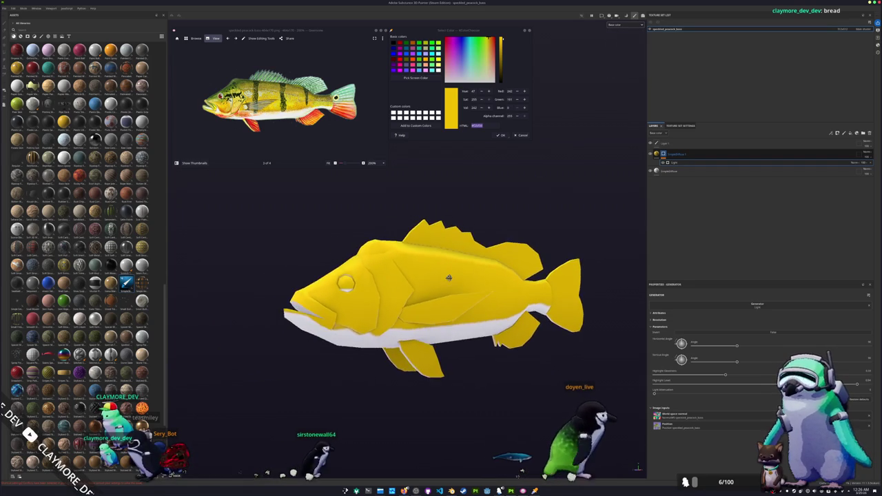
{"action": "scroll", "coordinate": [629, 210], "scroll_direction": "down", "scroll_amount": 2}
{"action": "scroll", "coordinate": [279, 99], "scroll_direction": "up", "scroll_amount": 2}
{"action": "scroll", "coordinate": [279, 100], "scroll_direction": "up", "scroll_amount": 2}
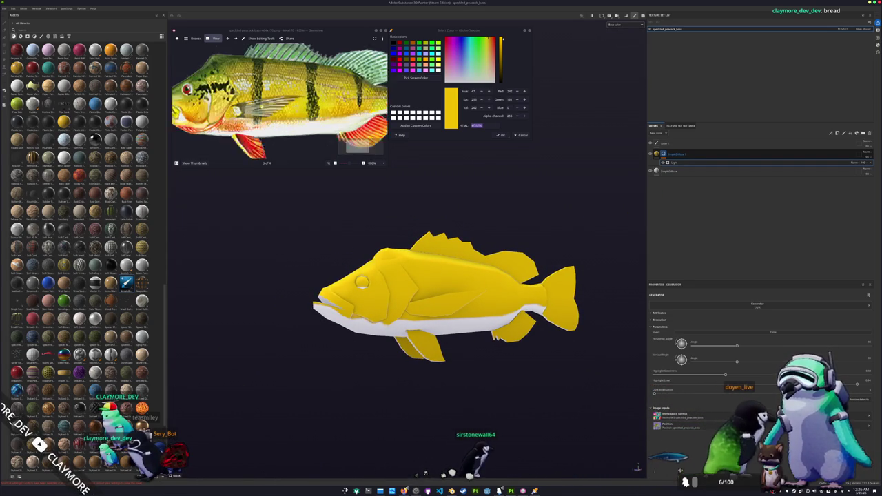
{"action": "scroll", "coordinate": [279, 100], "scroll_direction": "up", "scroll_amount": 2}
{"action": "mouse_move", "coordinate": [279, 99]}
{"action": "left_mouse_down"}
{"action": "mouse_move", "coordinate": [251, 121]}
{"action": "mouse_move", "coordinate": [289, 117]}
{"action": "left_mouse_up"}
{"action": "left_click_drag", "start_coordinate": [206, 110], "coordinate": [262, 114]}
{"action": "left_click", "coordinate": [467, 129]}
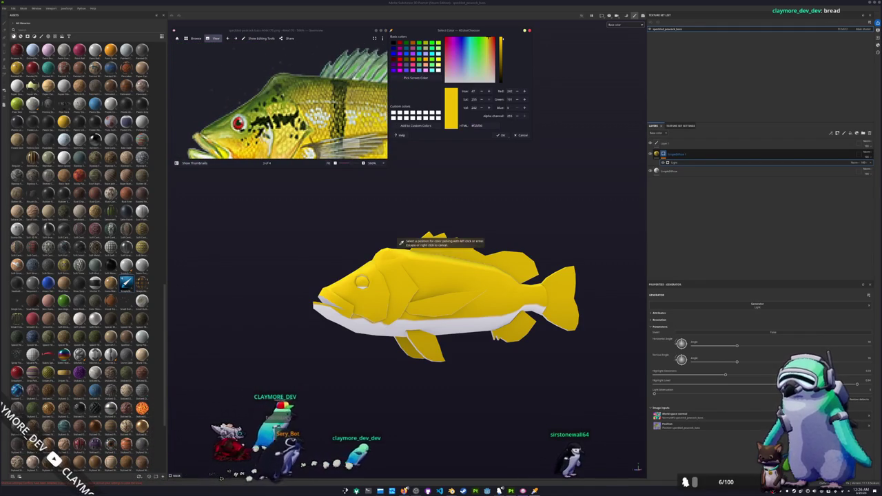
{"action": "key", "text": "ctrl+v"}
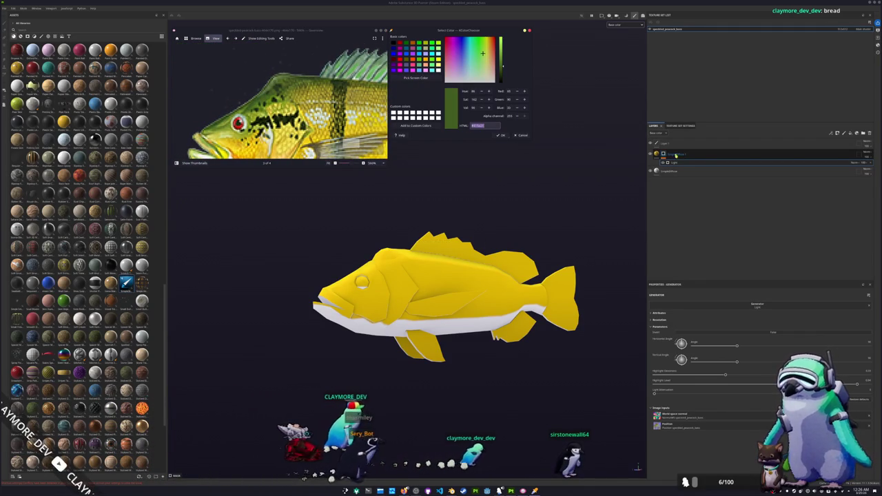
Step: Add a fill layer with the sampled olive green as base colour and a Light generator
{"action": "left_click", "coordinate": [672, 162]}
{"action": "key", "text": "ctrl+z"}
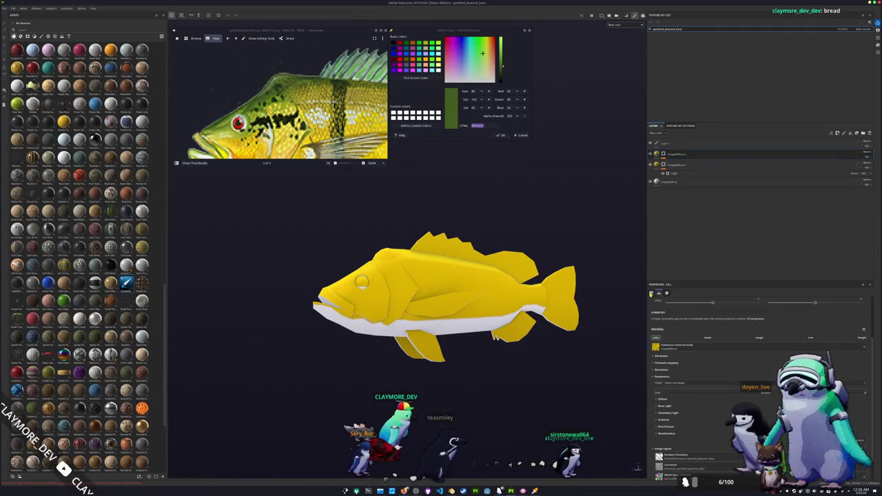
{"action": "left_click", "coordinate": [662, 399]}
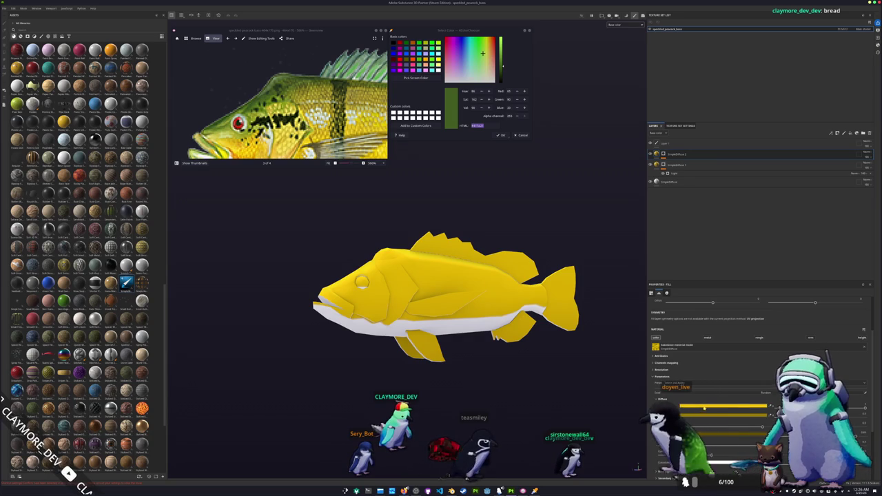
{"action": "left_click", "coordinate": [686, 406]}
{"action": "left_click", "coordinate": [736, 428]}
{"action": "key", "text": "ctrl+v"}
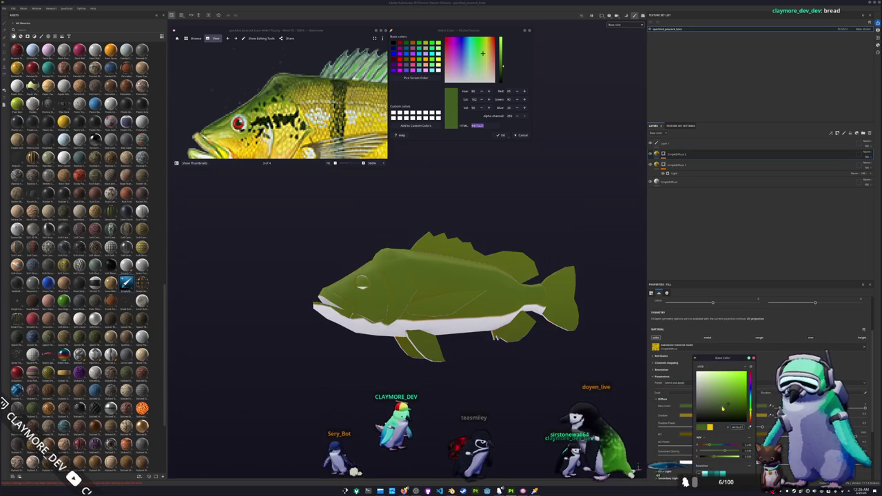
{"action": "key", "text": "Return"}
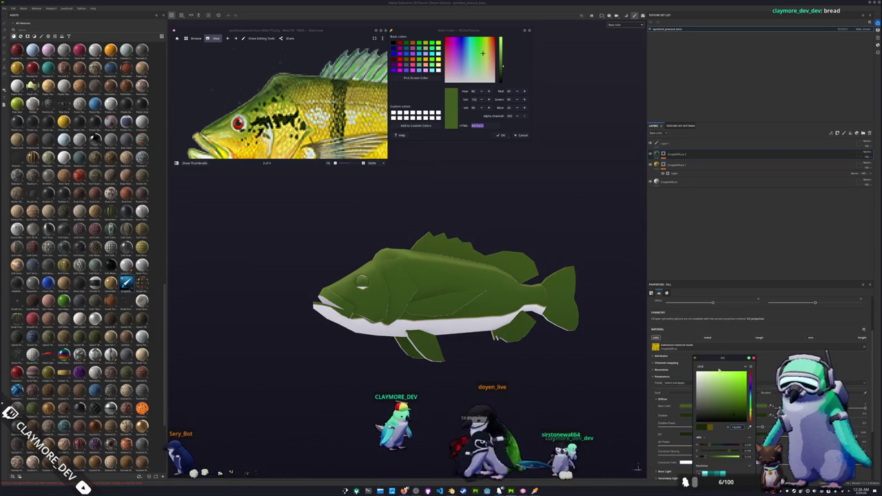
{"action": "left_click_drag", "start_coordinate": [672, 173], "coordinate": [678, 163]}
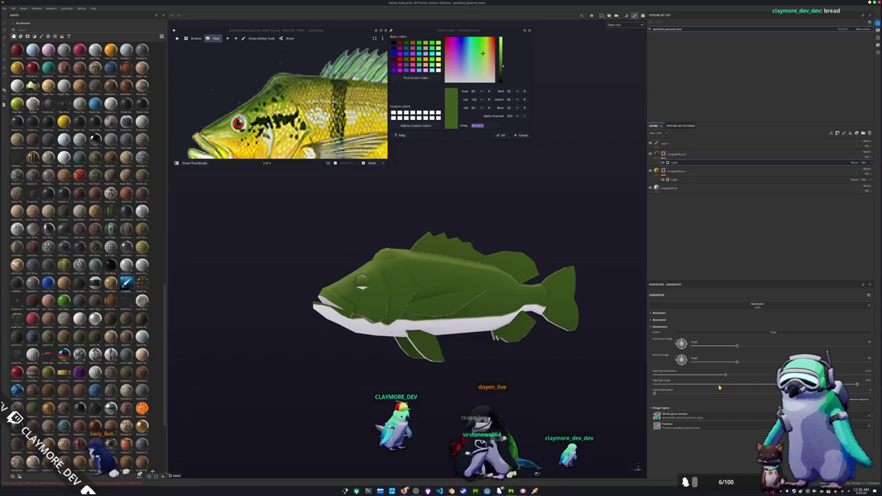
Step: Tune the Light generator's Highlight so green stays on the back over yellow sides
{"action": "left_click_drag", "start_coordinate": [720, 377], "coordinate": [778, 376]}
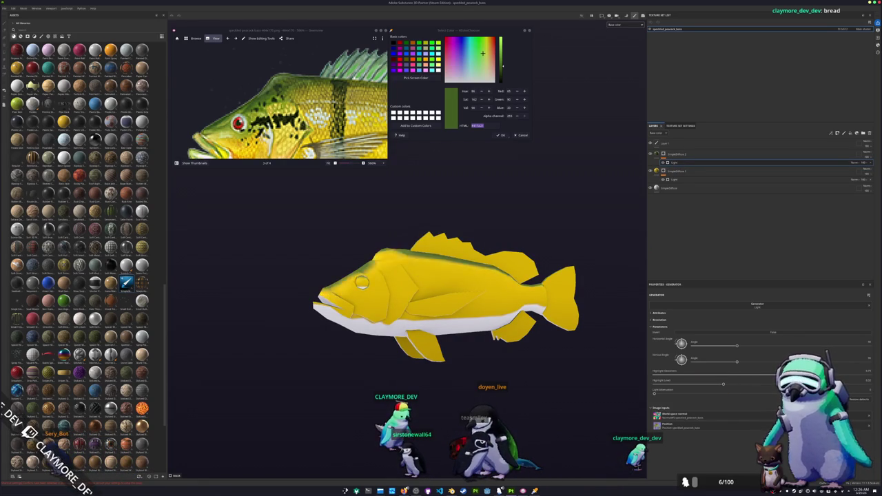
{"action": "left_click_drag", "start_coordinate": [777, 376], "coordinate": [771, 375]}
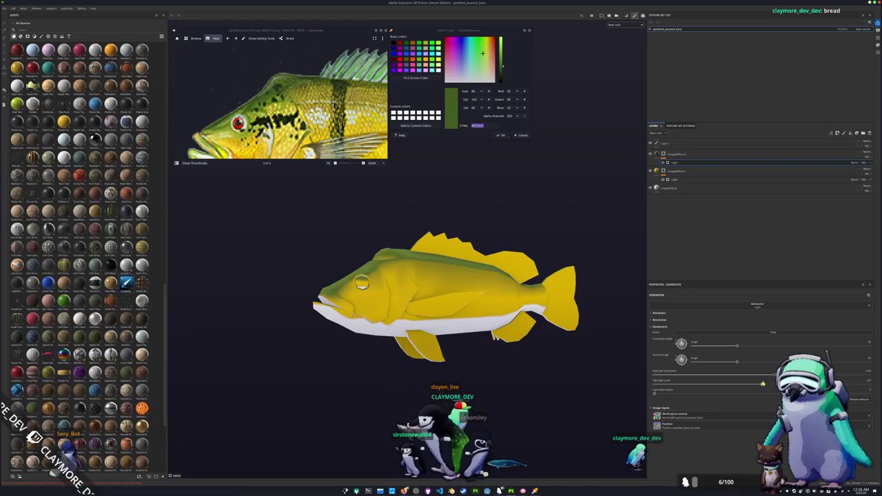
{"action": "left_click_drag", "start_coordinate": [504, 333], "coordinate": [456, 334], "text": "alt"}
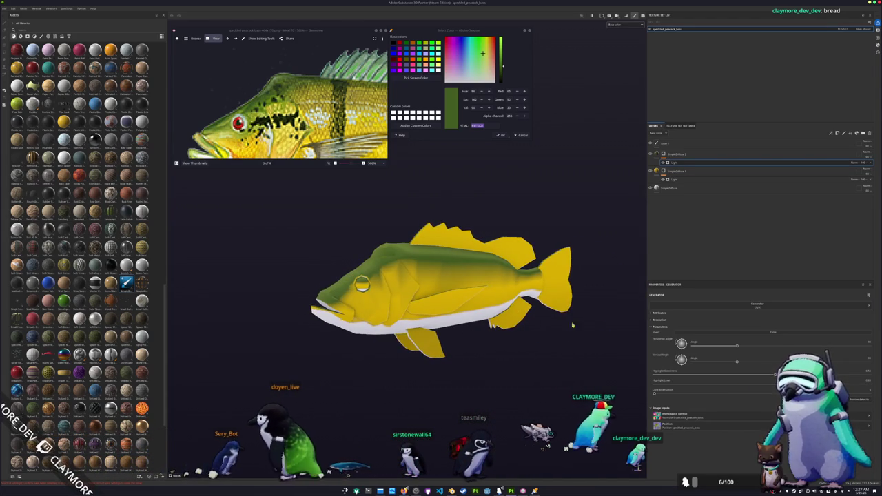
Step: Flip through the reference photos to a close-up, then select the green fill layer
{"action": "left_click", "coordinate": [359, 146]}
{"action": "left_click", "coordinate": [358, 146]}
{"action": "left_click", "coordinate": [358, 146]}
{"action": "left_click", "coordinate": [358, 146]}
{"action": "left_click", "coordinate": [358, 146]}
{"action": "left_click", "coordinate": [690, 154]}
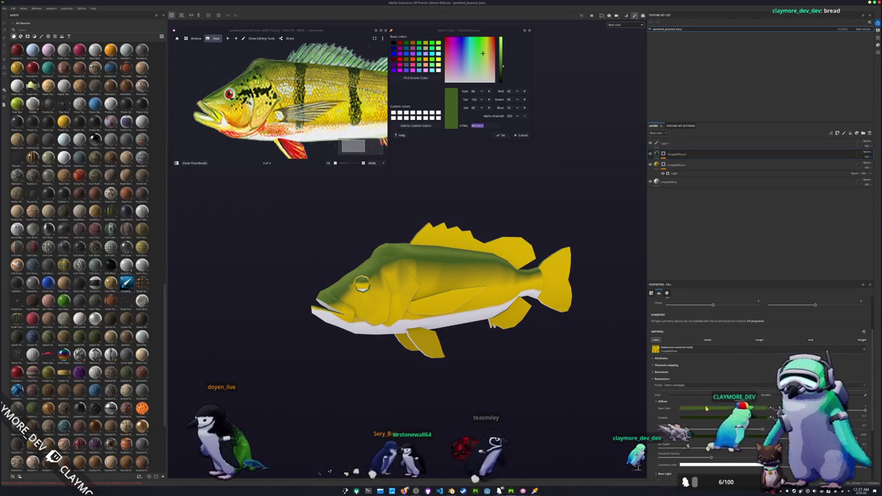
Step: Pick the reference's body yellow with Pick Screen Color, then drag SimpleDiffuse 2 down the layer stack
{"action": "left_click", "coordinate": [706, 409]}
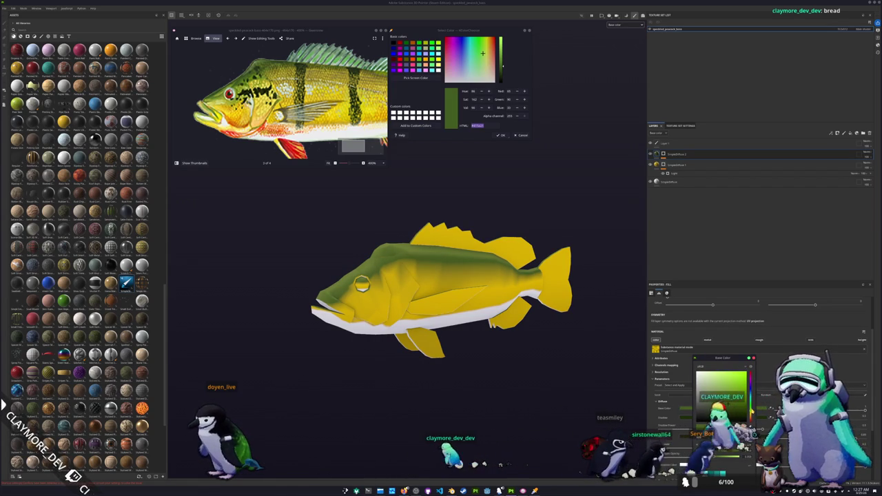
{"action": "left_click", "coordinate": [753, 358]}
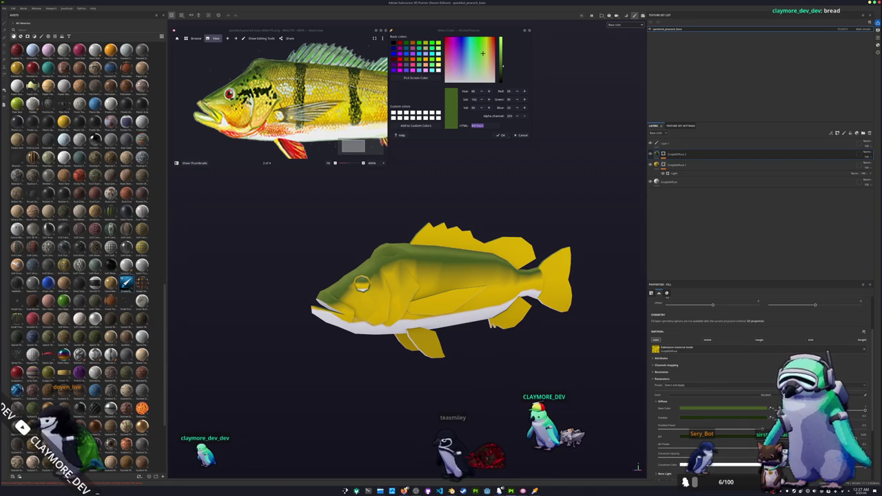
{"action": "scroll", "coordinate": [359, 137], "scroll_direction": "up", "scroll_amount": 1}
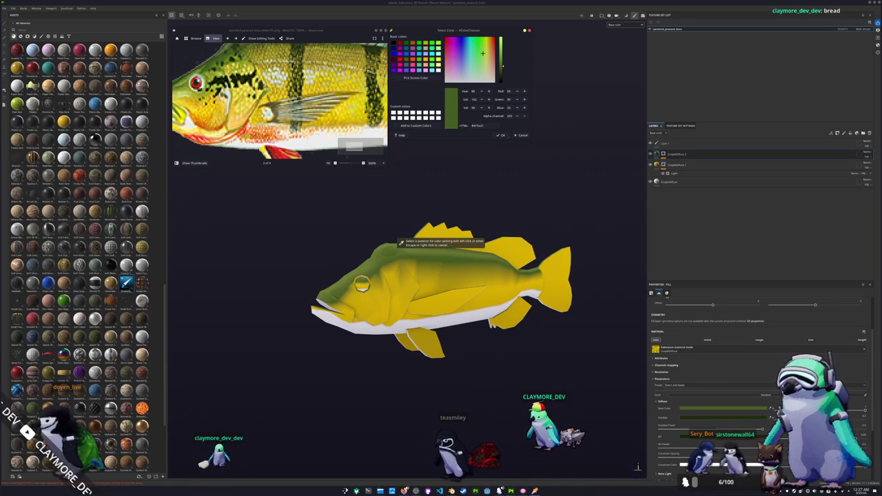
{"action": "left_click", "coordinate": [324, 127]}
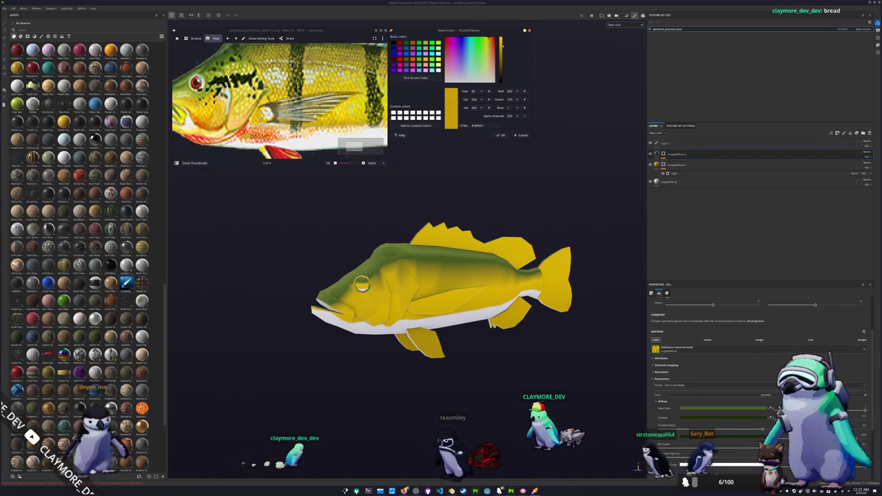
{"action": "scroll", "coordinate": [324, 138], "scroll_direction": "up", "scroll_amount": 2}
{"action": "scroll", "coordinate": [324, 137], "scroll_direction": "up", "scroll_amount": 2}
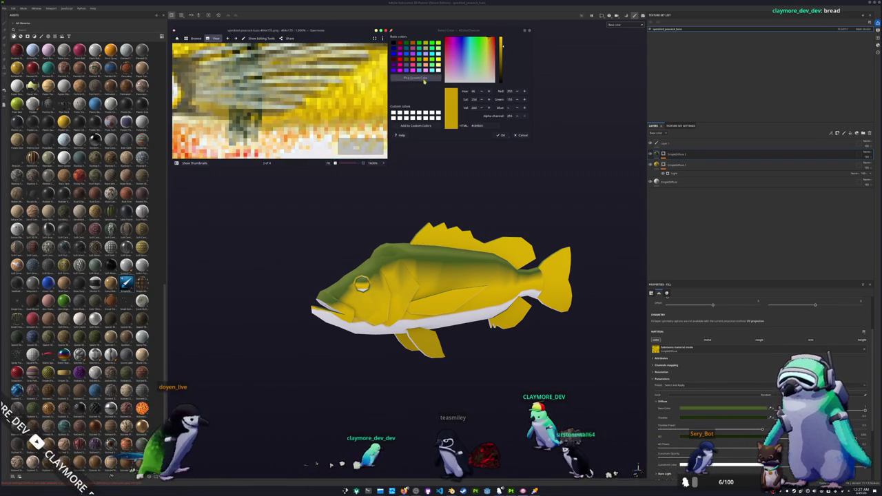
{"action": "left_click", "coordinate": [415, 77]}
{"action": "left_click", "coordinate": [400, 243]}
{"action": "left_click", "coordinate": [689, 155]}
{"action": "mouse_move", "coordinate": [686, 154]}
{"action": "left_mouse_down"}
{"action": "mouse_move", "coordinate": [691, 171]}
{"action": "mouse_move", "coordinate": [662, 165]}
{"action": "left_mouse_up"}
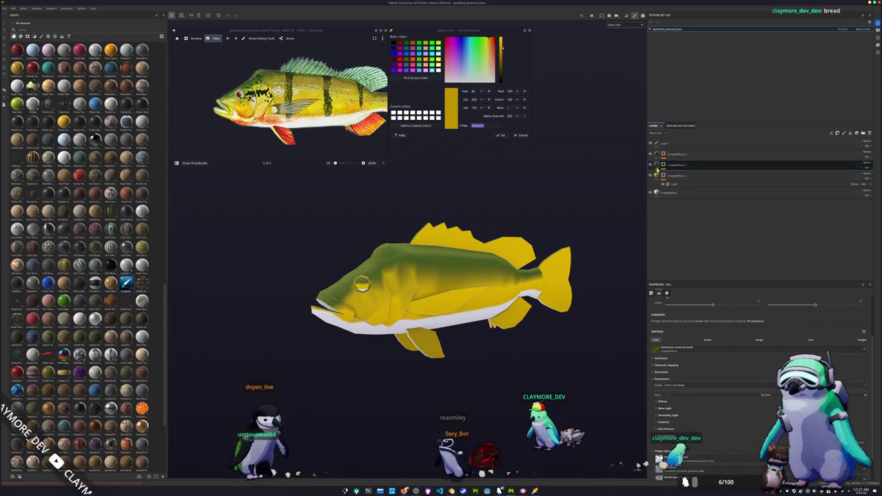
Step: Set the SimpleDiffuse 2 layer's base colour to the sampled yellow
{"action": "left_click", "coordinate": [662, 402]}
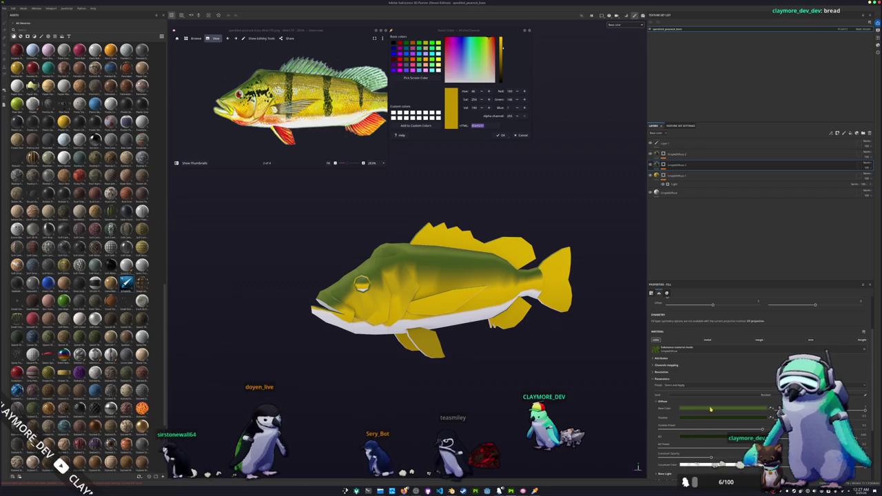
{"action": "left_click", "coordinate": [724, 408]}
{"action": "key", "text": "ctrl+v"}
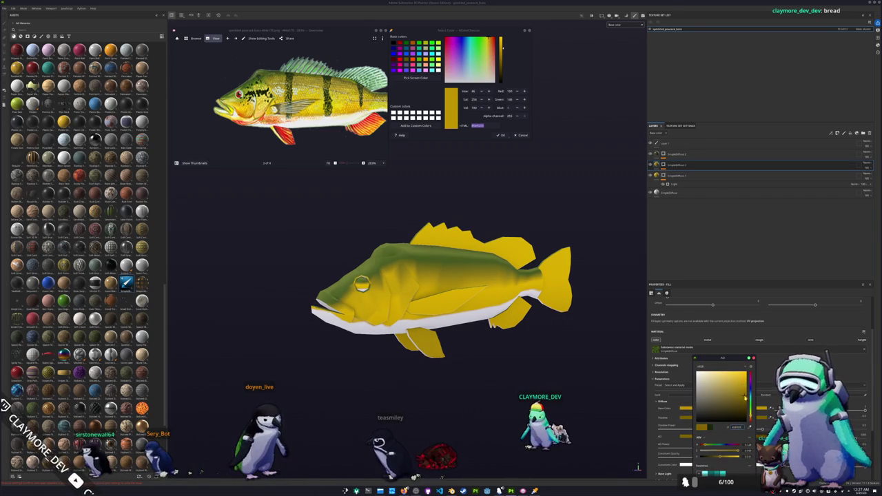
Step: Mask SimpleDiffuse 2 with a Light generator and tune how strongly it shades the body
{"action": "left_click", "coordinate": [663, 165]}
{"action": "key", "text": "ctrl+v"}
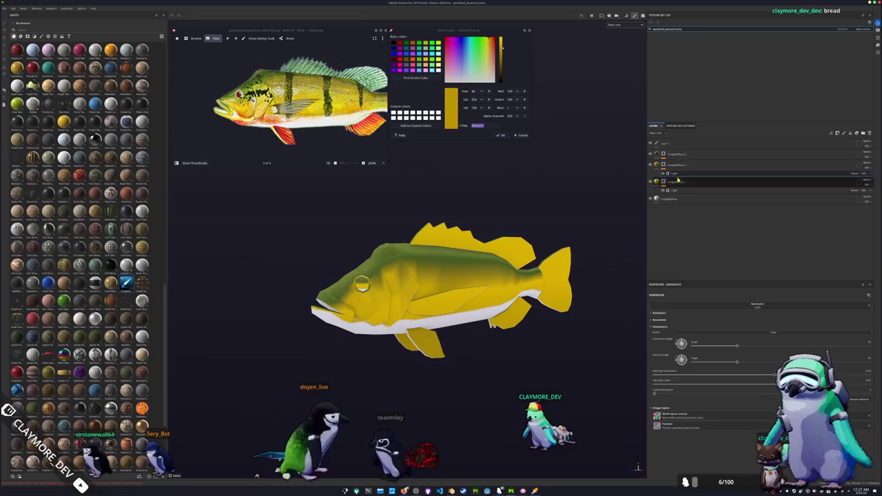
{"action": "mouse_move", "coordinate": [774, 377]}
{"action": "left_mouse_down"}
{"action": "mouse_move", "coordinate": [742, 376]}
{"action": "mouse_move", "coordinate": [776, 376]}
{"action": "left_mouse_up"}
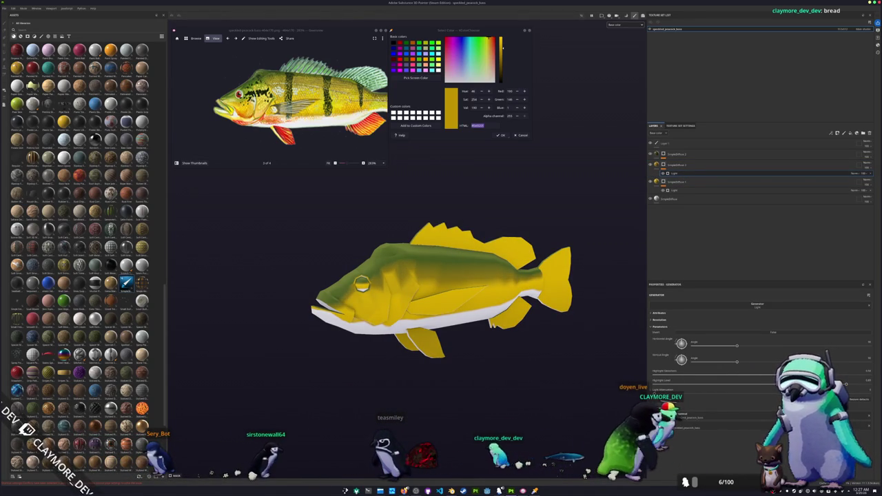
{"action": "left_click", "coordinate": [672, 153]}
Step: Add a 3D Distance generator to the top layer so green fades into yellow along the body
{"action": "left_click_drag", "start_coordinate": [386, 262], "coordinate": [422, 254], "text": "alt"}
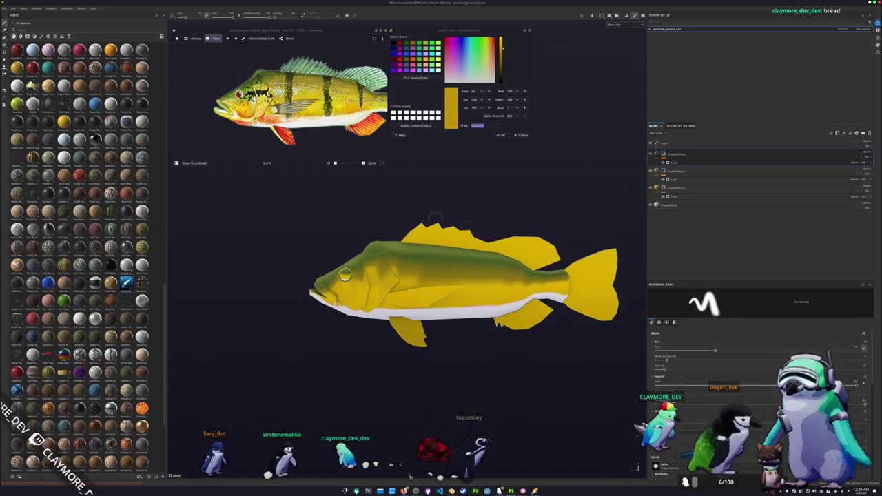
{"action": "scroll", "coordinate": [366, 171], "scroll_direction": "down", "scroll_amount": 2}
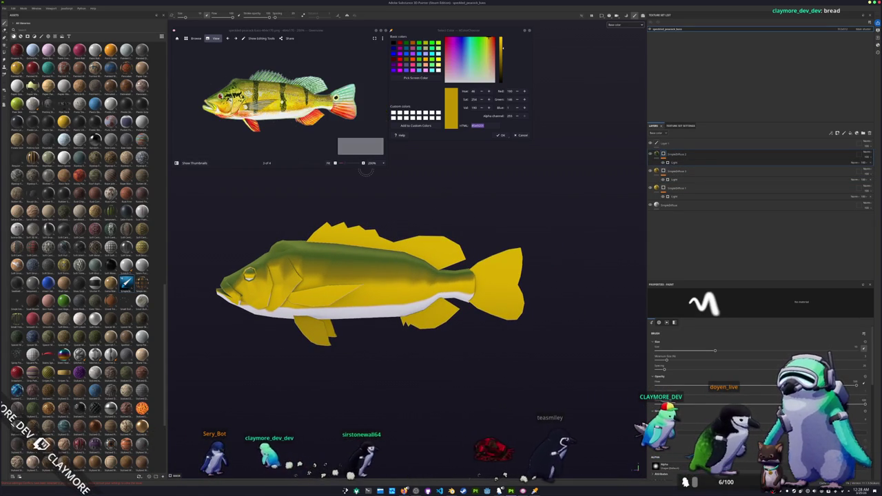
{"action": "right_click", "coordinate": [665, 153]}
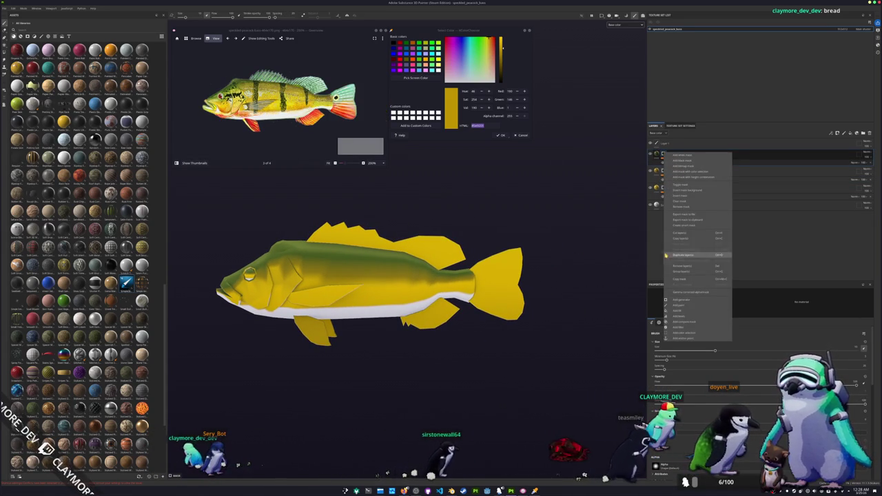
{"action": "left_click", "coordinate": [686, 301]}
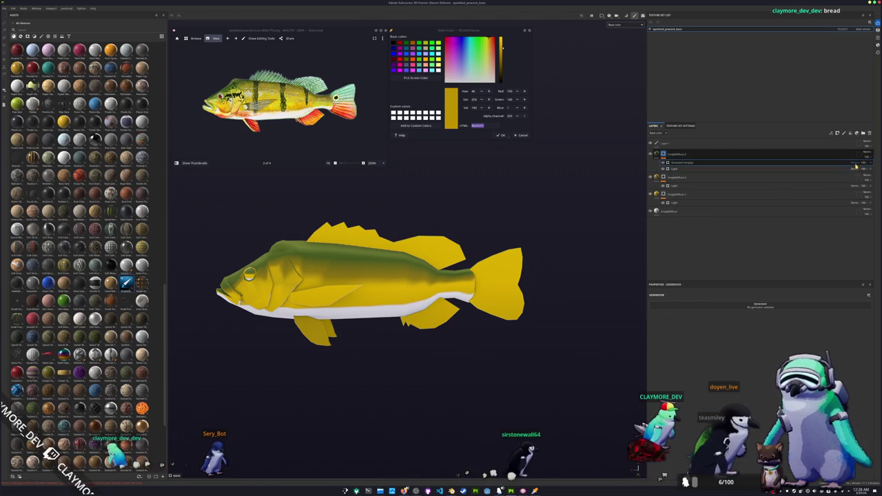
{"action": "left_click", "coordinate": [853, 162]}
{"action": "left_click", "coordinate": [854, 187]}
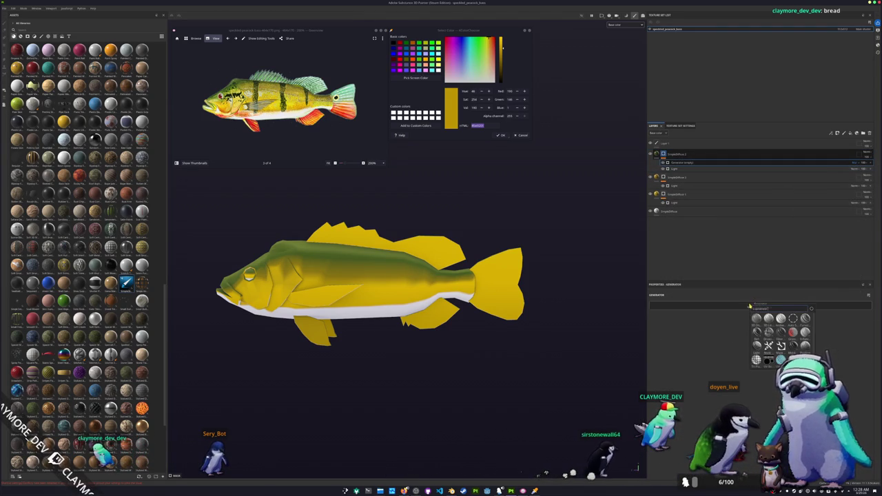
{"action": "left_click", "coordinate": [756, 319]}
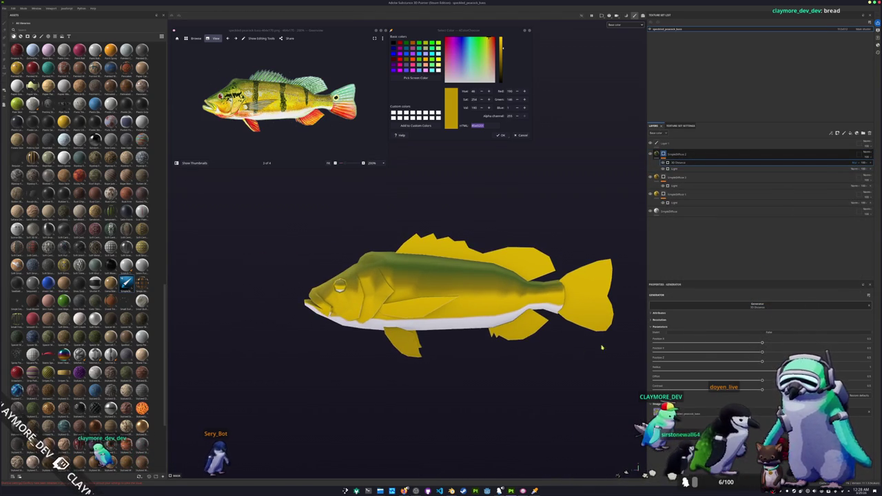
{"action": "left_click_drag", "start_coordinate": [763, 362], "coordinate": [849, 358]}
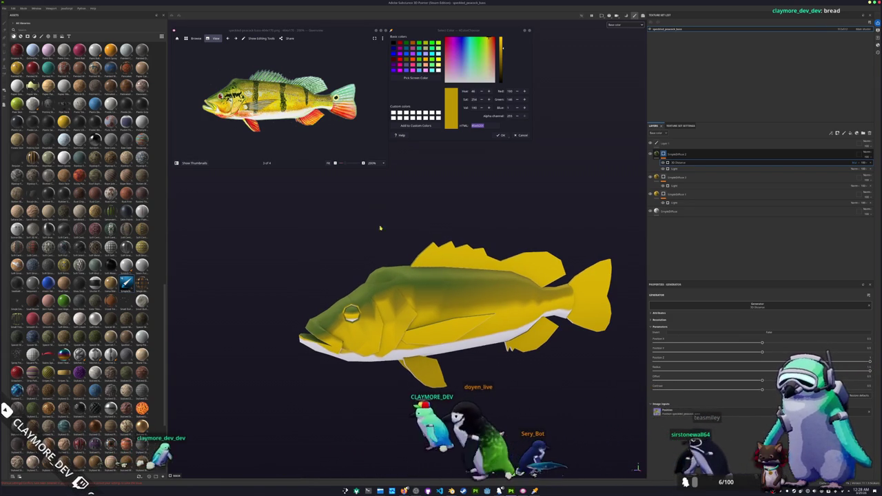
{"action": "scroll", "coordinate": [361, 146], "scroll_direction": "up", "scroll_amount": 2, "text": "ctrl"}
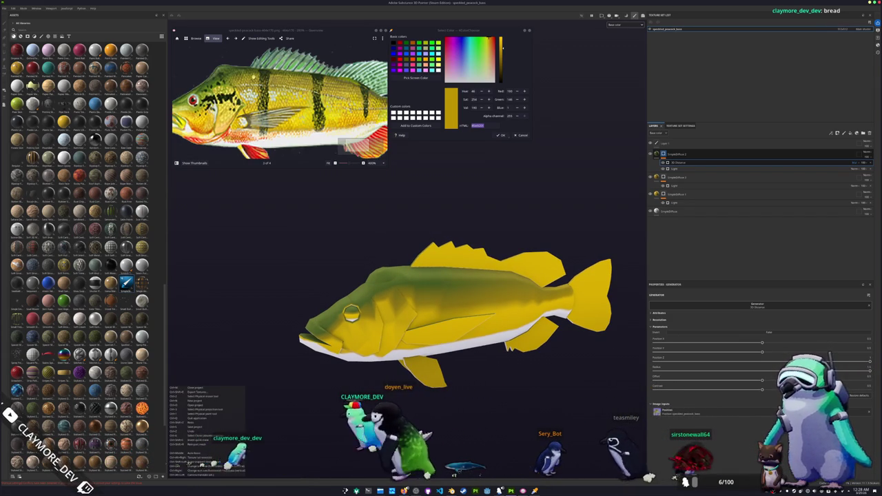
{"action": "scroll", "coordinate": [361, 146], "scroll_direction": "down", "scroll_amount": 1, "text": "ctrl"}
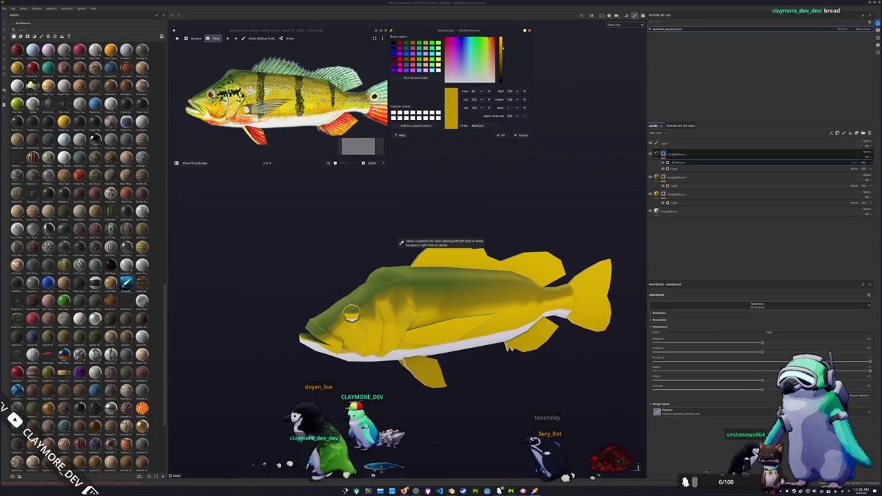
Step: Sample dark olive from the reference photo and create a new top fill layer for it
{"action": "left_click", "coordinate": [401, 242]}
{"action": "left_click", "coordinate": [758, 154]}
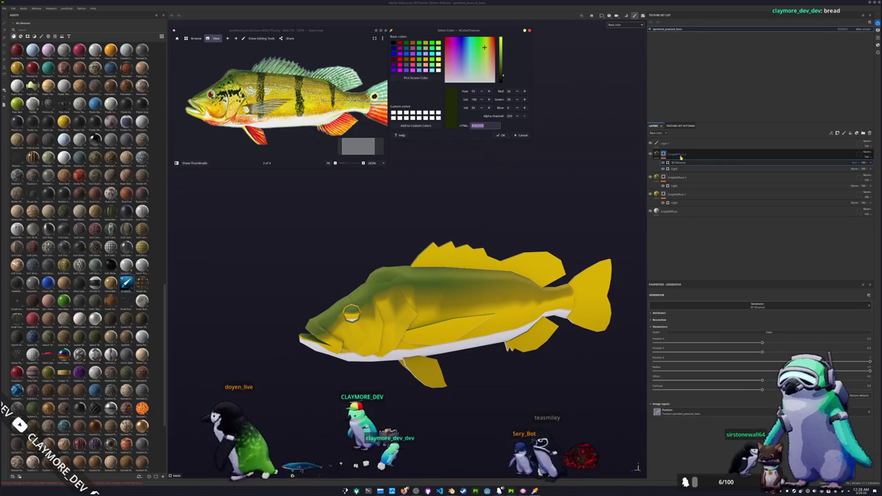
{"action": "key", "text": "ctrl+d"}
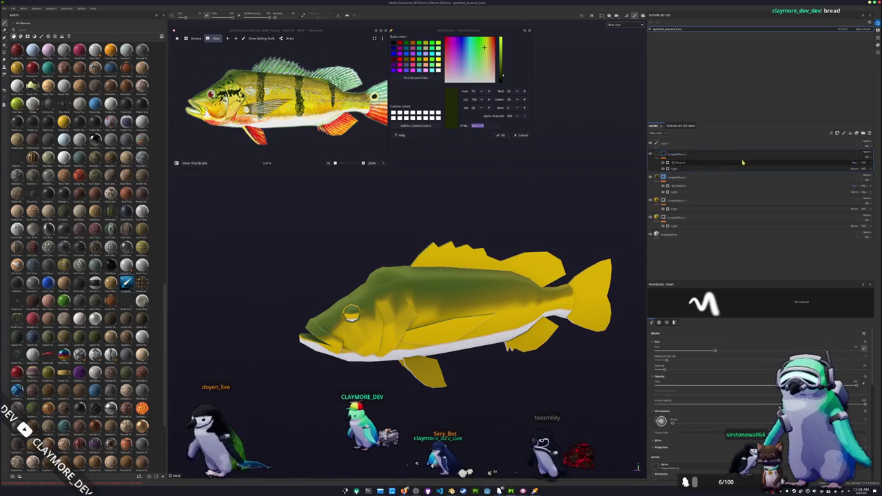
{"action": "right_click", "coordinate": [663, 155]}
{"action": "left_click", "coordinate": [676, 204]}
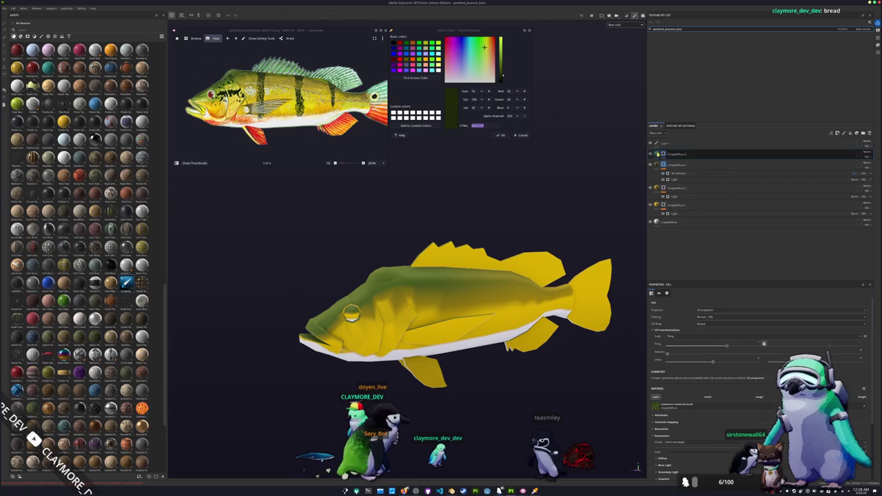
{"action": "left_click", "coordinate": [662, 458]}
{"action": "scroll", "coordinate": [689, 427], "scroll_direction": "down", "scroll_amount": 2}
{"action": "left_click", "coordinate": [708, 412]}
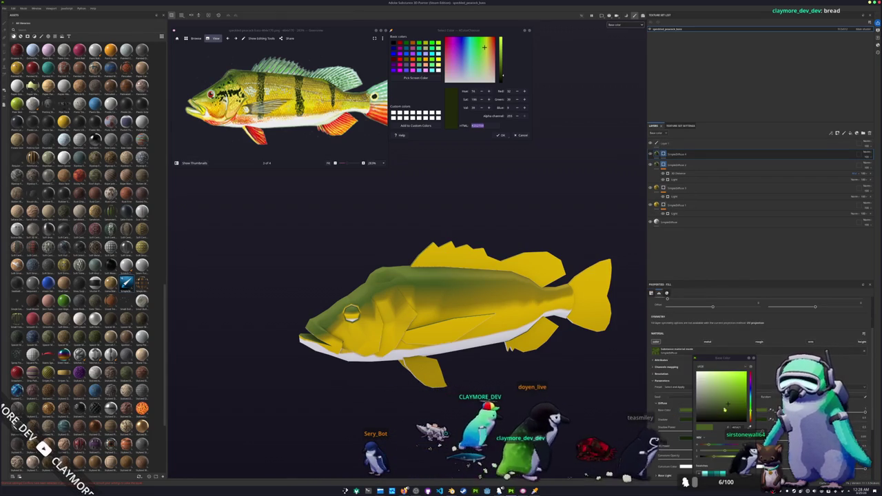
{"action": "scroll", "coordinate": [364, 308], "scroll_direction": "up", "scroll_amount": 5}
{"action": "key", "text": "1"}
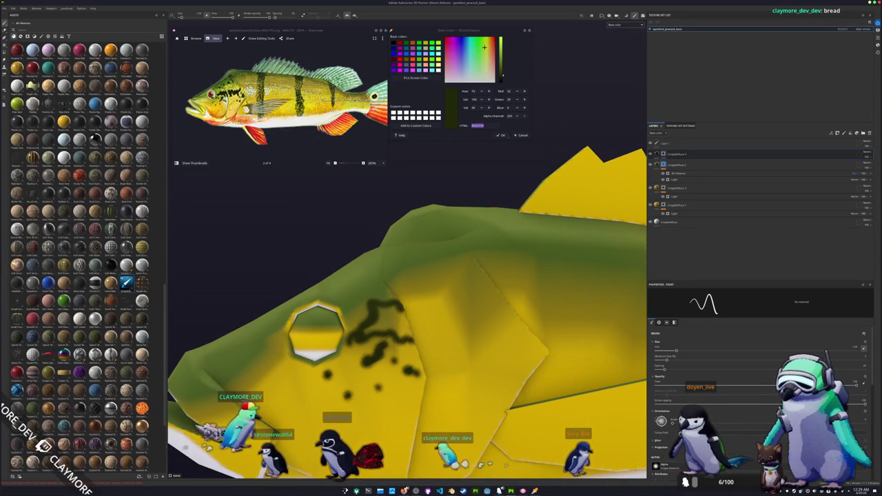
Step: Paint dark olive blotches behind the eye, across the gill area and on the head
{"action": "left_click_drag", "start_coordinate": [317, 331], "coordinate": [330, 303], "text": "alt"}
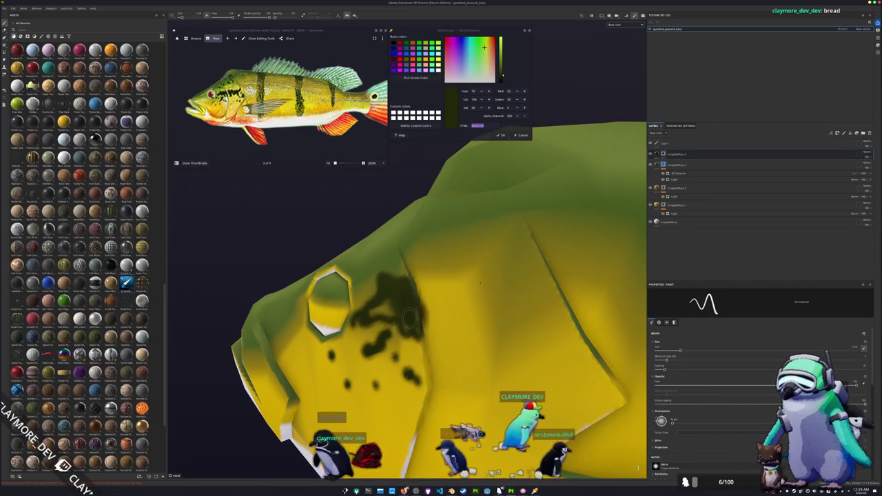
{"action": "left_click_drag", "start_coordinate": [411, 315], "coordinate": [374, 309]}
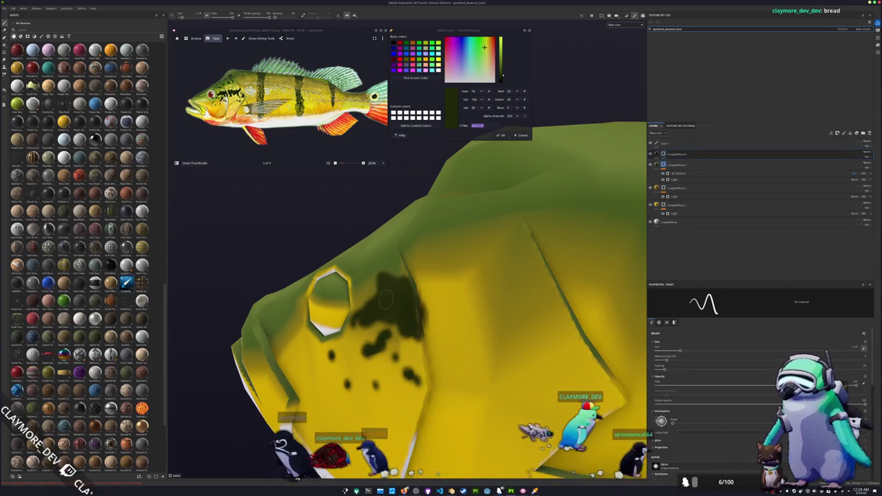
{"action": "left_click_drag", "start_coordinate": [408, 292], "coordinate": [404, 257], "text": "alt"}
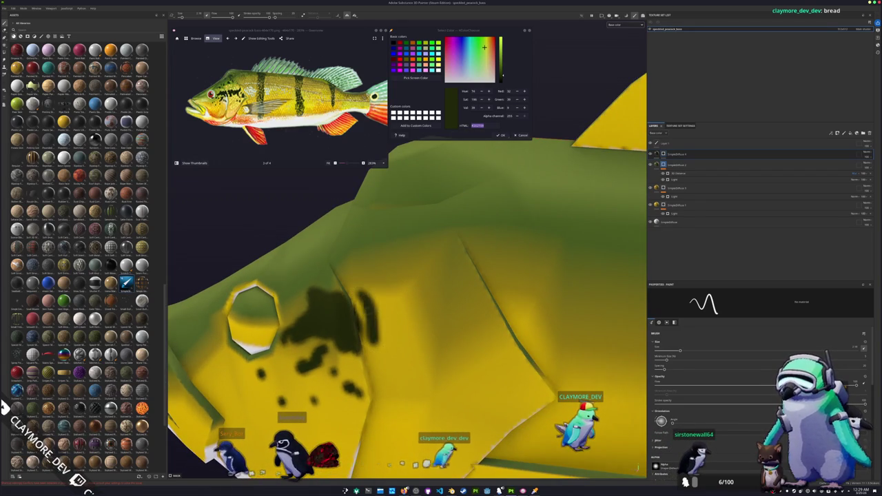
{"action": "left_click_drag", "start_coordinate": [404, 257], "coordinate": [365, 283], "text": "alt"}
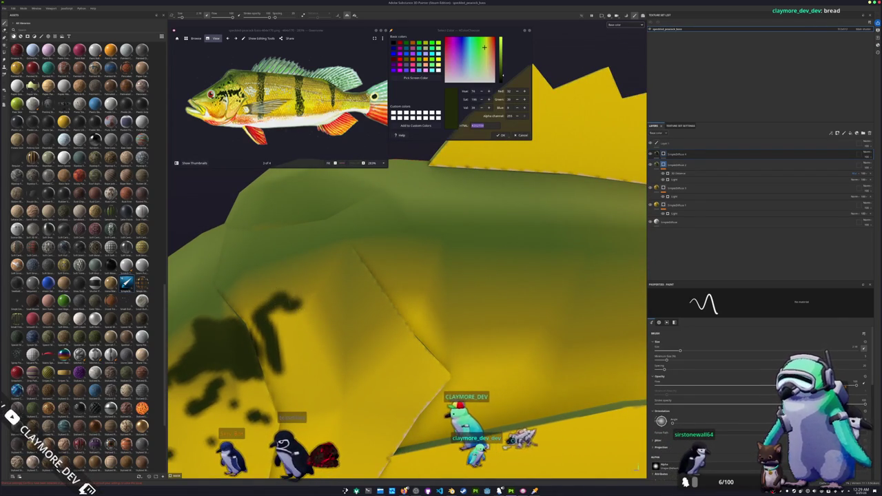
{"action": "mouse_move", "coordinate": [352, 301]}
{"action": "left_mouse_down"}
{"action": "mouse_move", "coordinate": [371, 307]}
{"action": "mouse_move", "coordinate": [414, 255]}
{"action": "left_mouse_up"}
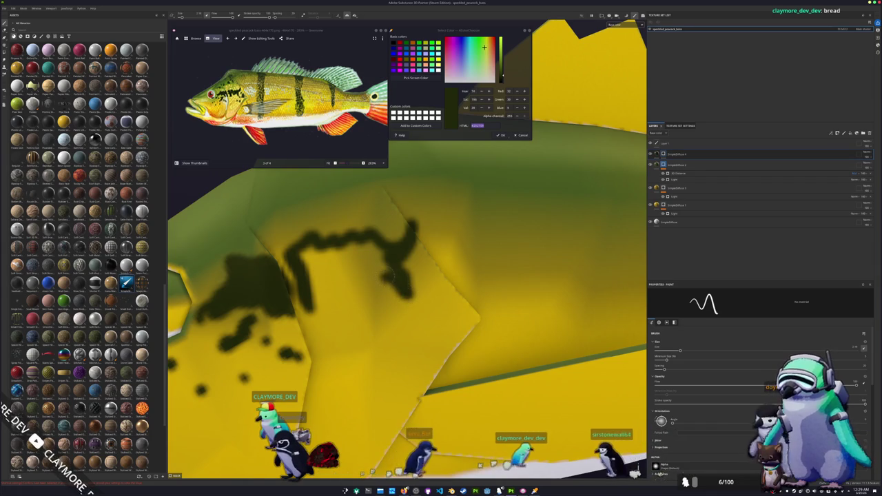
{"action": "left_click_drag", "start_coordinate": [408, 288], "coordinate": [336, 276]}
{"action": "mouse_move", "coordinate": [407, 266]}
{"action": "left_mouse_down"}
{"action": "mouse_move", "coordinate": [306, 253]}
{"action": "mouse_move", "coordinate": [309, 276]}
{"action": "mouse_move", "coordinate": [317, 247]}
{"action": "mouse_move", "coordinate": [365, 259]}
{"action": "left_mouse_up"}
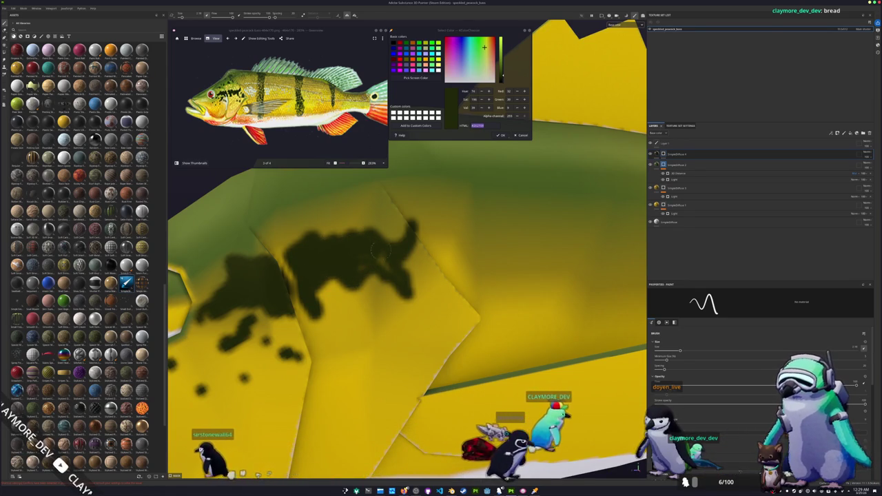
{"action": "left_click_drag", "start_coordinate": [372, 256], "coordinate": [384, 308], "text": "alt"}
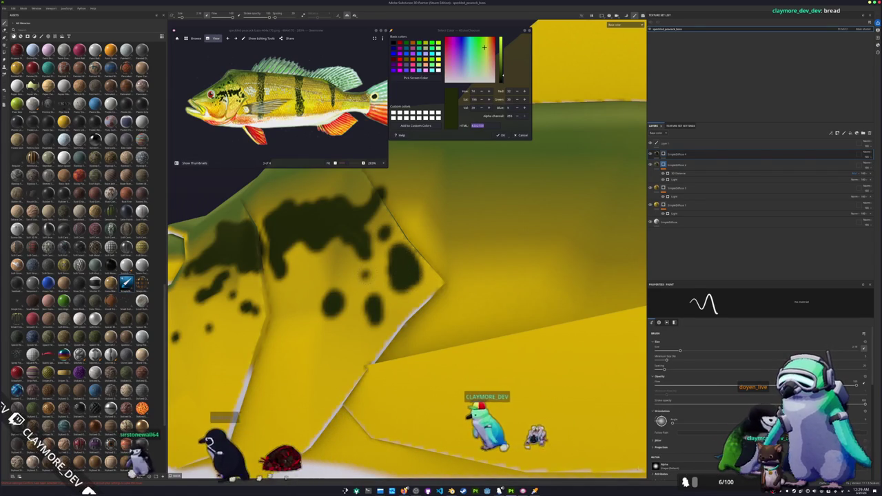
{"action": "scroll", "coordinate": [345, 290], "scroll_direction": "down", "scroll_amount": 5}
{"action": "left_click_drag", "start_coordinate": [406, 310], "coordinate": [385, 275], "text": "alt"}
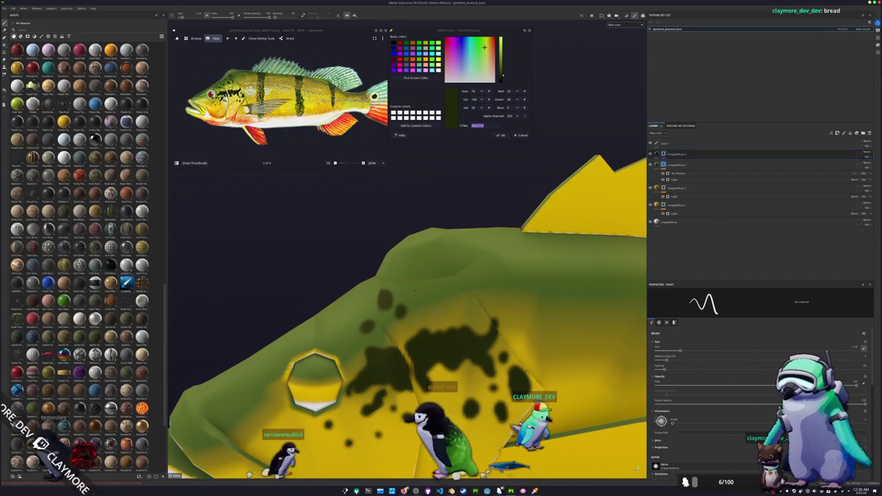
{"action": "left_click", "coordinate": [440, 307]}
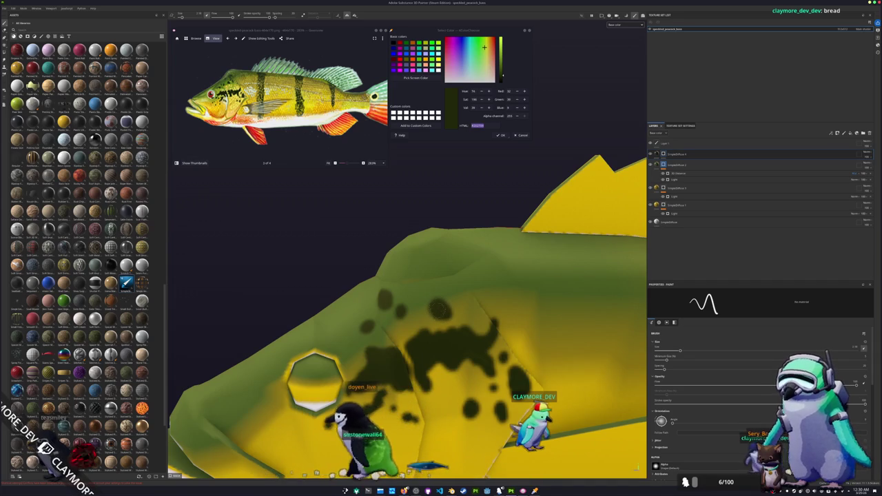
Step: Turn the fish side-on and dab dark paint on its upper back to start a stripe
{"action": "middle_click_drag", "start_coordinate": [315, 380], "coordinate": [272, 407], "text": "alt"}
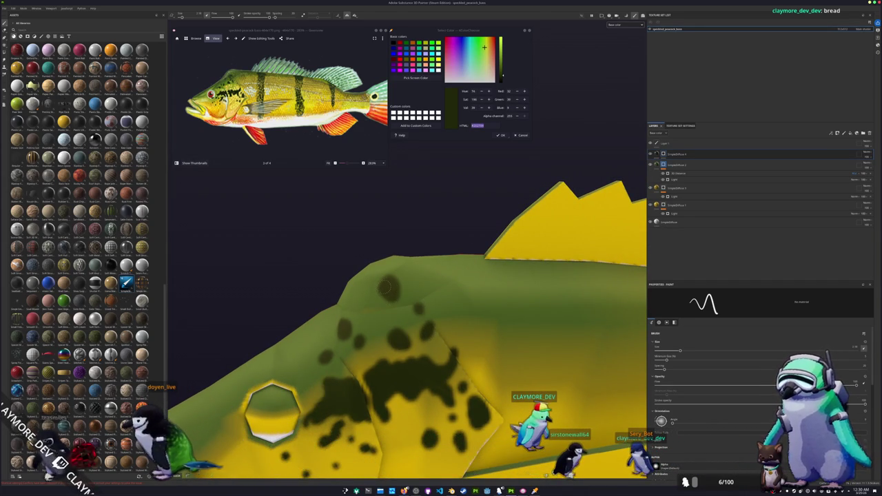
{"action": "left_click_drag", "start_coordinate": [387, 288], "coordinate": [404, 301], "text": "alt"}
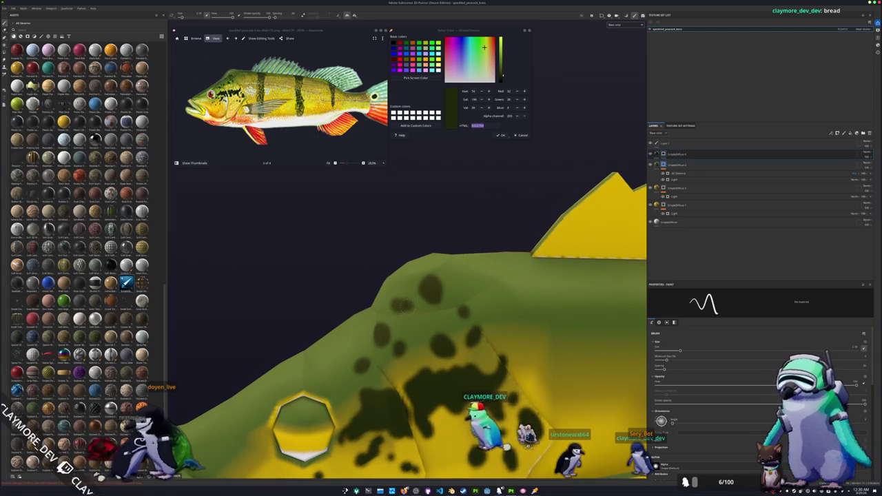
{"action": "left_click_drag", "start_coordinate": [303, 428], "coordinate": [241, 444], "text": "alt"}
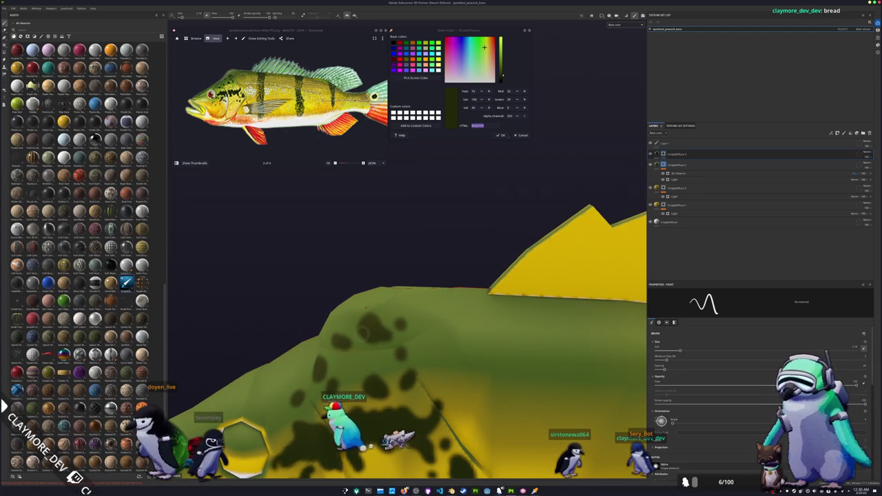
{"action": "left_click_drag", "start_coordinate": [244, 446], "coordinate": [252, 416], "text": "alt"}
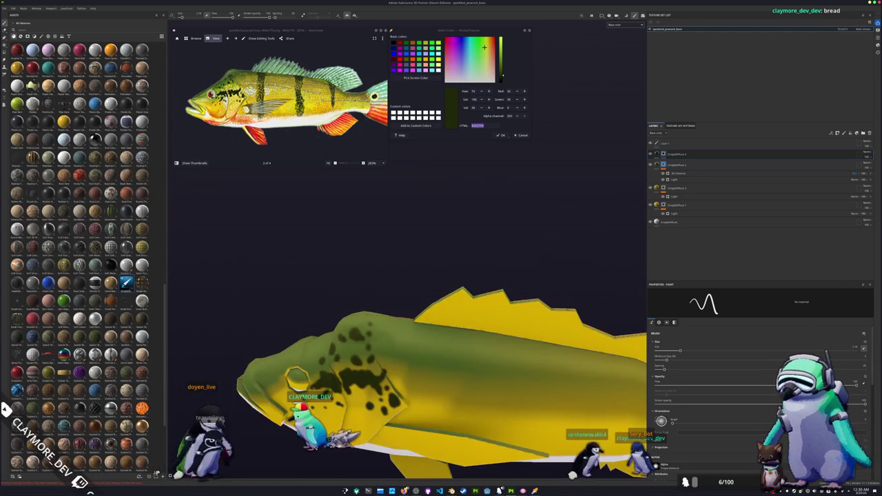
{"action": "scroll", "coordinate": [253, 416], "scroll_direction": "down", "scroll_amount": 8}
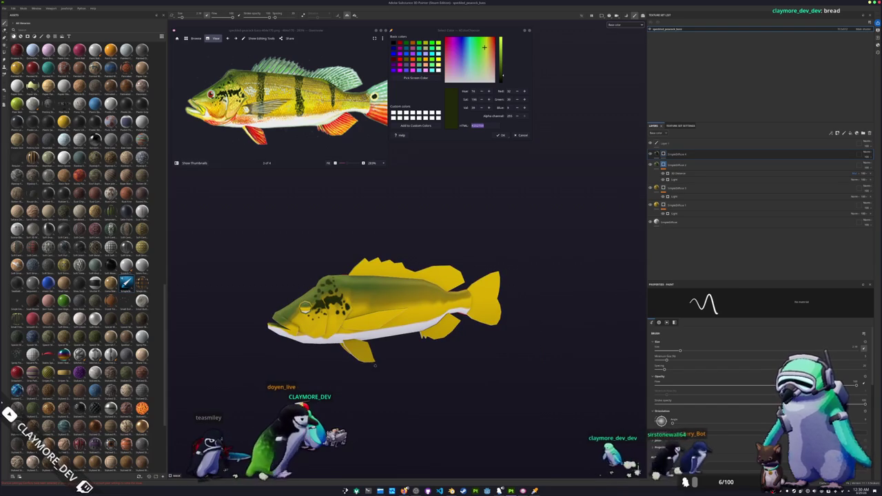
{"action": "scroll", "coordinate": [375, 366], "scroll_direction": "up", "scroll_amount": 1}
{"action": "scroll", "coordinate": [375, 366], "scroll_direction": "up", "scroll_amount": 2}
{"action": "scroll", "coordinate": [374, 366], "scroll_direction": "up", "scroll_amount": 2}
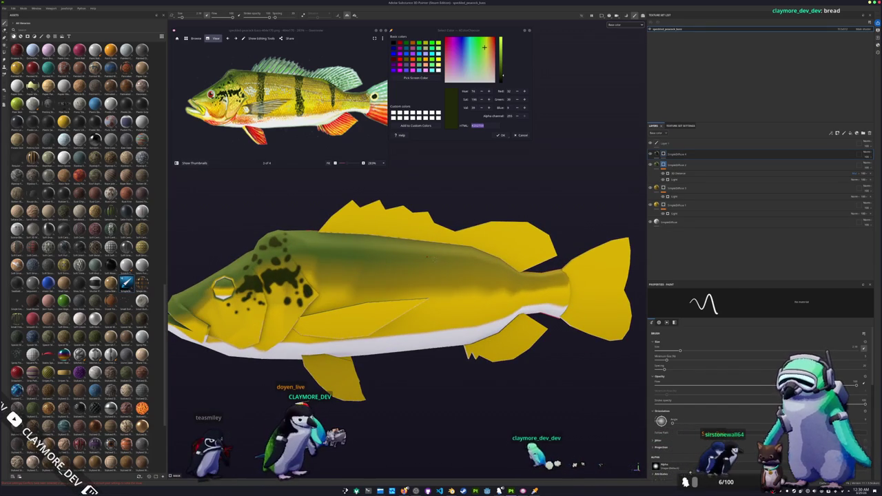
{"action": "left_click_drag", "start_coordinate": [406, 259], "coordinate": [424, 273], "text": "alt"}
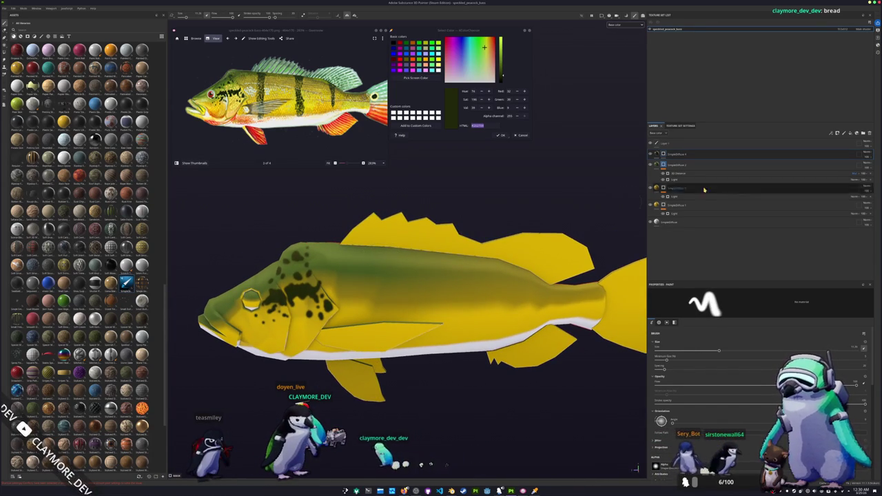
{"action": "left_click", "coordinate": [373, 242]}
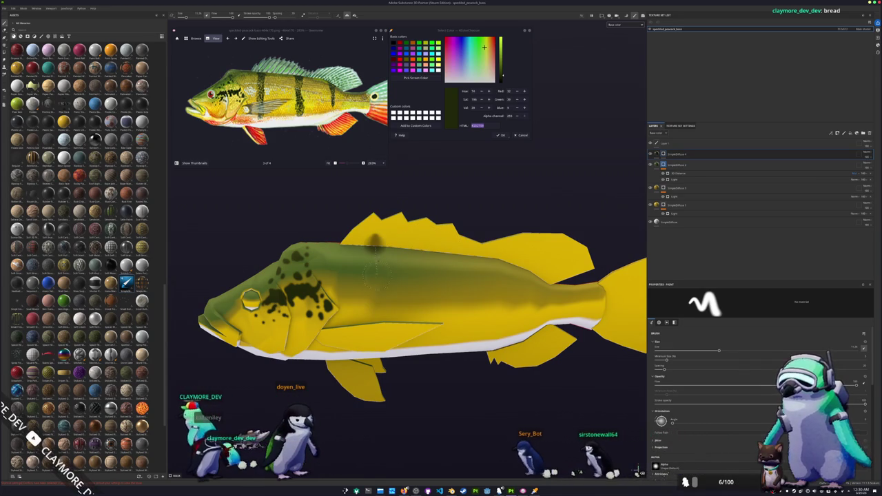
Step: Paint a dark vertical stripe down the body just behind the head
{"action": "left_click", "coordinate": [375, 296], "text": "shift"}
{"action": "mouse_move", "coordinate": [376, 296]}
{"action": "left_mouse_down", "text": "alt"}
{"action": "mouse_move", "coordinate": [400, 290]}
{"action": "mouse_move", "coordinate": [374, 362]}
{"action": "mouse_move", "coordinate": [439, 377]}
{"action": "mouse_move", "coordinate": [393, 365]}
{"action": "mouse_move", "coordinate": [298, 398]}
{"action": "mouse_move", "coordinate": [375, 310]}
{"action": "left_mouse_up", "text": "alt"}
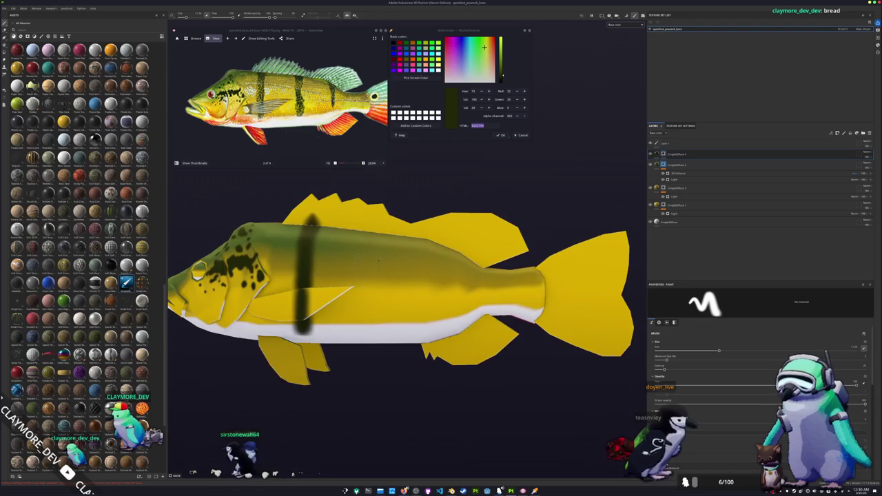
{"action": "left_click_drag", "start_coordinate": [374, 311], "coordinate": [387, 255], "text": "alt"}
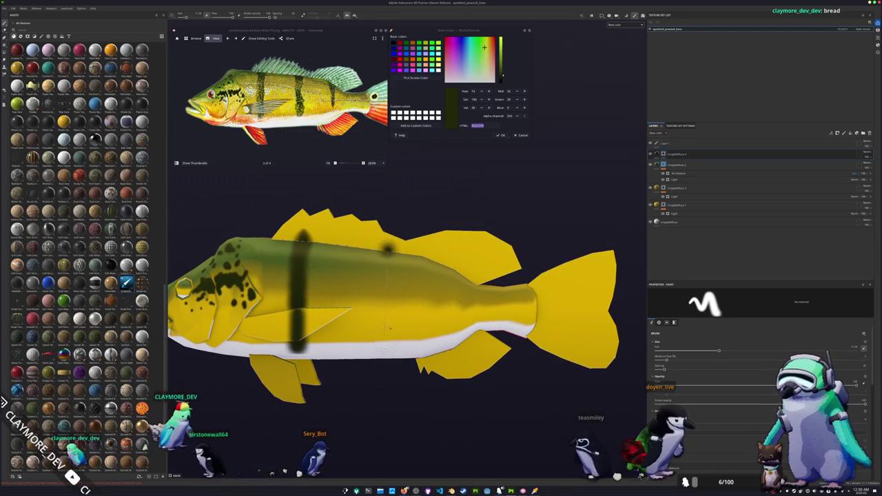
{"action": "middle_click_drag", "start_coordinate": [385, 343], "coordinate": [299, 343], "text": "alt"}
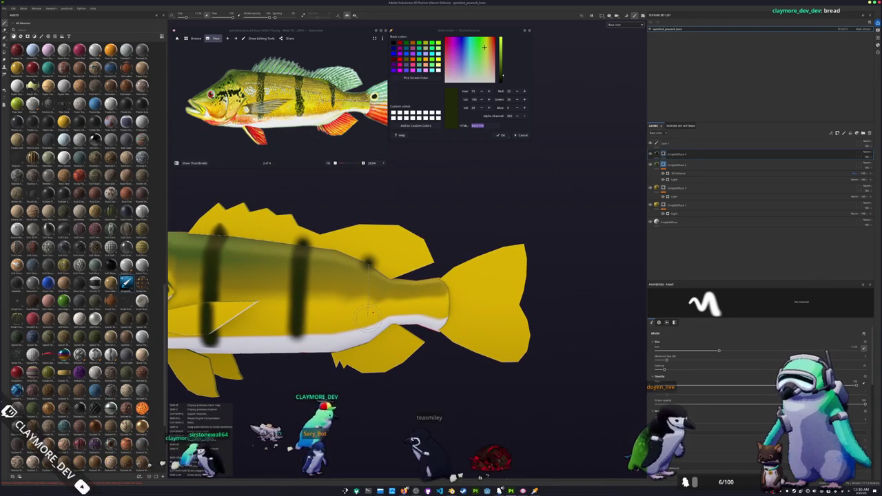
{"action": "right_click_drag", "start_coordinate": [366, 308], "coordinate": [340, 346], "text": "alt"}
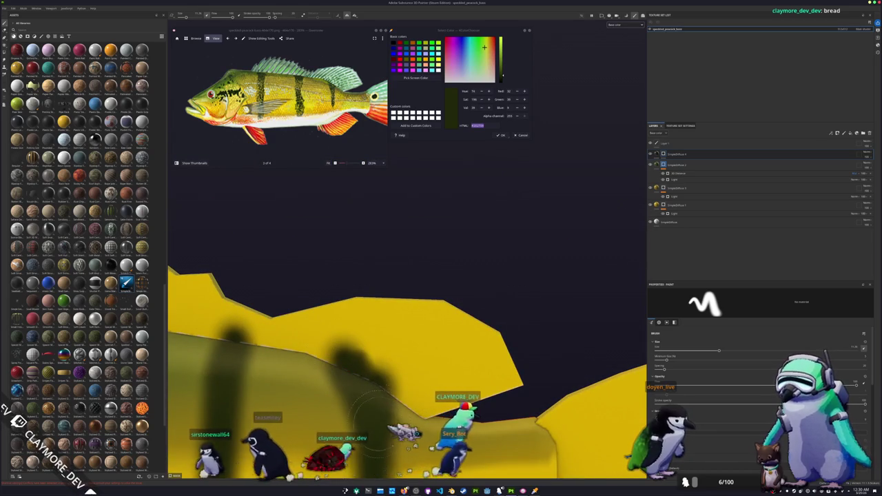
{"action": "left_click_drag", "start_coordinate": [376, 405], "coordinate": [358, 343], "text": "alt"}
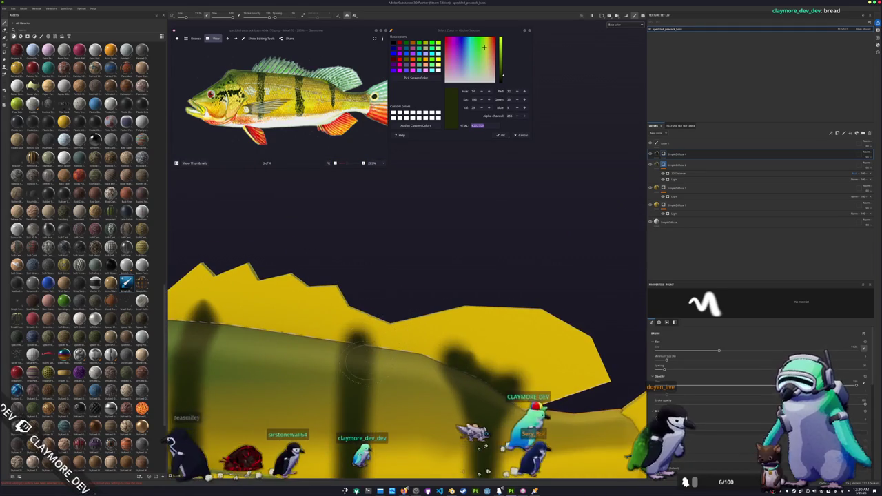
Step: Shrink the brush and work along the flank toward the tail, adding the remaining stripes
{"action": "key", "text": "bracketleft"}
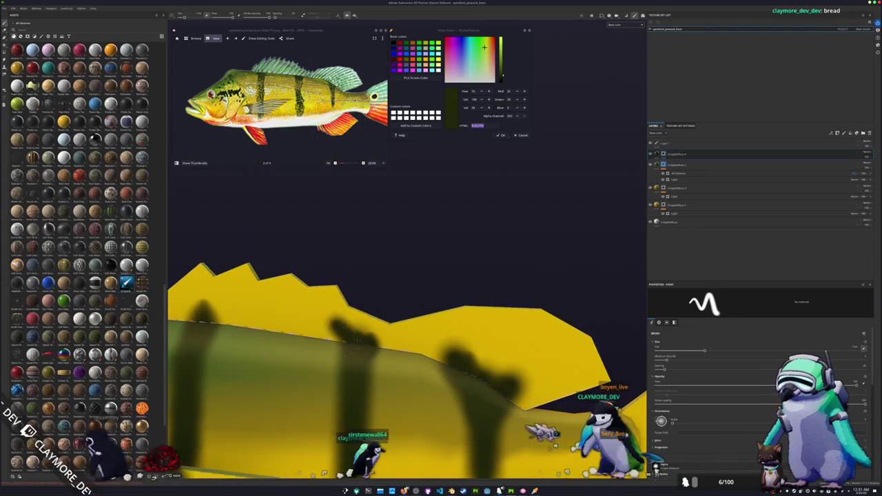
{"action": "mouse_move", "coordinate": [344, 342]}
{"action": "left_mouse_down", "text": "alt"}
{"action": "mouse_move", "coordinate": [378, 328]}
{"action": "mouse_move", "coordinate": [372, 344]}
{"action": "mouse_move", "coordinate": [374, 329]}
{"action": "left_mouse_up", "text": "alt"}
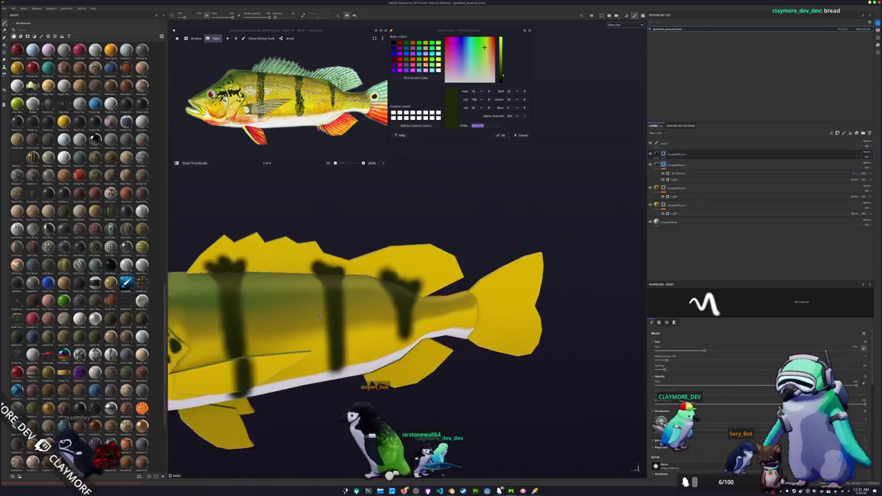
{"action": "right_click_drag", "start_coordinate": [374, 329], "coordinate": [374, 346], "text": "alt"}
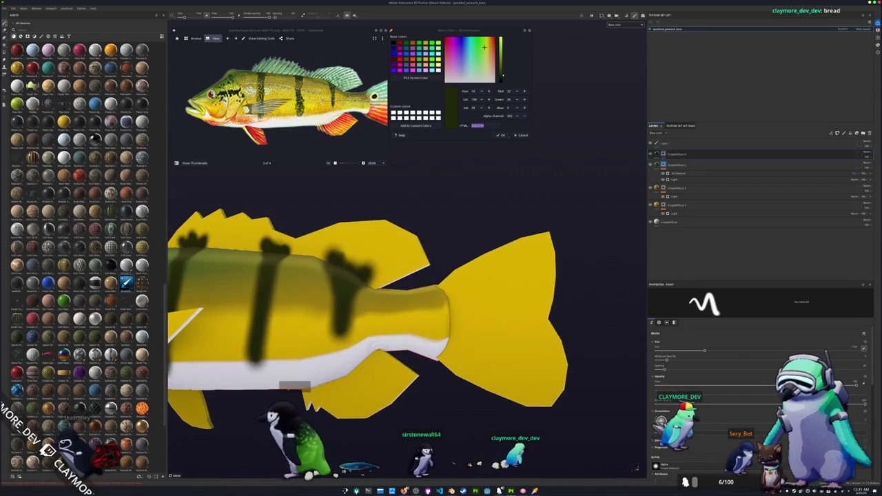
{"action": "right_click_drag", "start_coordinate": [498, 410], "coordinate": [363, 321], "text": "alt"}
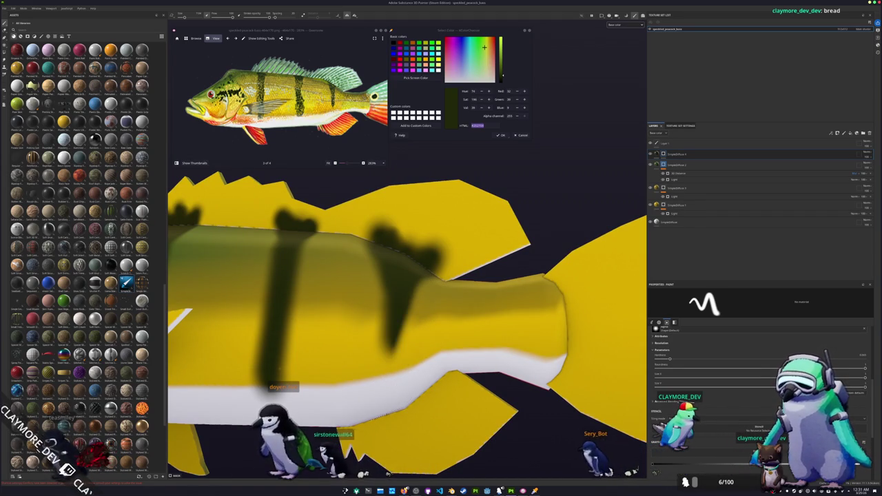
{"action": "left_click_drag", "start_coordinate": [362, 274], "coordinate": [420, 349], "text": "alt"}
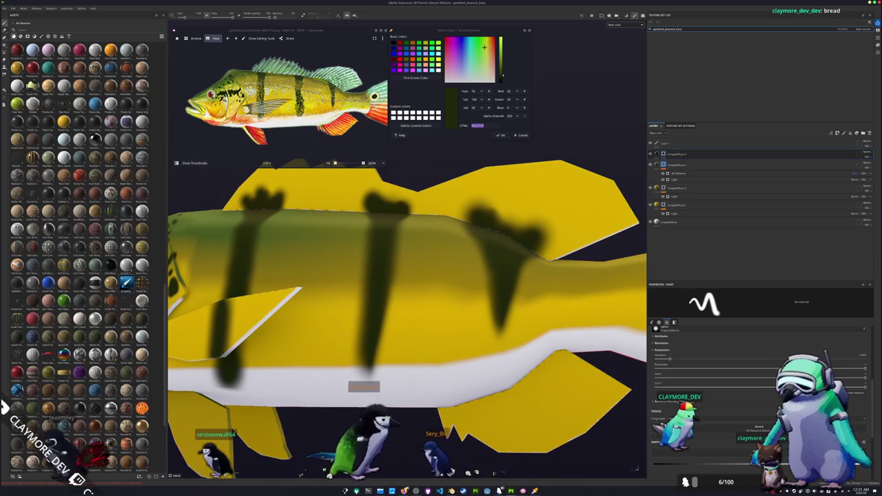
{"action": "left_click_drag", "start_coordinate": [412, 386], "coordinate": [419, 382], "text": "alt"}
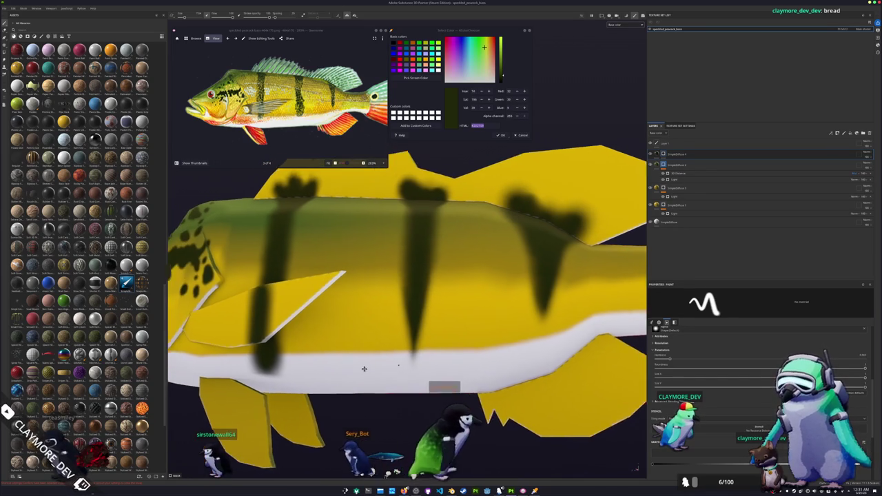
{"action": "scroll", "coordinate": [418, 381], "scroll_direction": "down", "scroll_amount": 3}
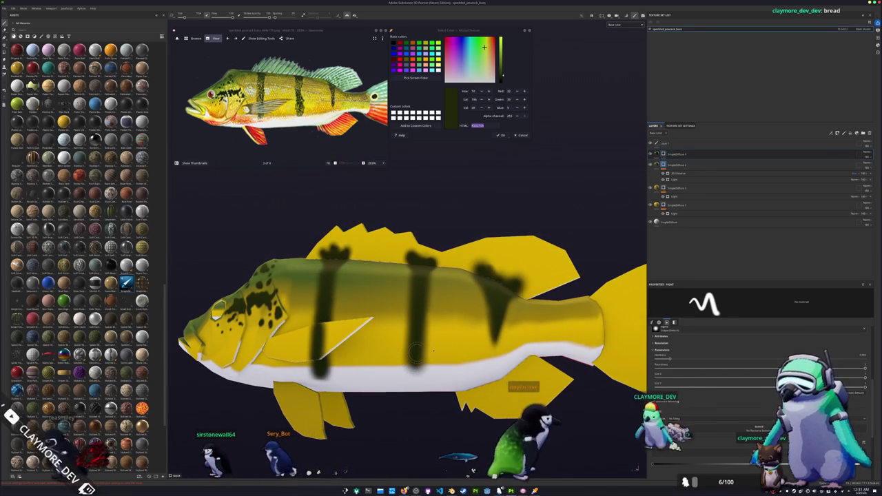
{"action": "scroll", "coordinate": [476, 324], "scroll_direction": "up", "scroll_amount": 2}
{"action": "scroll", "coordinate": [479, 322], "scroll_direction": "up", "scroll_amount": 2}
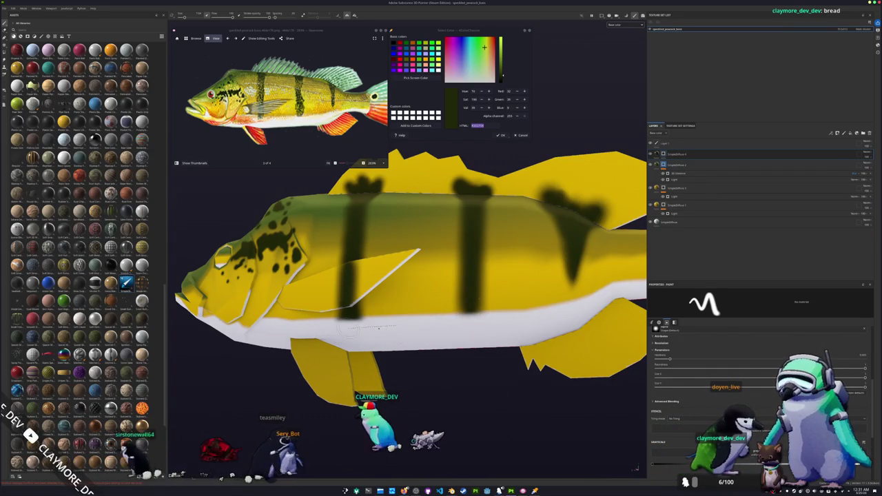
{"action": "left_click_drag", "start_coordinate": [366, 332], "coordinate": [364, 355], "text": "alt"}
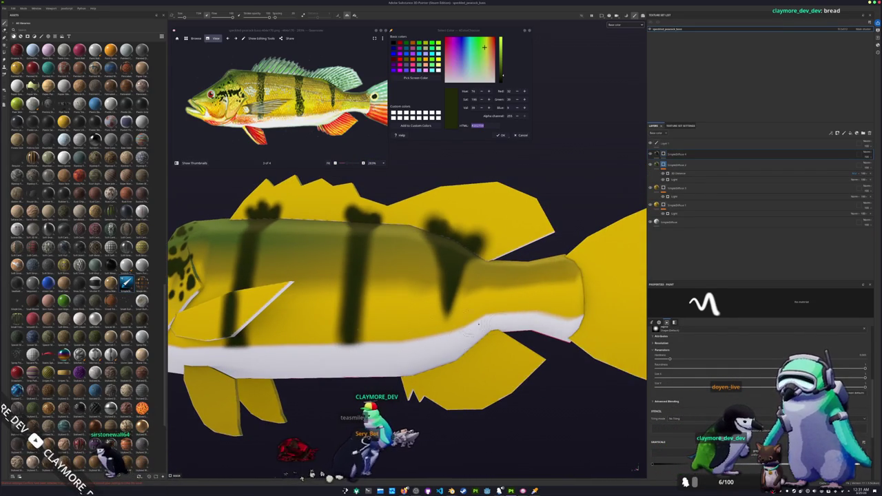
{"action": "left_click_drag", "start_coordinate": [495, 321], "coordinate": [506, 365], "text": "alt"}
{"action": "mouse_move", "coordinate": [324, 351]}
{"action": "left_mouse_down", "text": "alt"}
{"action": "mouse_move", "coordinate": [355, 298]}
{"action": "mouse_move", "coordinate": [425, 285]}
{"action": "left_mouse_up", "text": "alt"}
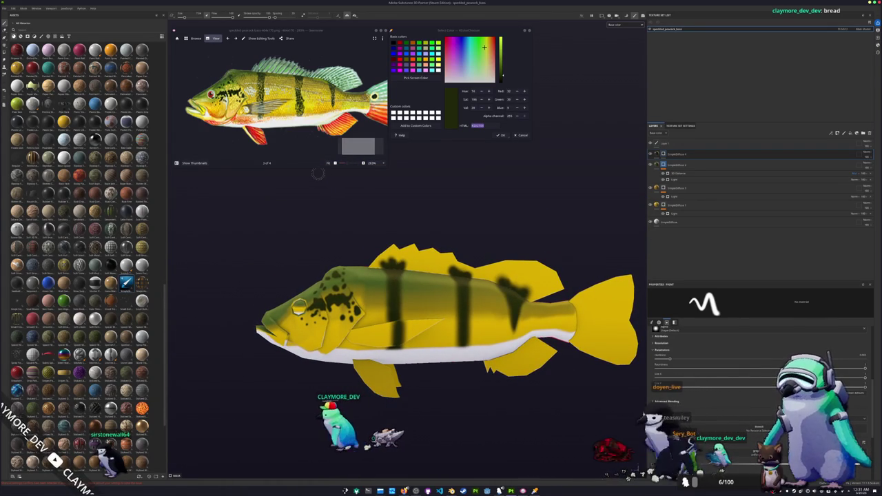
Step: Sample a red shade and add SimpleDiffuse 5 as a top fill layer, showing its base colour
{"action": "left_click", "coordinate": [416, 78]}
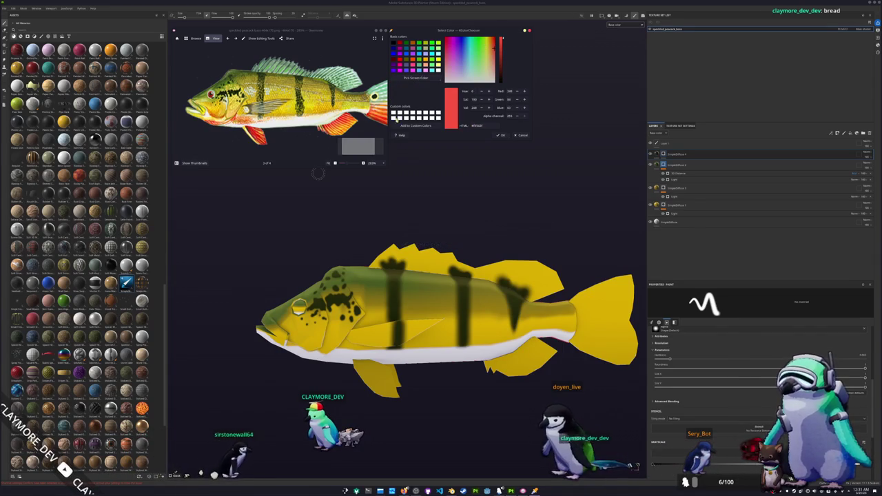
{"action": "left_click", "coordinate": [837, 133]}
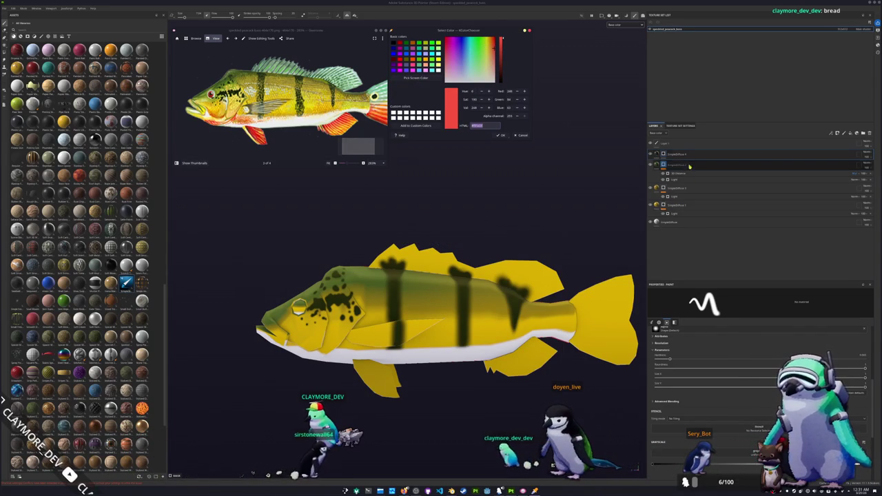
{"action": "right_click", "coordinate": [675, 156]}
{"action": "left_click", "coordinate": [683, 202]}
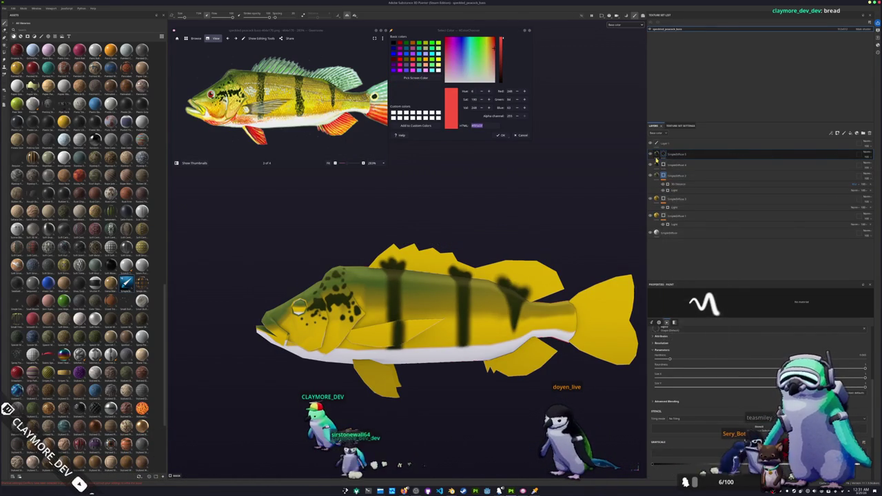
{"action": "scroll", "coordinate": [661, 359], "scroll_direction": "down", "scroll_amount": 2}
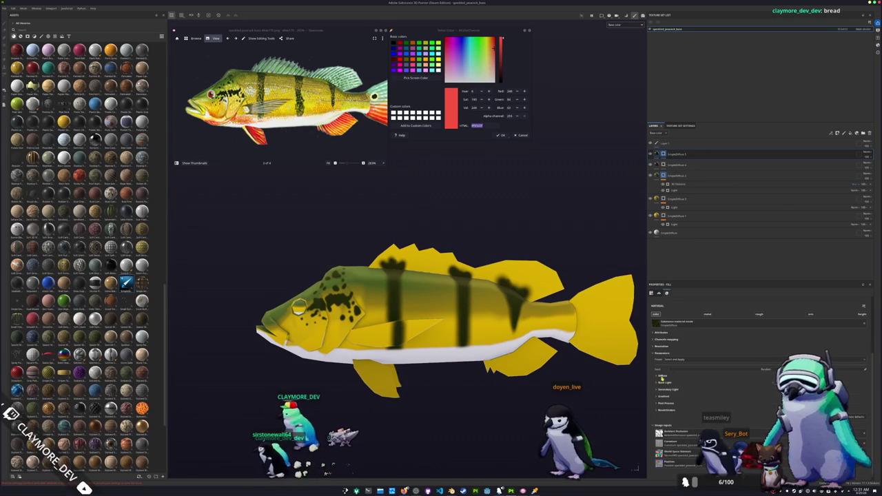
{"action": "left_click", "coordinate": [661, 376]}
{"action": "left_click", "coordinate": [685, 383]}
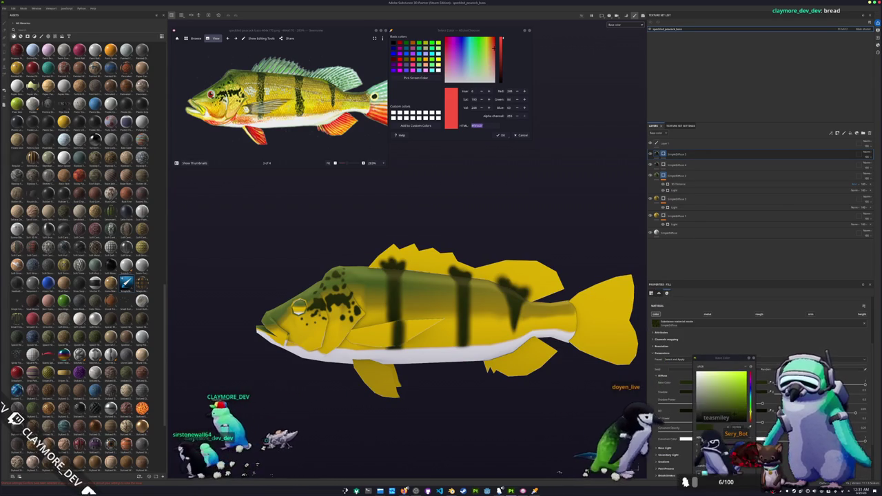
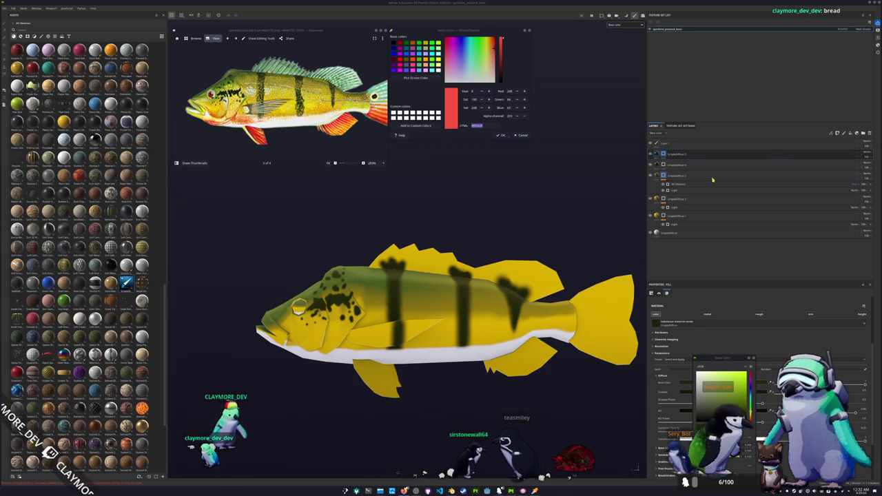
Step: Change the top fill layer's Base Color to a dark red and switch to the paint brush
{"action": "scroll", "coordinate": [575, 254], "scroll_direction": "up", "scroll_amount": 2}
{"action": "scroll", "coordinate": [575, 255], "scroll_direction": "up", "scroll_amount": 1}
{"action": "scroll", "coordinate": [576, 255], "scroll_direction": "up", "scroll_amount": 2}
{"action": "middle_click_drag", "start_coordinate": [575, 255], "coordinate": [610, 256]}
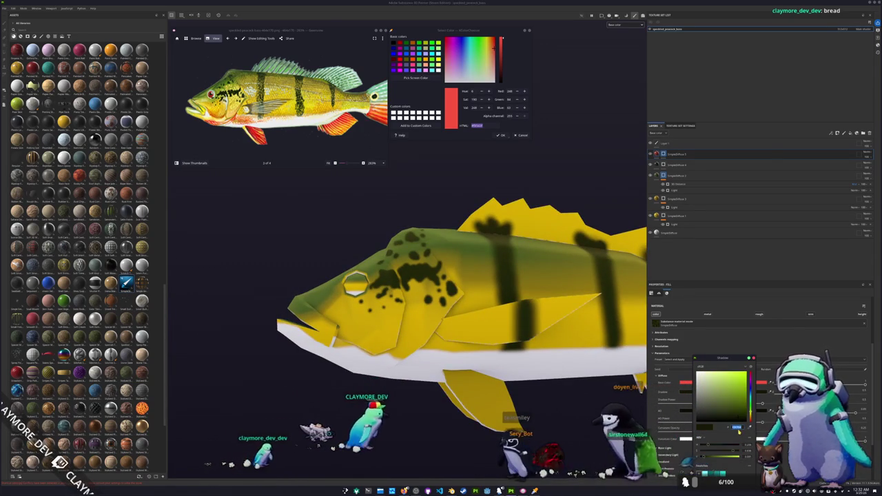
{"action": "left_click_drag", "start_coordinate": [750, 407], "coordinate": [735, 373]}
{"action": "left_click_drag", "start_coordinate": [737, 416], "coordinate": [742, 398]}
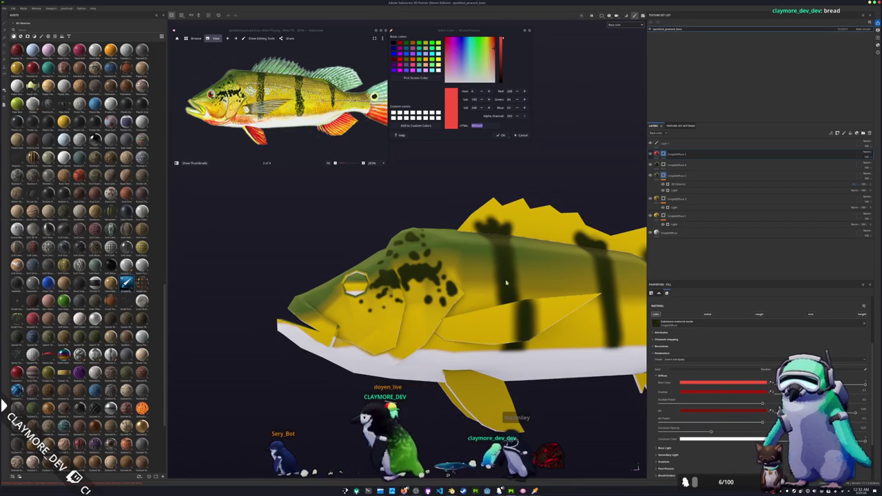
{"action": "key", "text": "1"}
{"action": "right_click_drag", "start_coordinate": [585, 198], "coordinate": [508, 331], "text": "alt"}
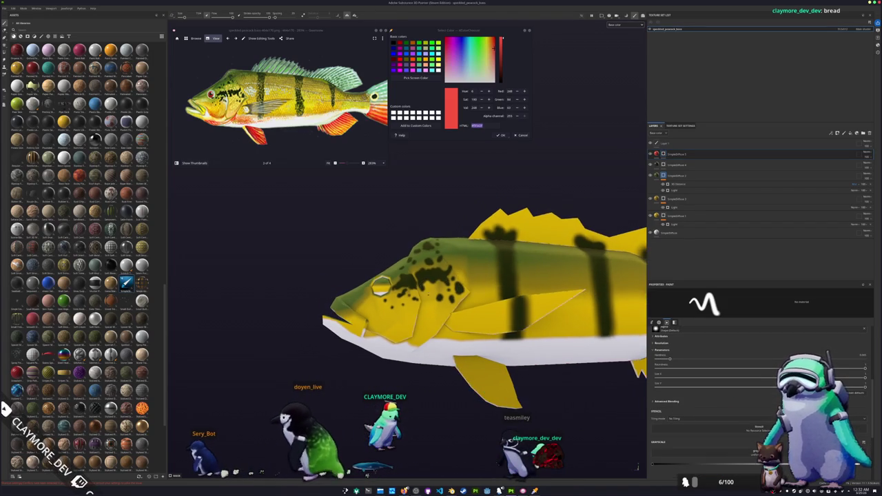
Step: Paint a red stroke along the fish's lower jaw
{"action": "left_click_drag", "start_coordinate": [505, 331], "coordinate": [593, 345], "text": "alt"}
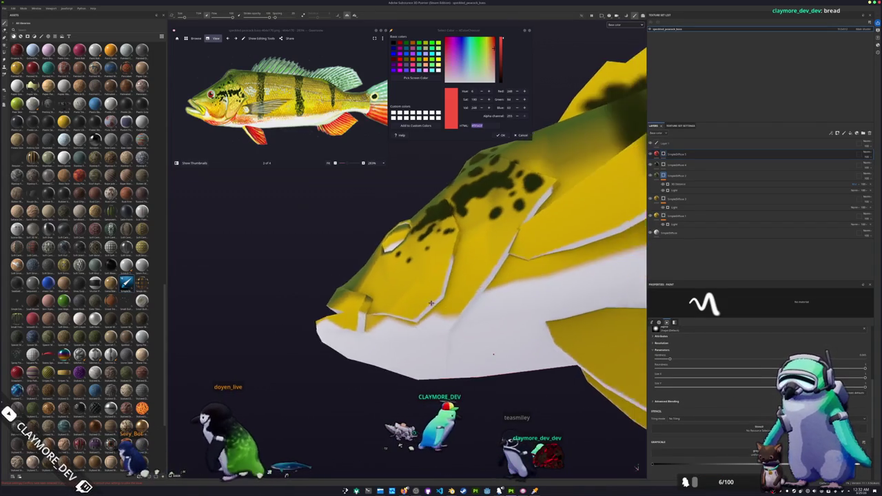
{"action": "scroll", "coordinate": [696, 378], "scroll_direction": "down", "scroll_amount": 5}
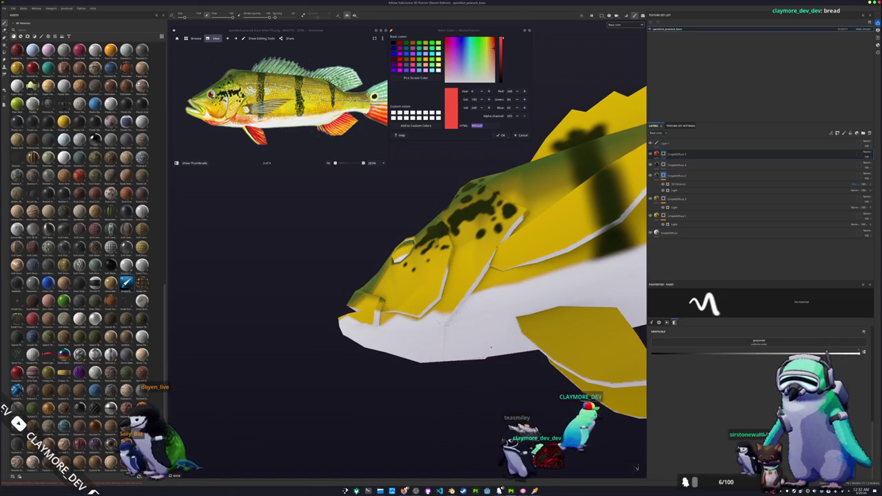
{"action": "left_click_drag", "start_coordinate": [471, 300], "coordinate": [437, 324]}
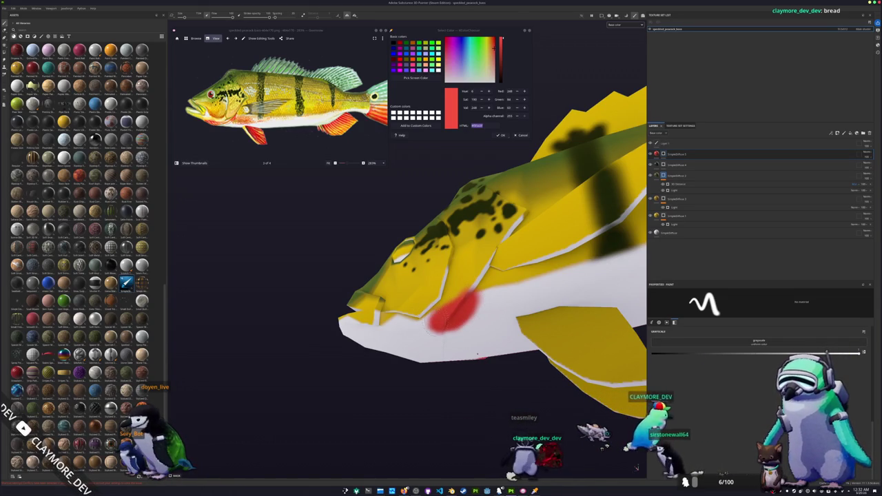
Step: Inspect the red jaw stroke from several angles and move the red layer down the stack
{"action": "left_click_drag", "start_coordinate": [478, 353], "coordinate": [451, 354], "text": "alt"}
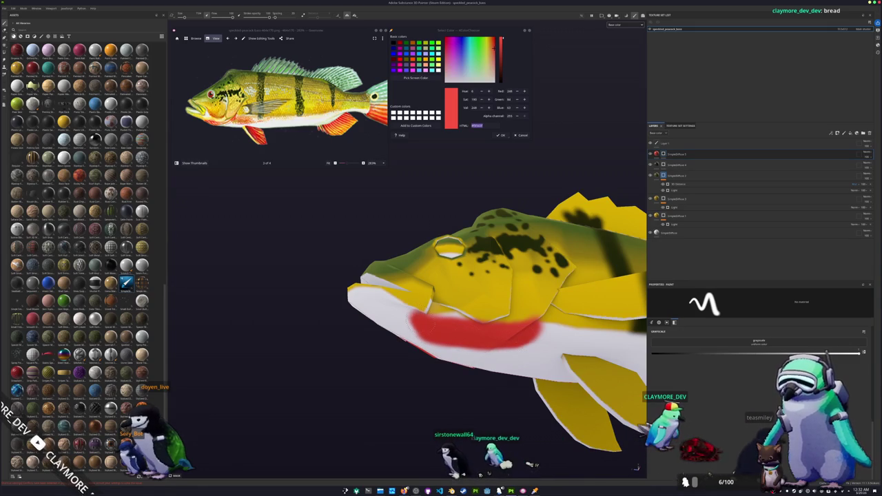
{"action": "mouse_move", "coordinate": [431, 330]}
{"action": "left_mouse_down", "text": "alt"}
{"action": "mouse_move", "coordinate": [447, 369]}
{"action": "mouse_move", "coordinate": [389, 329]}
{"action": "left_mouse_up", "text": "alt"}
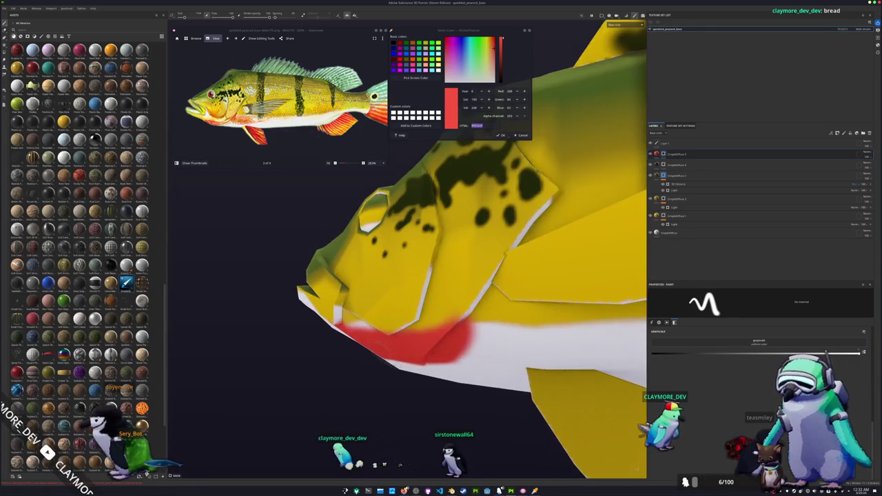
{"action": "left_click_drag", "start_coordinate": [389, 329], "coordinate": [358, 323], "text": "alt"}
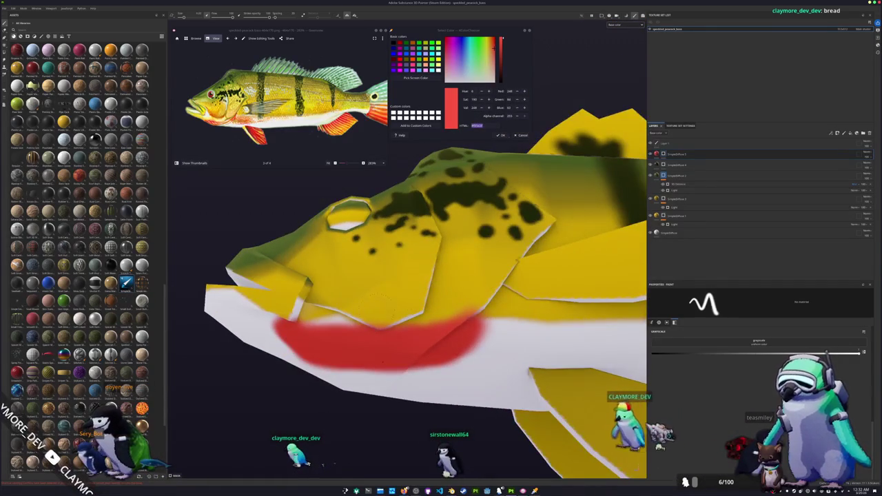
{"action": "left_click_drag", "start_coordinate": [358, 360], "coordinate": [317, 371], "text": "alt"}
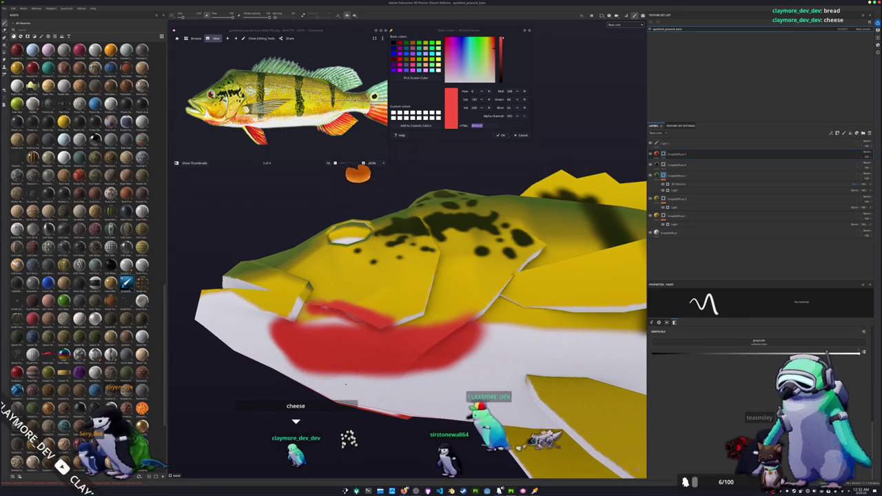
{"action": "left_click_drag", "start_coordinate": [363, 341], "coordinate": [366, 353], "text": "alt"}
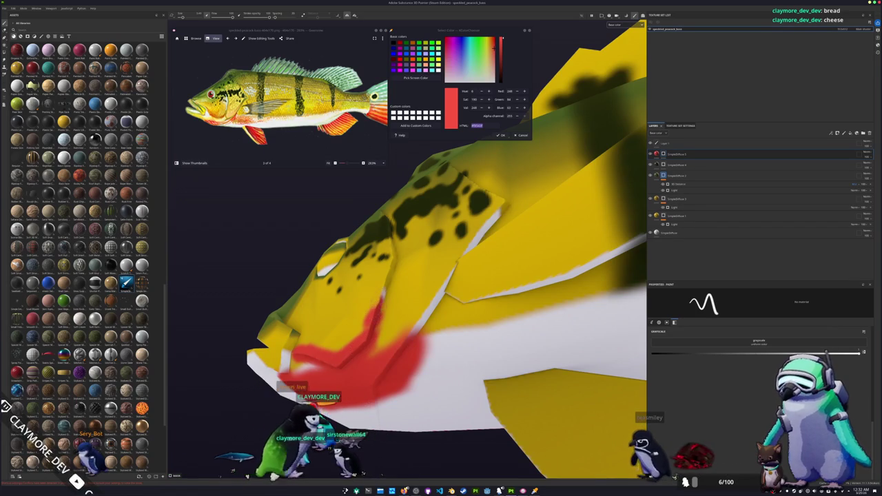
{"action": "left_click_drag", "start_coordinate": [359, 278], "coordinate": [434, 296], "text": "alt"}
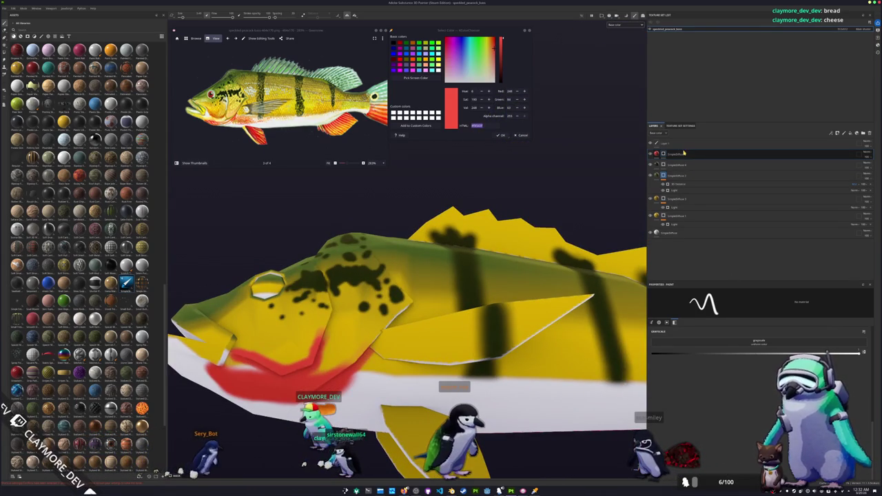
{"action": "left_click_drag", "start_coordinate": [693, 224], "coordinate": [690, 222]}
{"action": "left_click_drag", "start_coordinate": [524, 249], "coordinate": [541, 246], "text": "alt"}
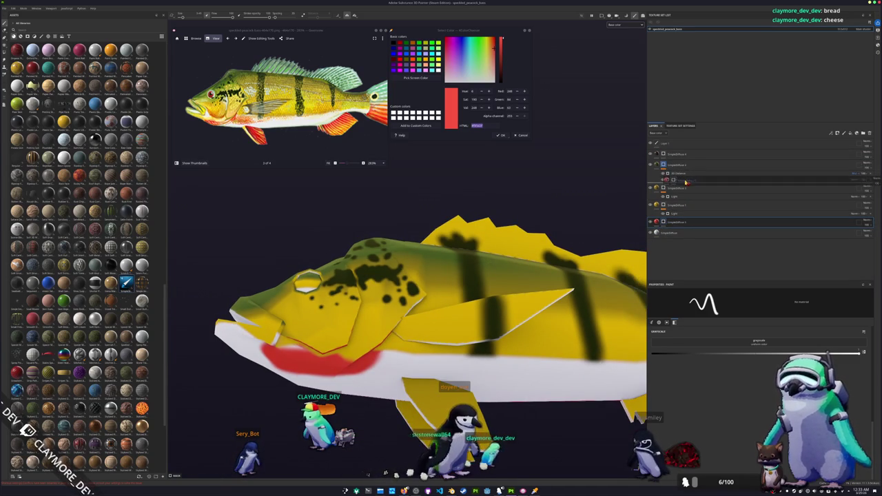
Step: Move the red SimpleDiffuse layer back up the stack and show its Fill properties
{"action": "left_click_drag", "start_coordinate": [684, 165], "coordinate": [683, 186]}
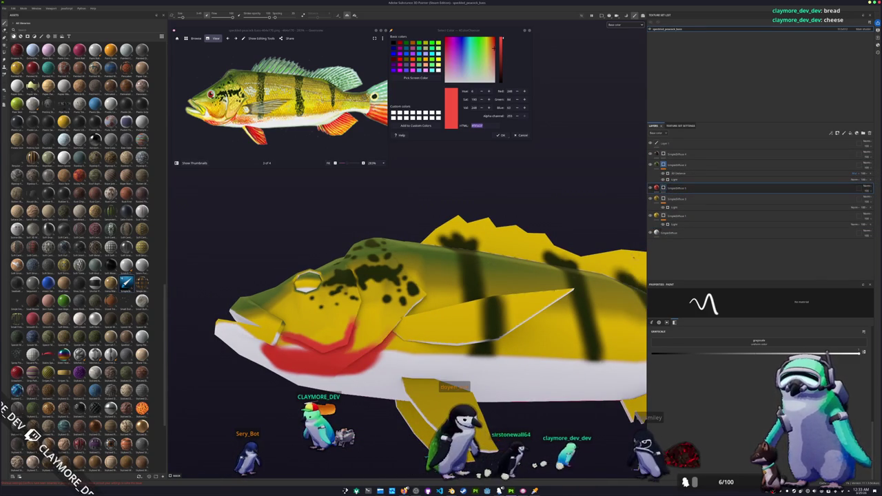
{"action": "scroll", "coordinate": [406, 310], "scroll_direction": "up", "scroll_amount": 2}
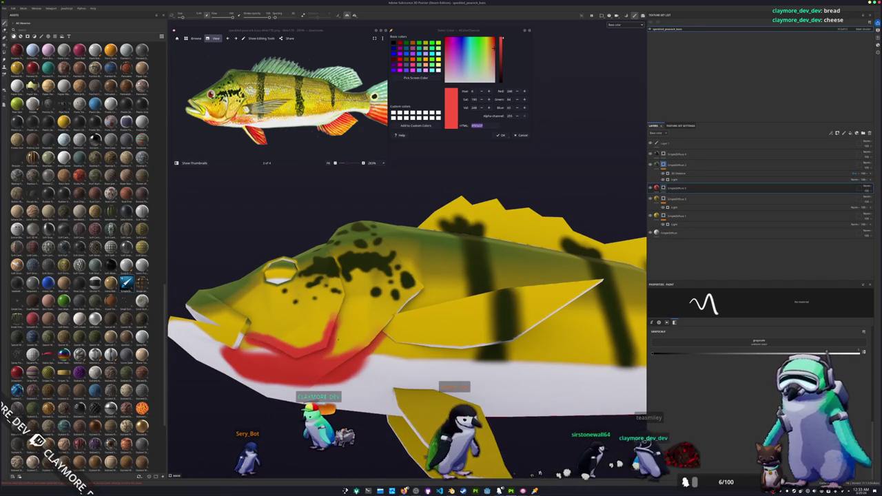
{"action": "left_click_drag", "start_coordinate": [386, 330], "coordinate": [304, 345], "text": "alt"}
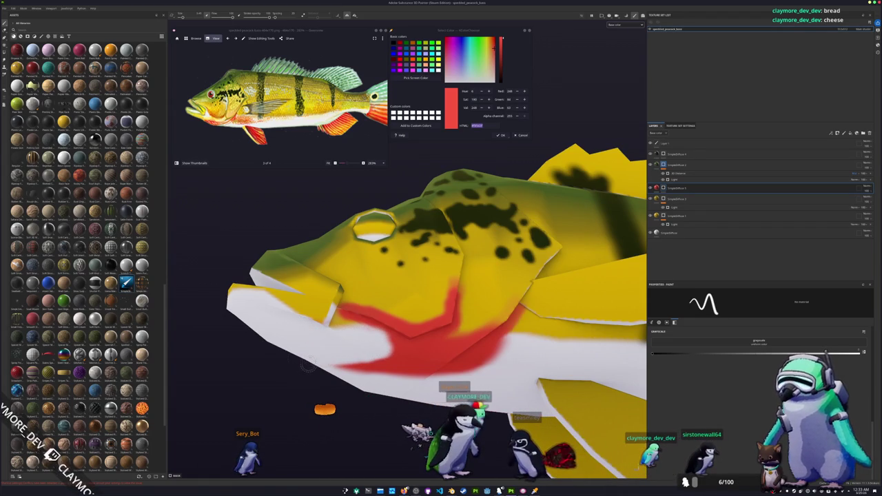
{"action": "left_click_drag", "start_coordinate": [308, 364], "coordinate": [335, 362], "text": "alt"}
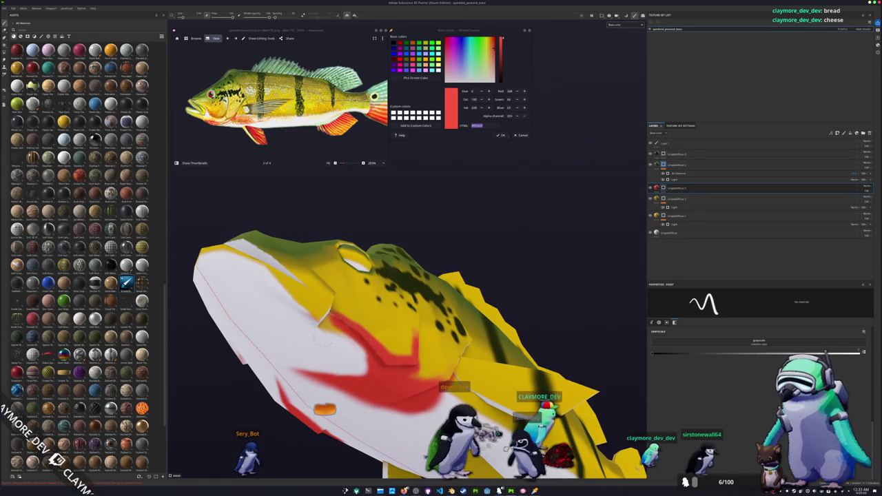
{"action": "left_click_drag", "start_coordinate": [300, 342], "coordinate": [428, 398], "text": "alt"}
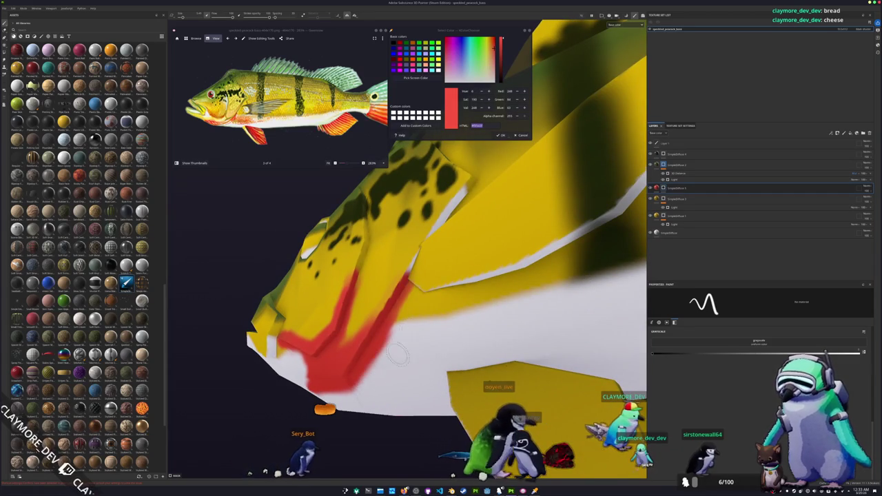
{"action": "left_click", "coordinate": [671, 187]}
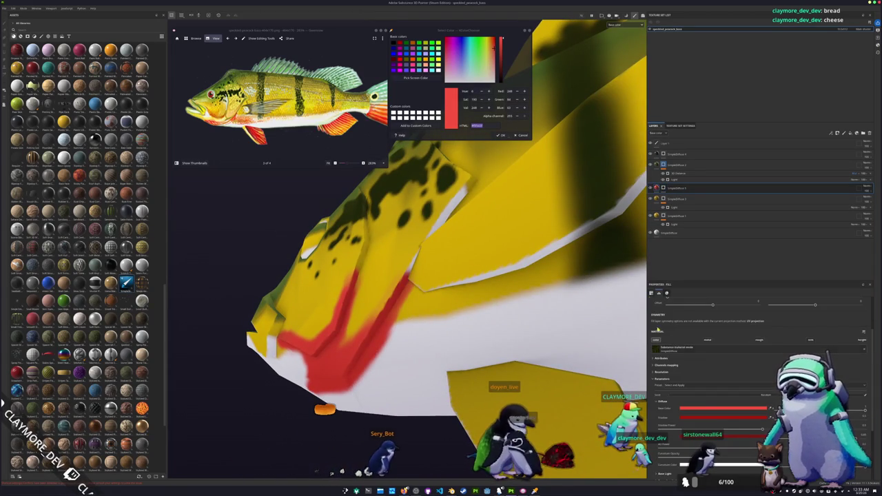
Step: Shift the jaw layer's Base Color hue from red to orange, viewing the fish from the side
{"action": "left_click", "coordinate": [713, 407]}
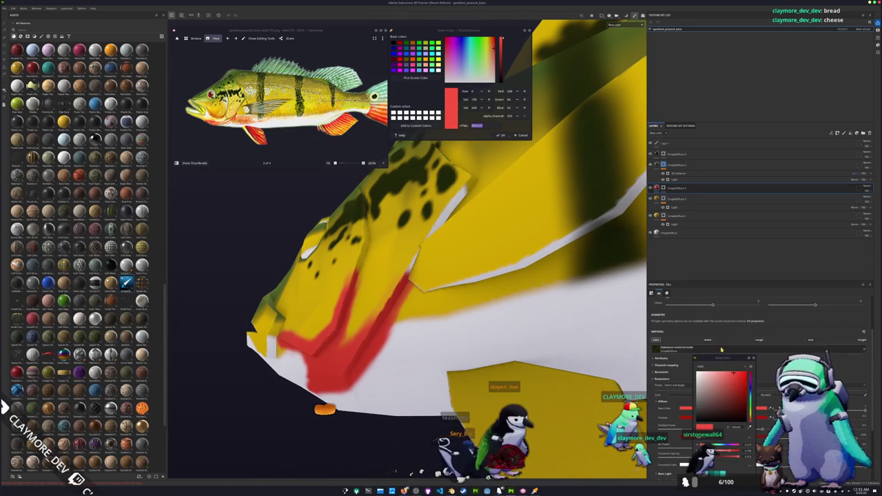
{"action": "left_click_drag", "start_coordinate": [751, 419], "coordinate": [751, 410]}
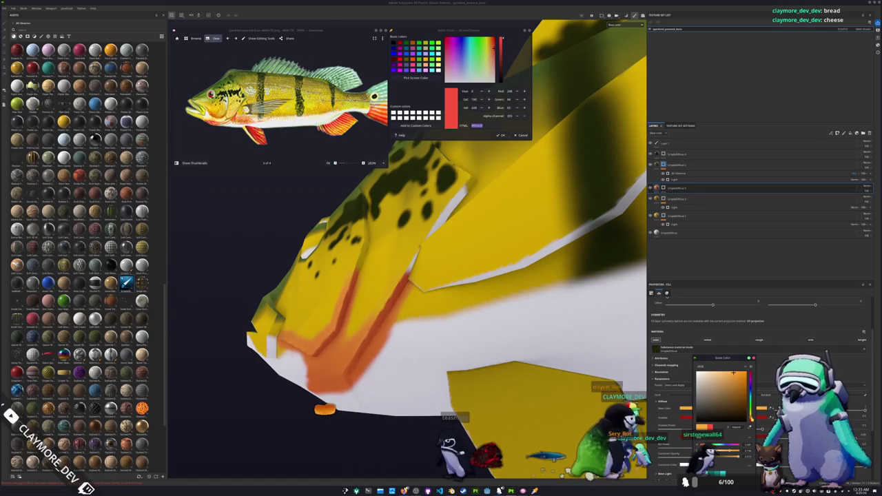
{"action": "left_click_drag", "start_coordinate": [441, 275], "coordinate": [414, 238], "text": "alt"}
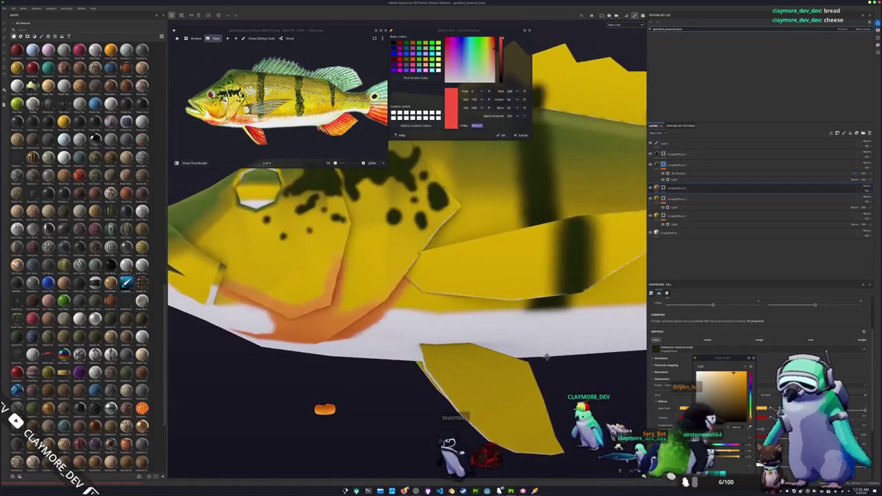
{"action": "left_click_drag", "start_coordinate": [554, 305], "coordinate": [533, 371], "text": "alt"}
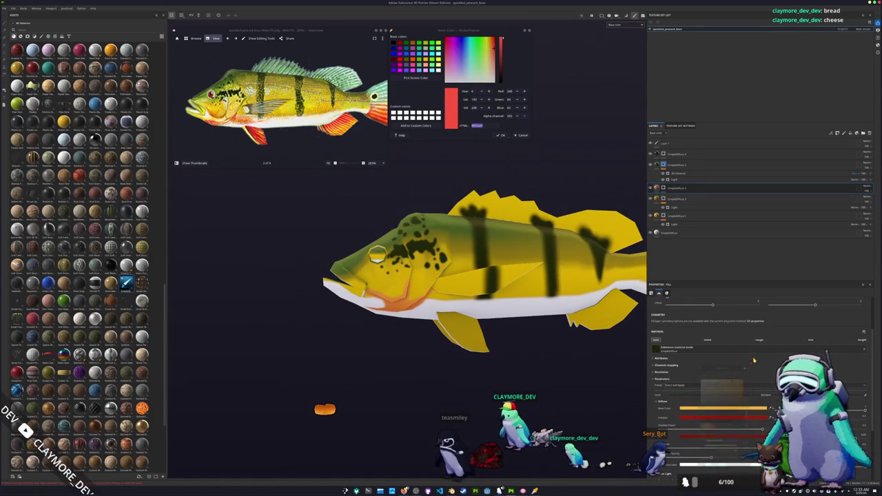
{"action": "left_click_drag", "start_coordinate": [613, 248], "coordinate": [638, 225], "text": "alt"}
Step: Brush orange onto the lower rear fin and the tail fin
{"action": "key", "text": "1"}
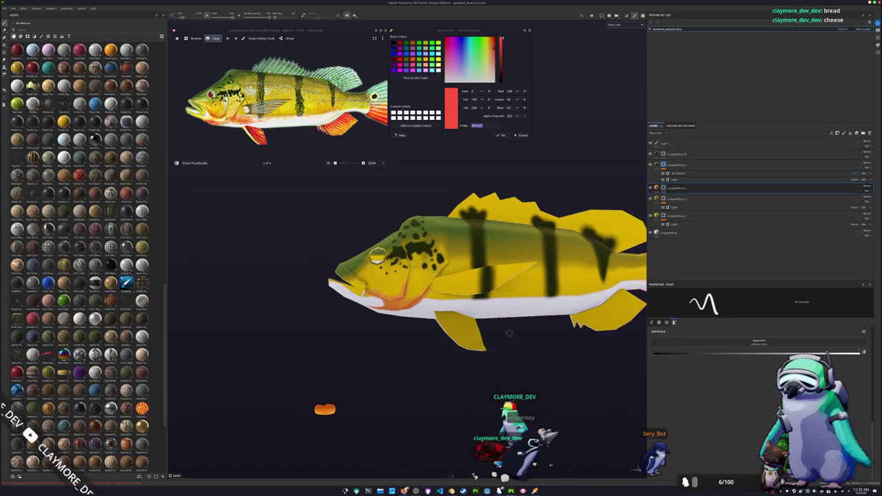
{"action": "left_click_drag", "start_coordinate": [482, 331], "coordinate": [496, 356], "text": "alt"}
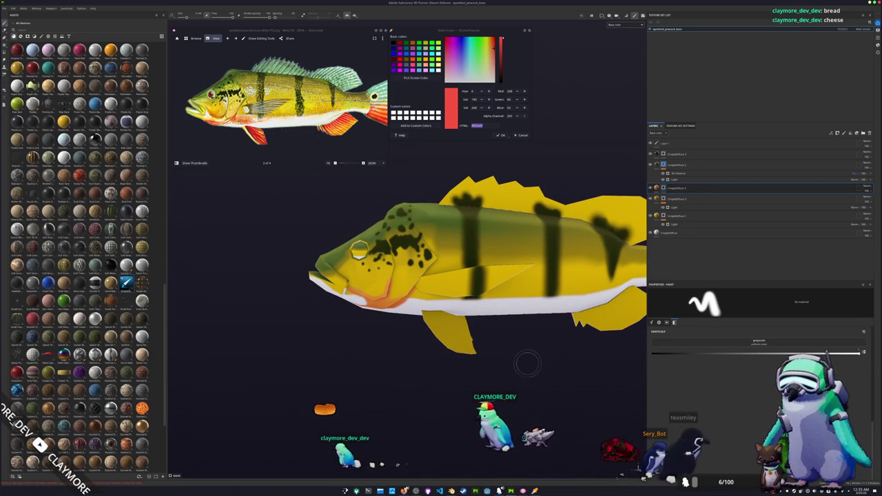
{"action": "left_click_drag", "start_coordinate": [527, 364], "coordinate": [467, 348], "text": "alt"}
{"action": "mouse_move", "coordinate": [483, 386]}
{"action": "left_mouse_down", "text": "alt"}
{"action": "mouse_move", "coordinate": [475, 376]}
{"action": "mouse_move", "coordinate": [510, 388]}
{"action": "mouse_move", "coordinate": [526, 348]}
{"action": "mouse_move", "coordinate": [561, 362]}
{"action": "mouse_move", "coordinate": [634, 286]}
{"action": "mouse_move", "coordinate": [607, 248]}
{"action": "left_mouse_up", "text": "alt"}
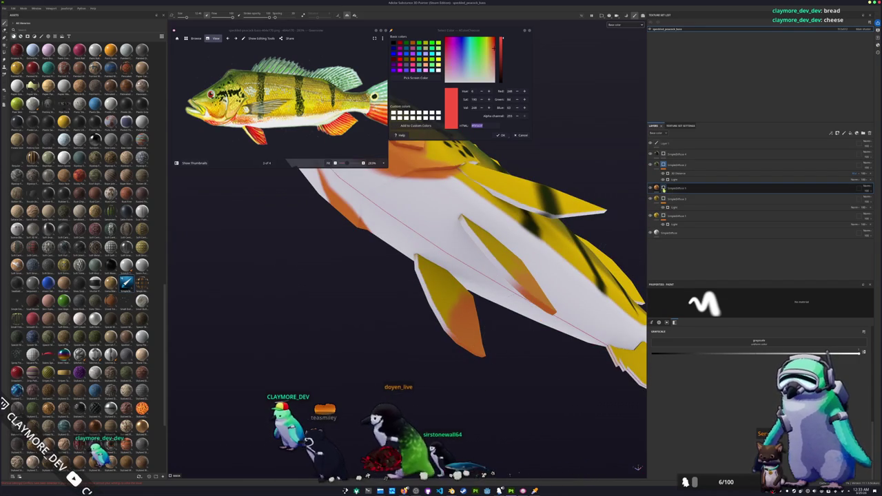
{"action": "mouse_move", "coordinate": [545, 303]}
{"action": "left_mouse_down", "text": "alt"}
{"action": "mouse_move", "coordinate": [528, 293]}
{"action": "mouse_move", "coordinate": [477, 349]}
{"action": "left_mouse_up", "text": "alt"}
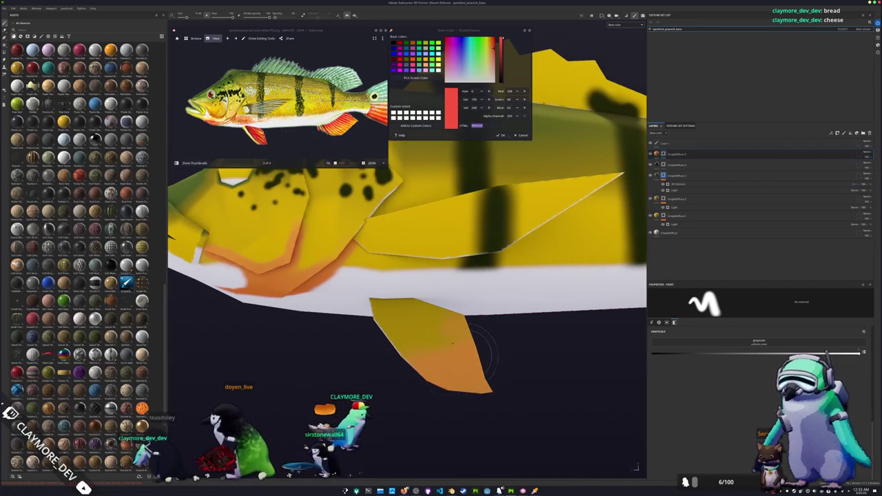
{"action": "key", "text": "f"}
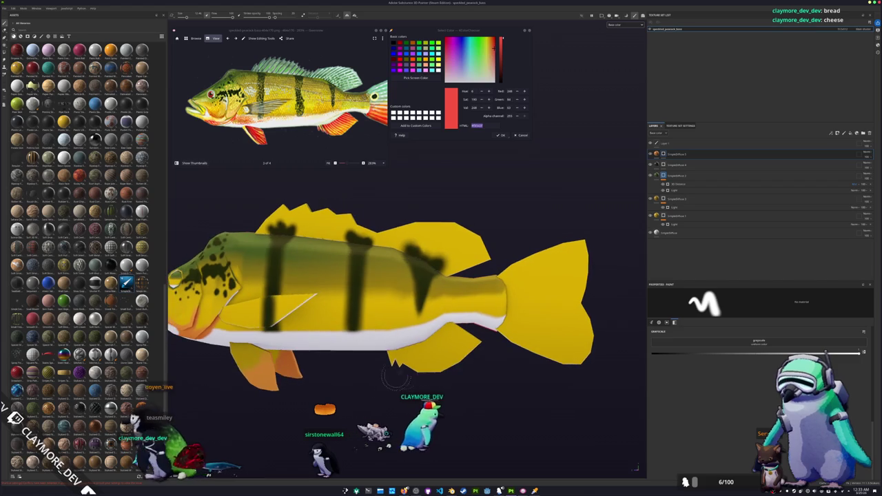
{"action": "mouse_move", "coordinate": [413, 358]}
{"action": "left_mouse_down"}
{"action": "mouse_move", "coordinate": [447, 351]}
{"action": "mouse_move", "coordinate": [398, 372]}
{"action": "left_mouse_up"}
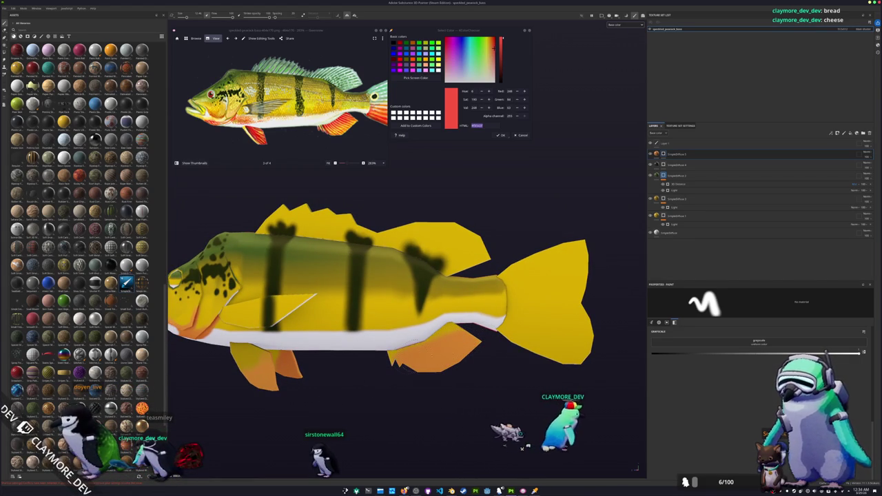
{"action": "middle_click_drag", "start_coordinate": [500, 350], "coordinate": [403, 390], "text": "alt"}
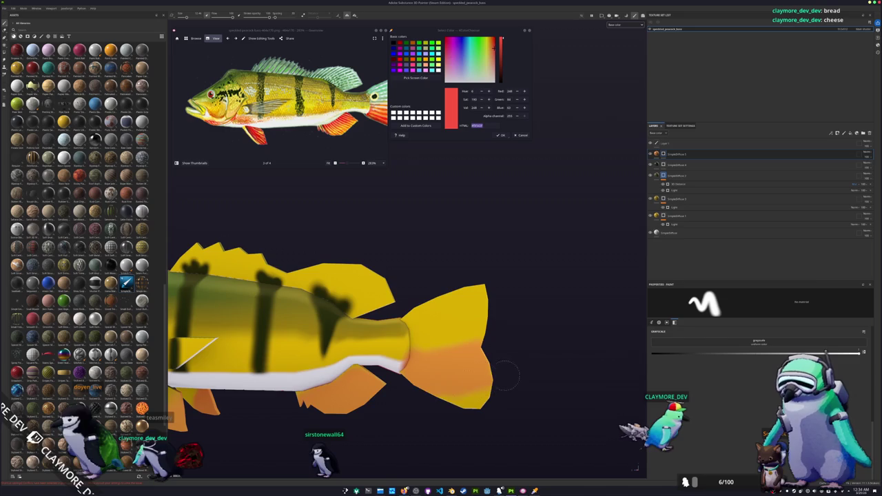
{"action": "mouse_move", "coordinate": [516, 395]}
{"action": "left_mouse_down", "text": "alt"}
{"action": "mouse_move", "coordinate": [427, 441]}
{"action": "mouse_move", "coordinate": [322, 474]}
{"action": "mouse_move", "coordinate": [372, 384]}
{"action": "mouse_move", "coordinate": [329, 336]}
{"action": "mouse_move", "coordinate": [323, 172]}
{"action": "left_mouse_up", "text": "alt"}
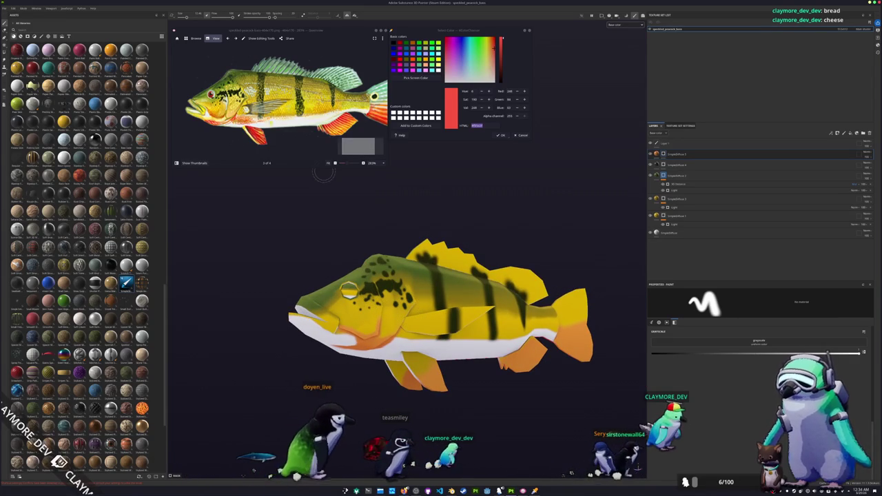
Step: Sample the red from the reference photo's fin with Pick Screen Color
{"action": "scroll", "coordinate": [279, 100], "scroll_direction": "up", "scroll_amount": 2}
{"action": "left_click", "coordinate": [415, 78]}
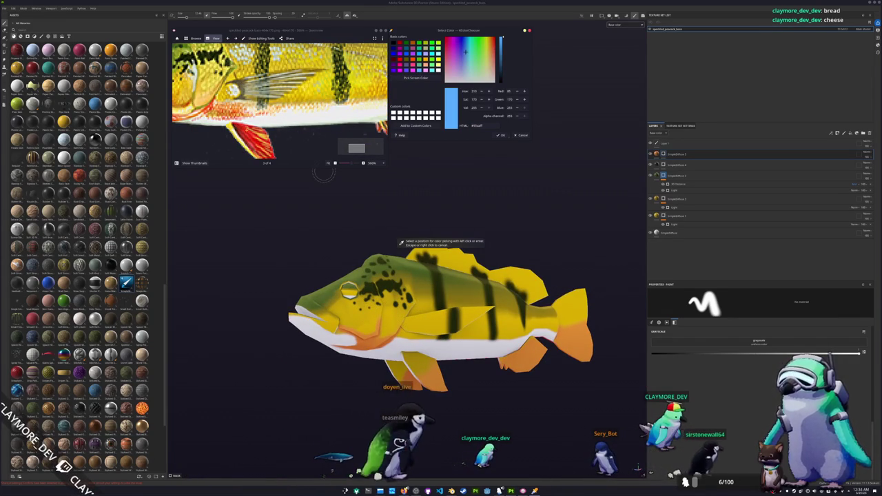
{"action": "left_click", "coordinate": [252, 141]}
{"action": "scroll", "coordinate": [279, 101], "scroll_direction": "down", "scroll_amount": 2}
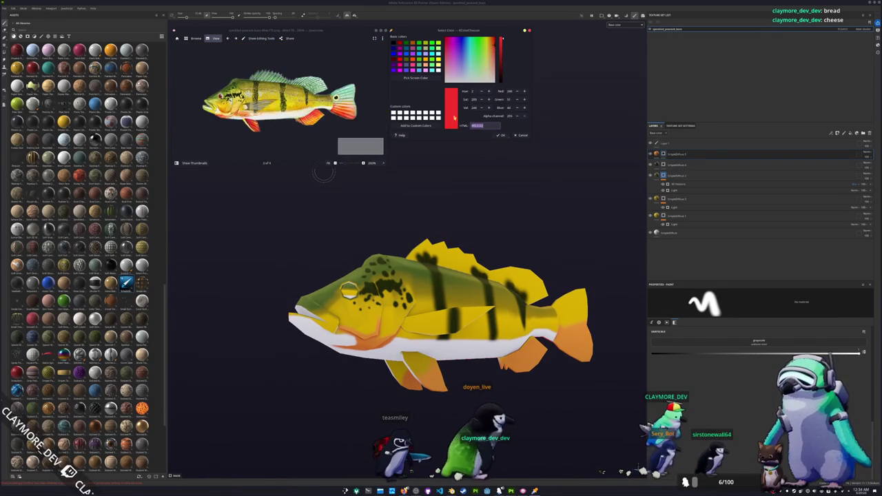
Step: Add a new fill layer whose Base Color is the pasted sampled red
{"action": "left_click", "coordinate": [857, 133]}
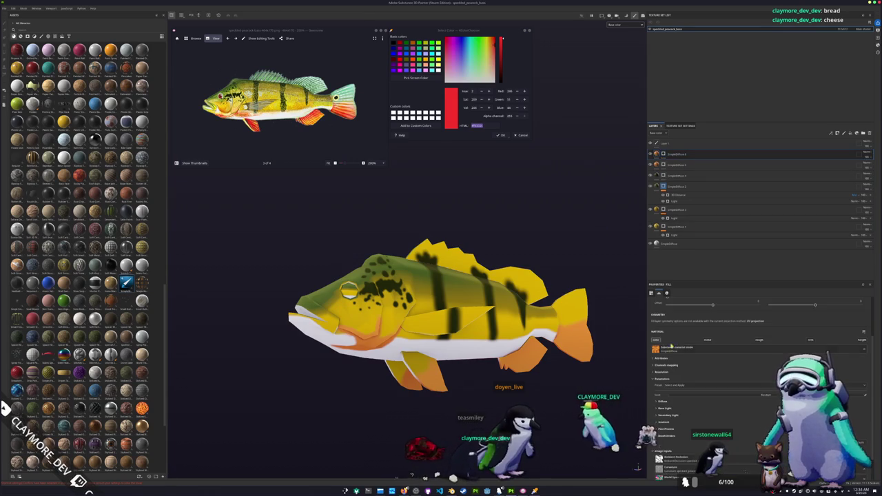
{"action": "left_click", "coordinate": [724, 409]}
{"action": "key", "text": "ctrl+v"}
{"action": "key", "text": "Return"}
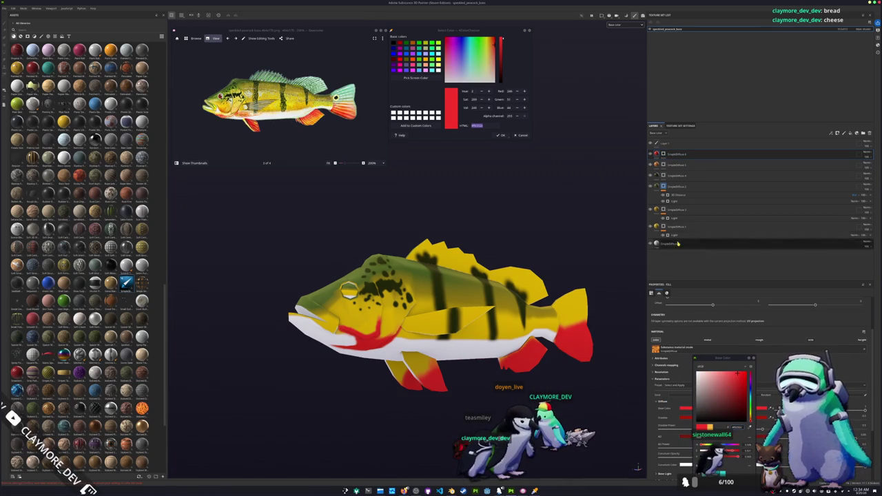
{"action": "left_click", "coordinate": [664, 153]}
Step: Return to painting on the top layer and undo the red stroke on the lower fin
{"action": "right_click", "coordinate": [665, 153]}
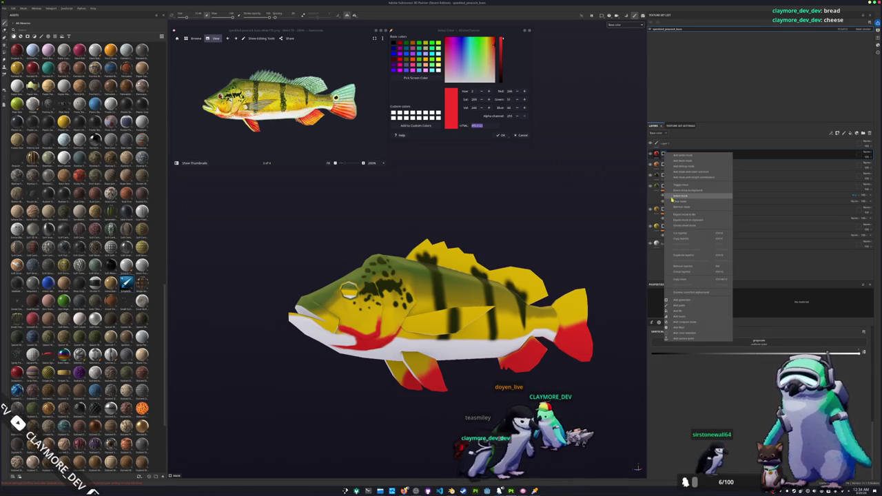
{"action": "key", "text": "Escape"}
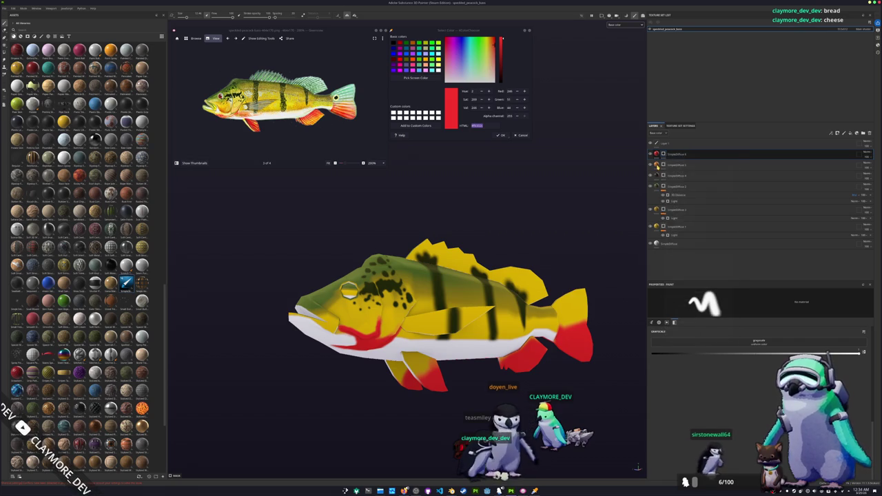
{"action": "left_click_drag", "start_coordinate": [441, 310], "coordinate": [483, 303], "text": "alt"}
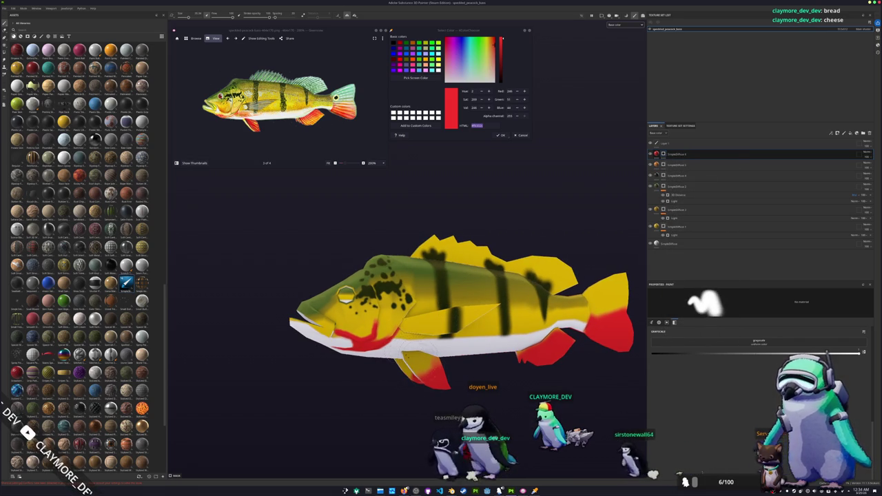
{"action": "scroll", "coordinate": [397, 365], "scroll_direction": "up", "scroll_amount": 2}
{"action": "scroll", "coordinate": [396, 365], "scroll_direction": "up", "scroll_amount": 2}
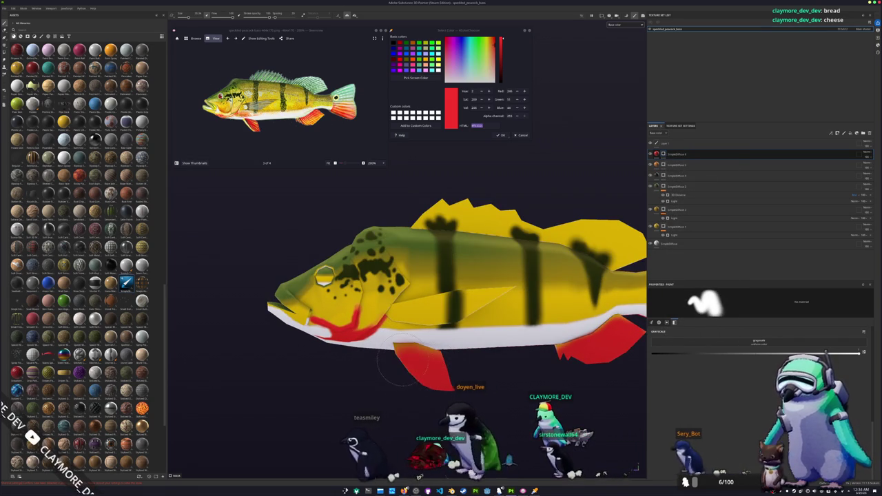
{"action": "key", "text": "ctrl+z"}
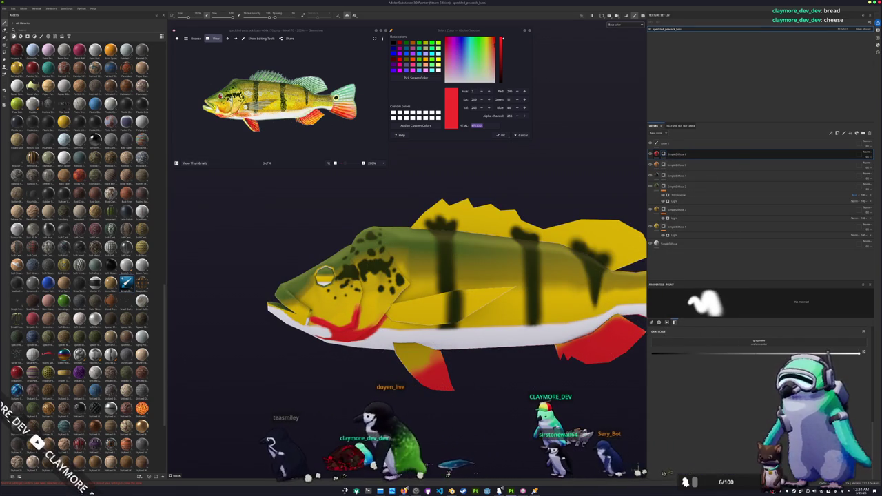
Step: Polygon-fill the lower fin and the tail fin polygons solid red
{"action": "key", "text": "4"}
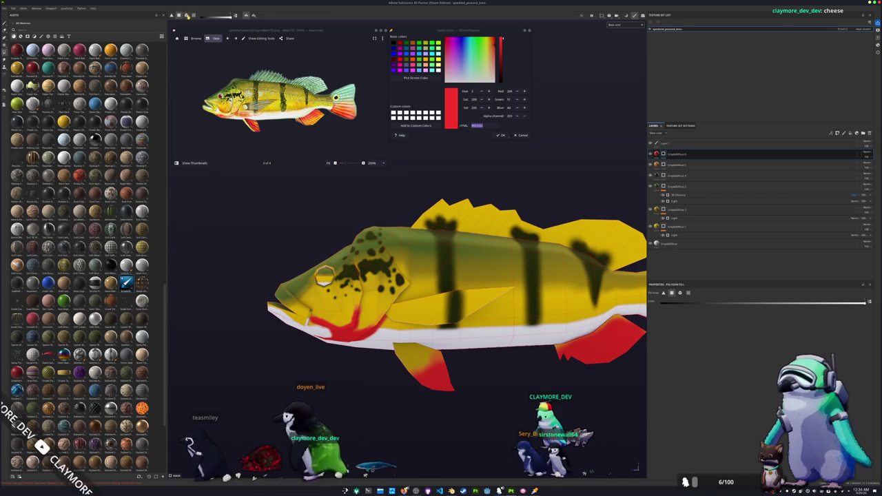
{"action": "left_click", "coordinate": [422, 362]}
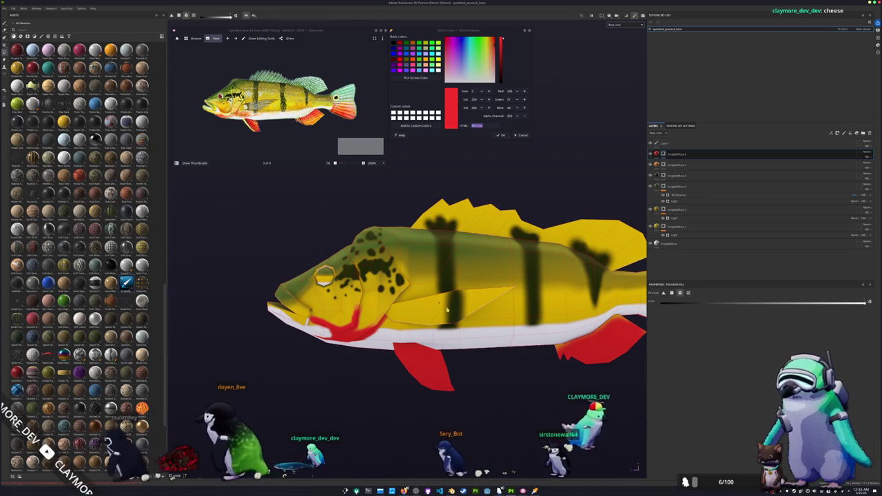
{"action": "middle_click_drag", "start_coordinate": [600, 350], "coordinate": [457, 375]}
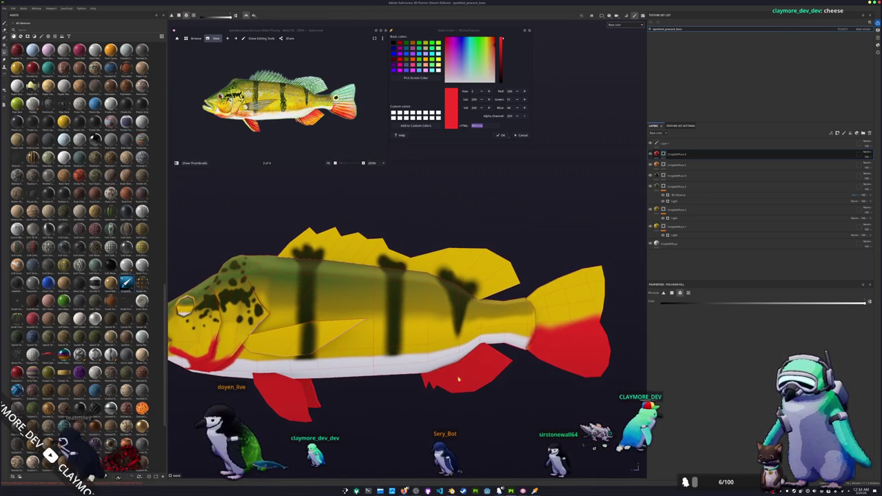
{"action": "left_click", "coordinate": [561, 351]}
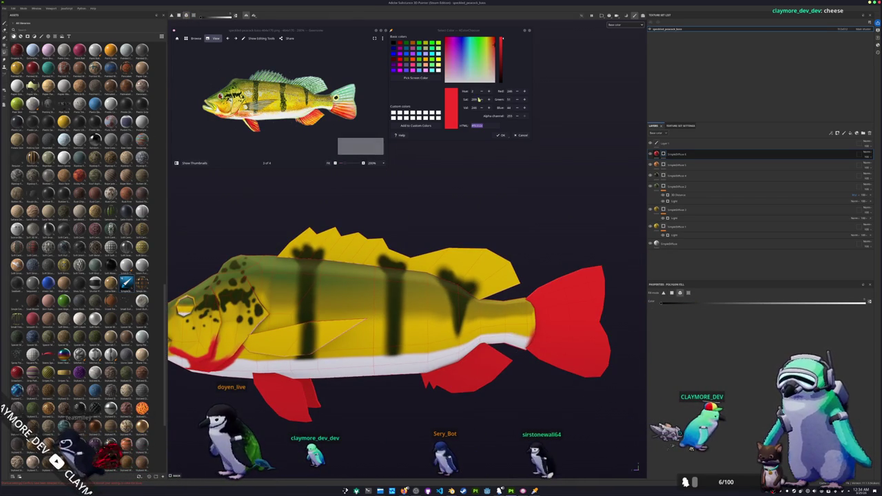
{"action": "scroll", "coordinate": [576, 185], "scroll_direction": "down", "scroll_amount": 2}
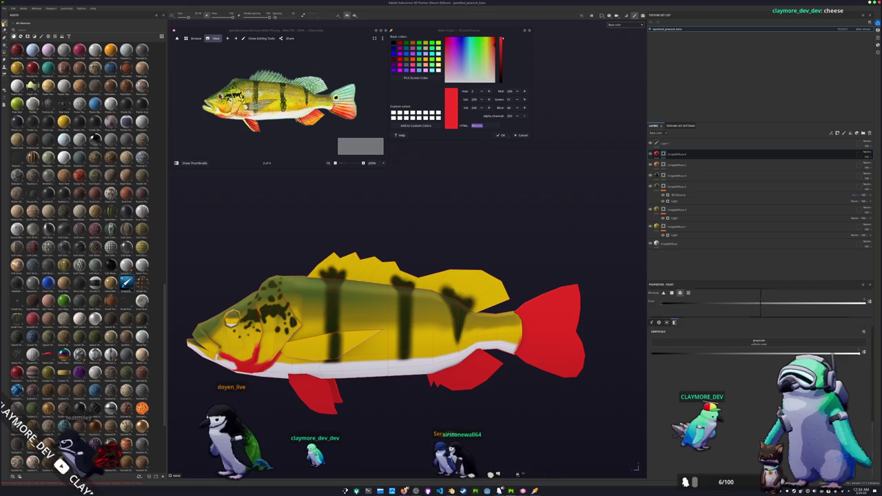
{"action": "key", "text": "1"}
{"action": "scroll", "coordinate": [510, 292], "scroll_direction": "up", "scroll_amount": 3}
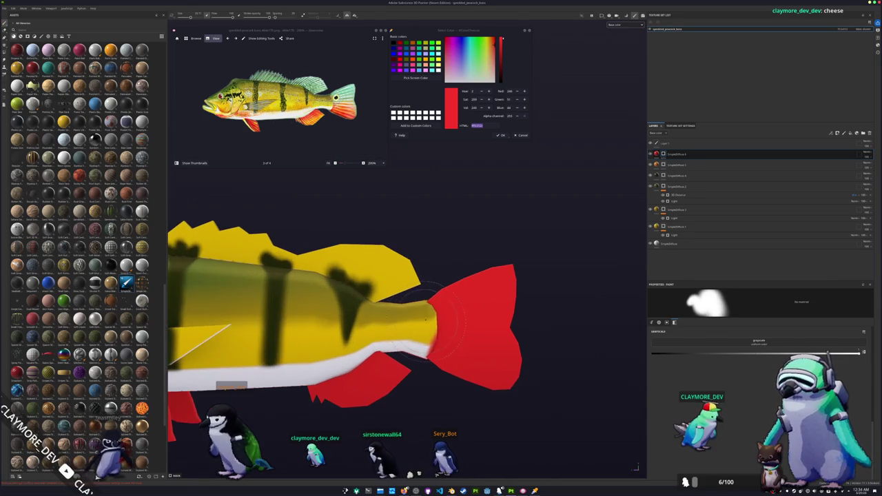
{"action": "scroll", "coordinate": [532, 283], "scroll_direction": "up", "scroll_amount": 2}
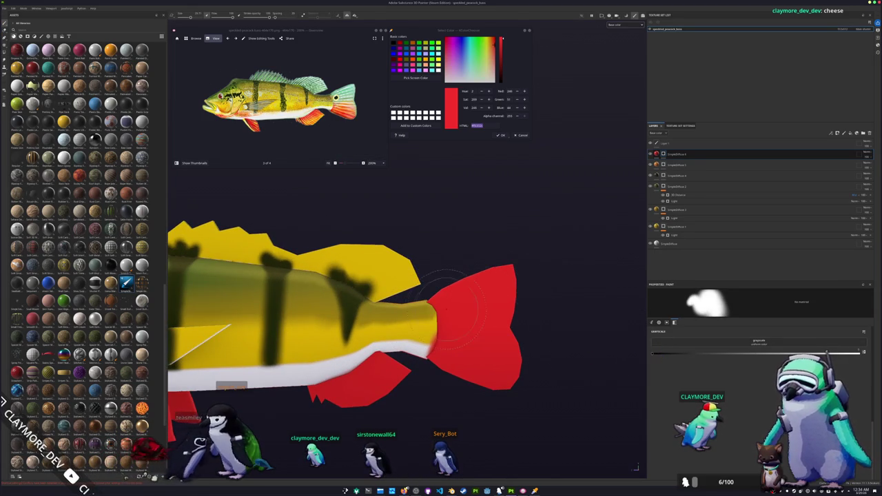
Step: Paint the upper tail fin yellow and brush red over the orange lower-fin patches
{"action": "left_click_drag", "start_coordinate": [446, 310], "coordinate": [451, 293]}
{"action": "left_click_drag", "start_coordinate": [524, 334], "coordinate": [524, 399], "text": "alt"}
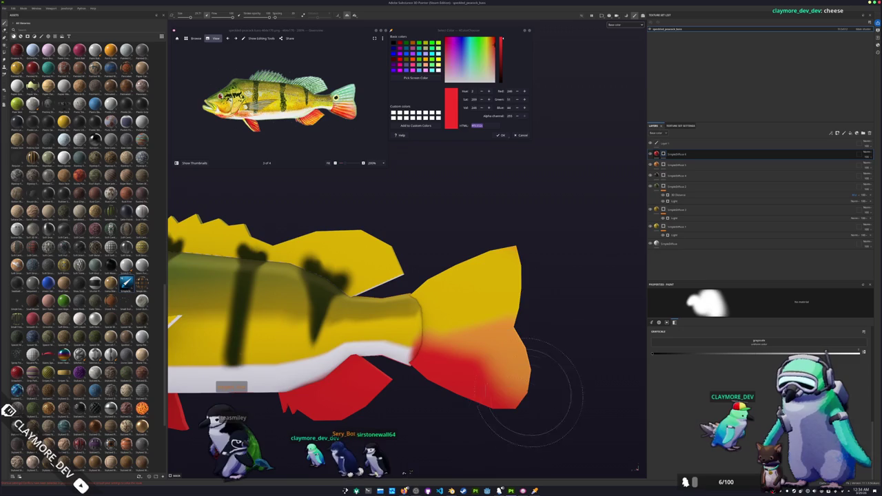
{"action": "left_click_drag", "start_coordinate": [417, 438], "coordinate": [502, 400], "text": "alt"}
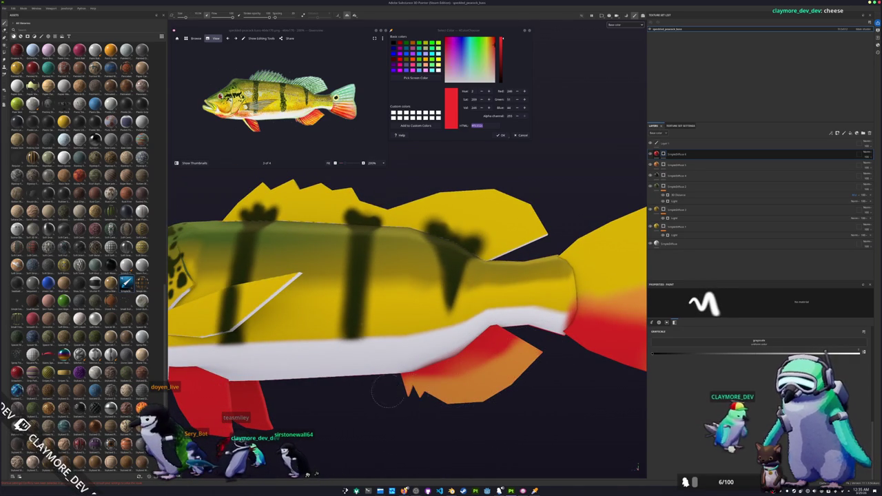
{"action": "mouse_move", "coordinate": [422, 399]}
{"action": "left_mouse_down", "text": "alt"}
{"action": "mouse_move", "coordinate": [436, 394]}
{"action": "mouse_move", "coordinate": [408, 367]}
{"action": "left_mouse_up", "text": "alt"}
{"action": "mouse_move", "coordinate": [376, 399]}
{"action": "left_mouse_down", "text": "alt"}
{"action": "mouse_move", "coordinate": [399, 394]}
{"action": "mouse_move", "coordinate": [394, 388]}
{"action": "mouse_move", "coordinate": [405, 409]}
{"action": "mouse_move", "coordinate": [459, 420]}
{"action": "mouse_move", "coordinate": [441, 414]}
{"action": "mouse_move", "coordinate": [451, 359]}
{"action": "left_mouse_up", "text": "alt"}
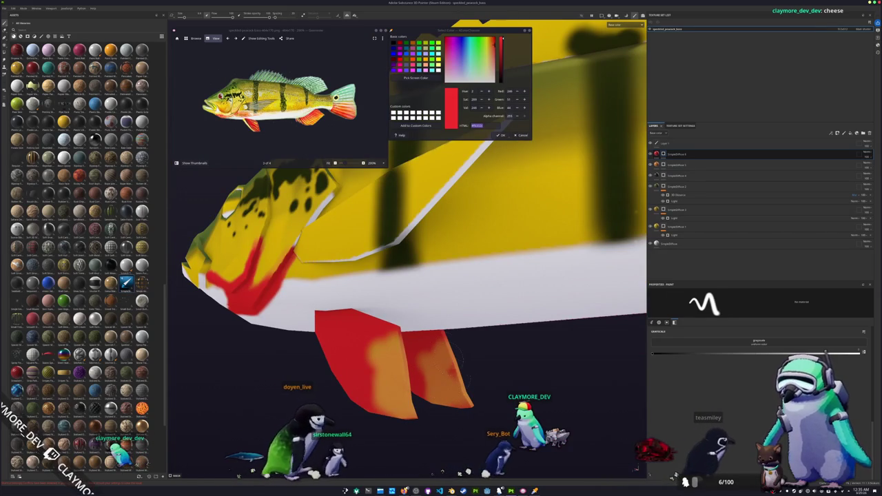
{"action": "mouse_move", "coordinate": [454, 354]}
{"action": "left_mouse_down", "text": "alt"}
{"action": "mouse_move", "coordinate": [489, 421]}
{"action": "mouse_move", "coordinate": [398, 324]}
{"action": "mouse_move", "coordinate": [413, 372]}
{"action": "mouse_move", "coordinate": [472, 416]}
{"action": "left_mouse_up", "text": "alt"}
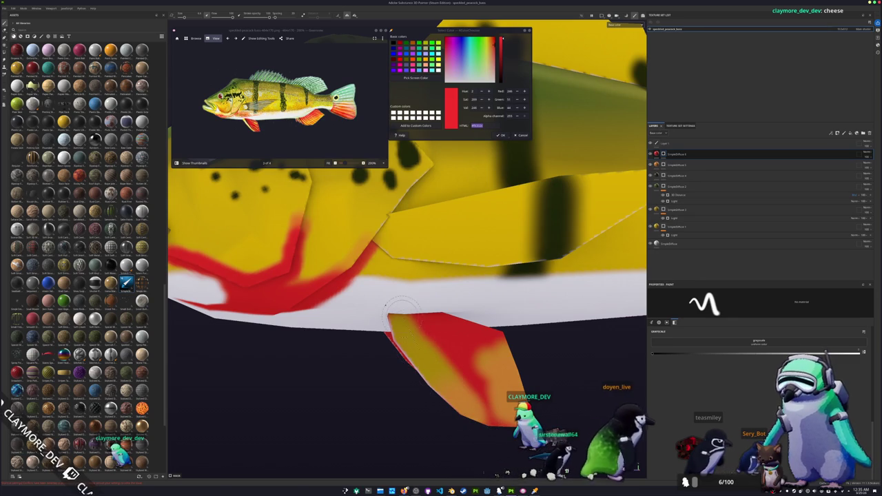
{"action": "mouse_move", "coordinate": [474, 422]}
{"action": "left_mouse_down", "text": "alt"}
{"action": "mouse_move", "coordinate": [375, 341]}
{"action": "mouse_move", "coordinate": [412, 376]}
{"action": "left_mouse_up", "text": "alt"}
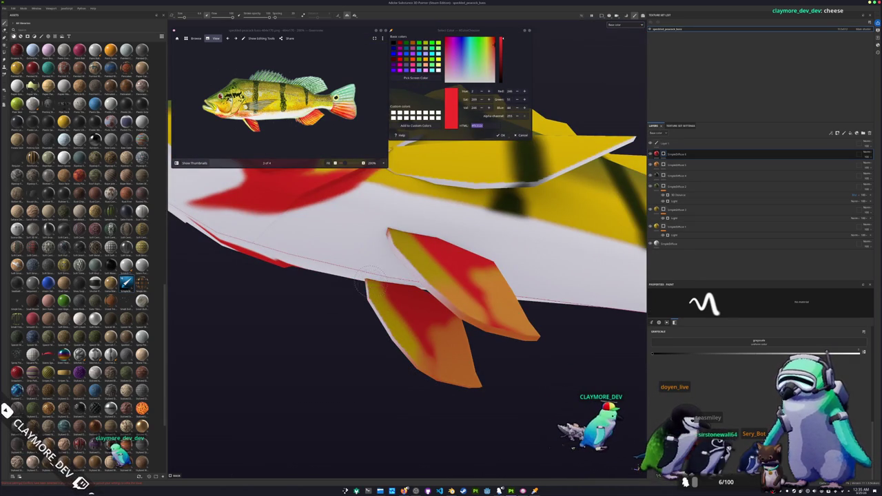
{"action": "left_click_drag", "start_coordinate": [353, 295], "coordinate": [376, 312], "text": "alt"}
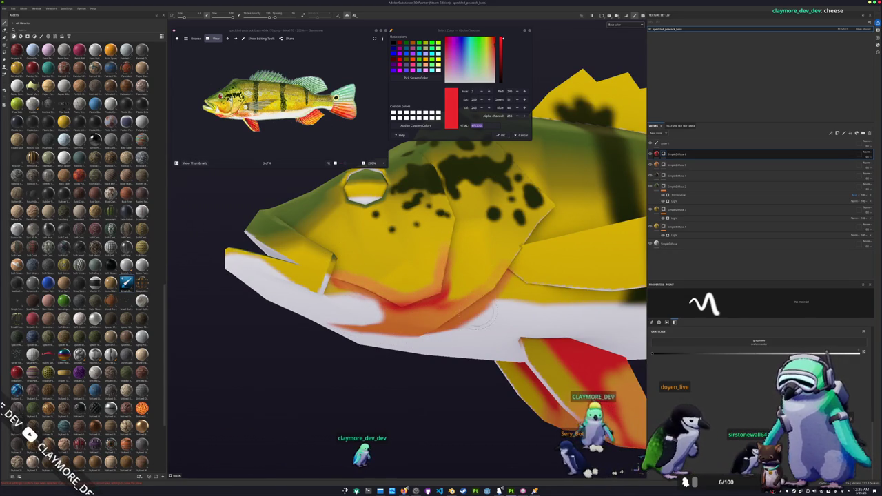
Step: Add a red streak along the lower jaw, enlarge the brush, and show the Brushes library
{"action": "left_click_drag", "start_coordinate": [480, 314], "coordinate": [535, 270]}
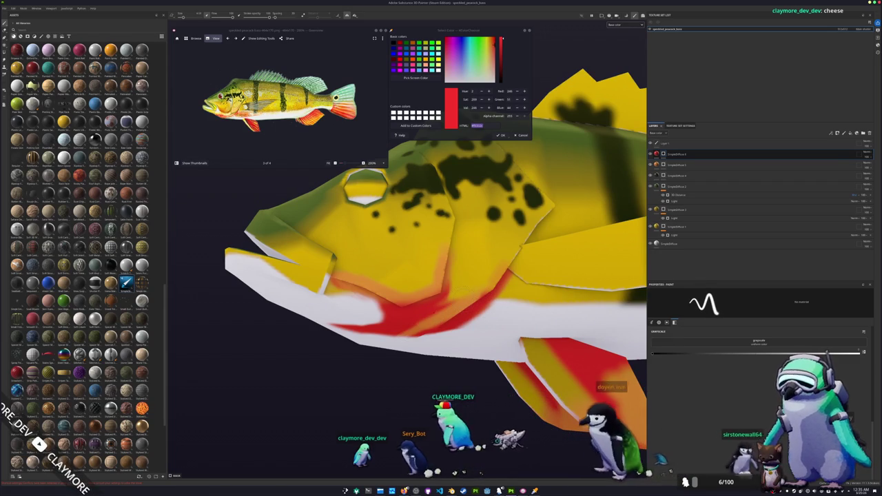
{"action": "key", "text": "bracketright"}
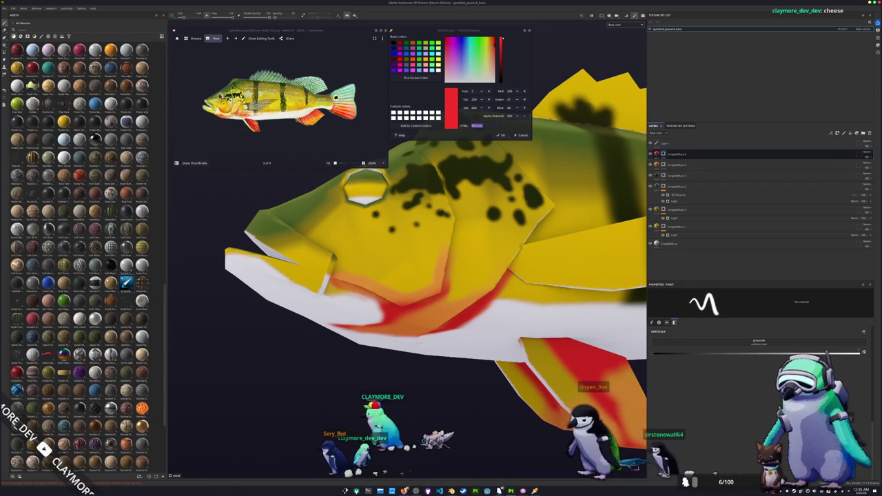
{"action": "left_click_drag", "start_coordinate": [392, 324], "coordinate": [365, 338], "text": "alt"}
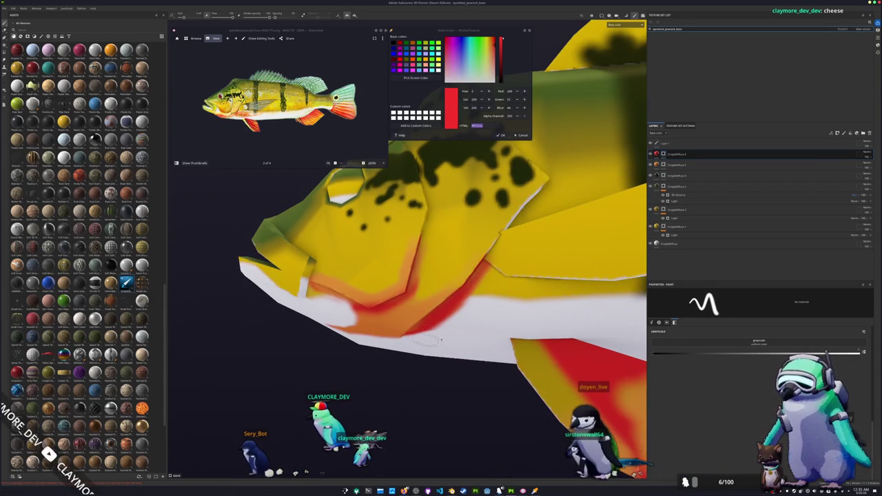
{"action": "left_click_drag", "start_coordinate": [431, 346], "coordinate": [337, 255], "text": "alt"}
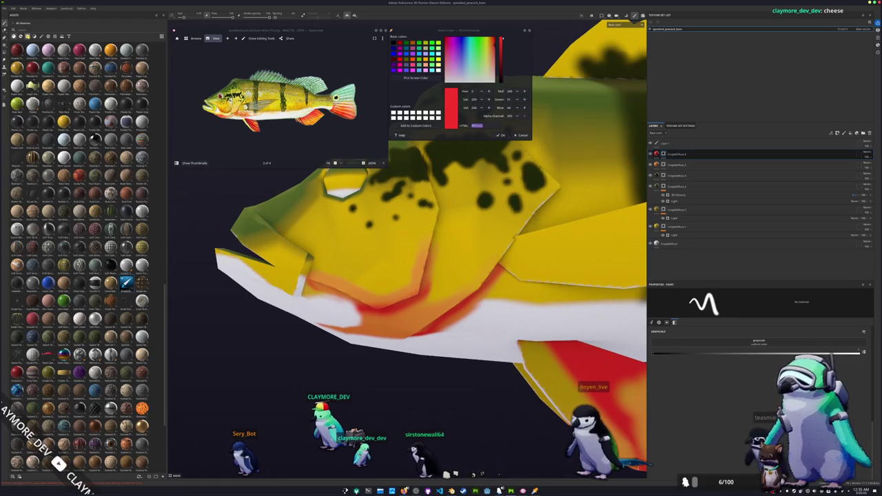
{"action": "left_click", "coordinate": [42, 36]}
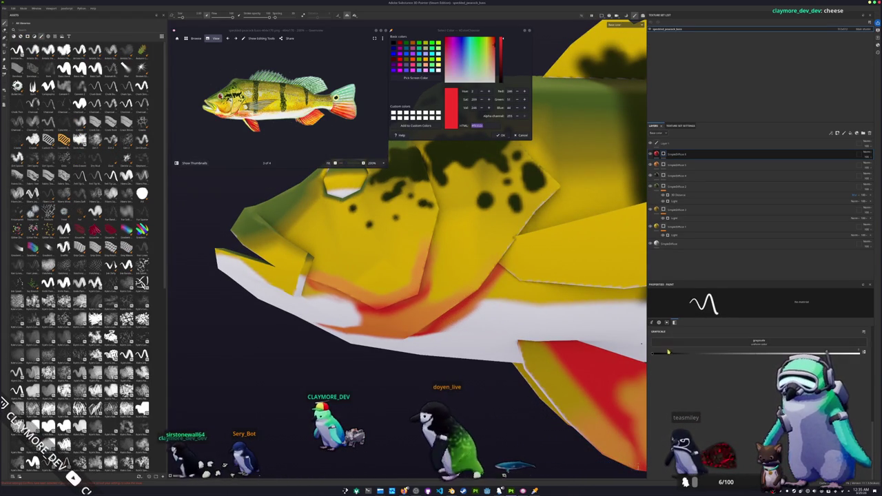
{"action": "left_click_drag", "start_coordinate": [524, 345], "coordinate": [384, 347], "text": "alt"}
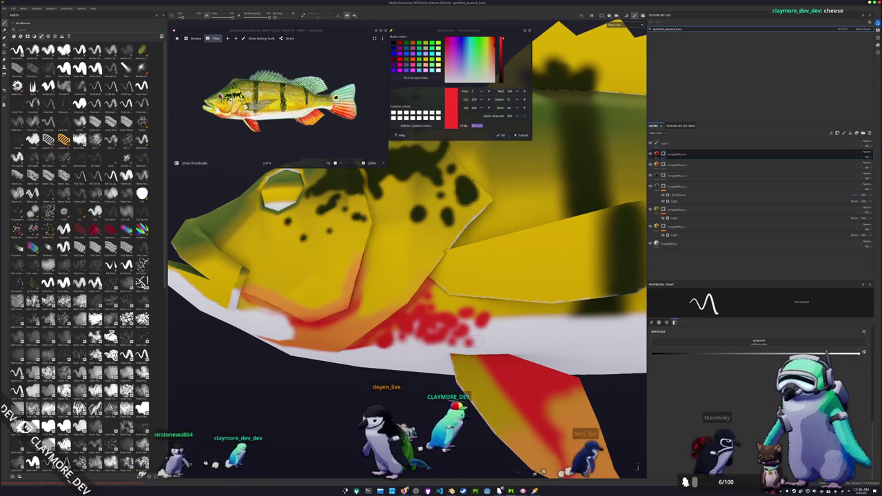
{"action": "scroll", "coordinate": [636, 467], "scroll_direction": "down", "scroll_amount": 3}
{"action": "scroll", "coordinate": [637, 467], "scroll_direction": "down", "scroll_amount": 2}
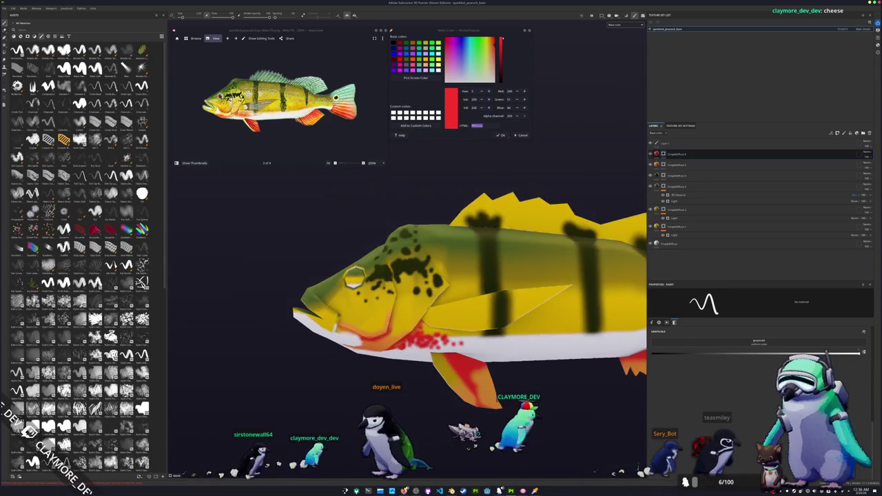
{"action": "scroll", "coordinate": [639, 471], "scroll_direction": "down", "scroll_amount": 2}
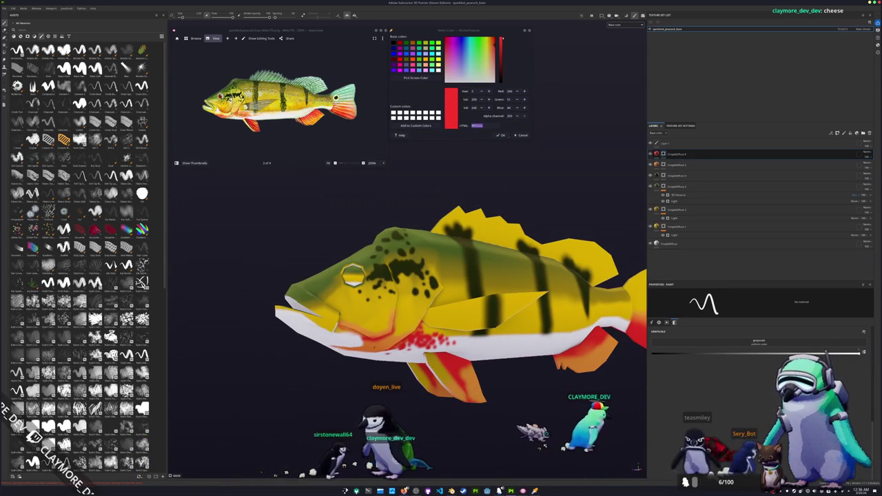
{"action": "scroll", "coordinate": [637, 467], "scroll_direction": "up", "scroll_amount": 2}
{"action": "scroll", "coordinate": [636, 467], "scroll_direction": "up", "scroll_amount": 2}
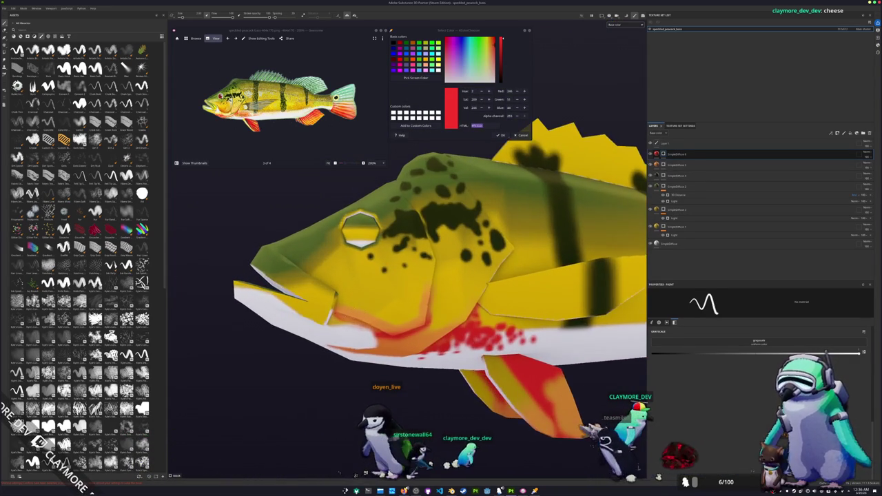
{"action": "scroll", "coordinate": [637, 467], "scroll_direction": "up", "scroll_amount": 2}
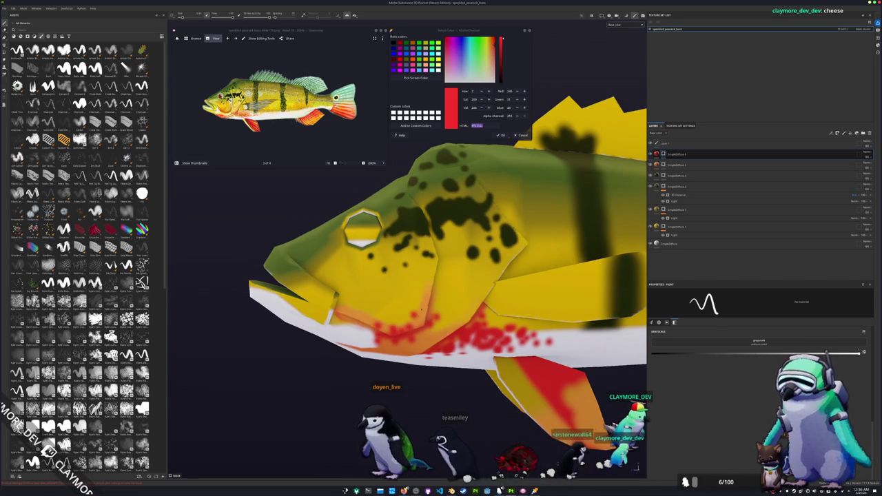
{"action": "scroll", "coordinate": [637, 467], "scroll_direction": "down", "scroll_amount": 1}
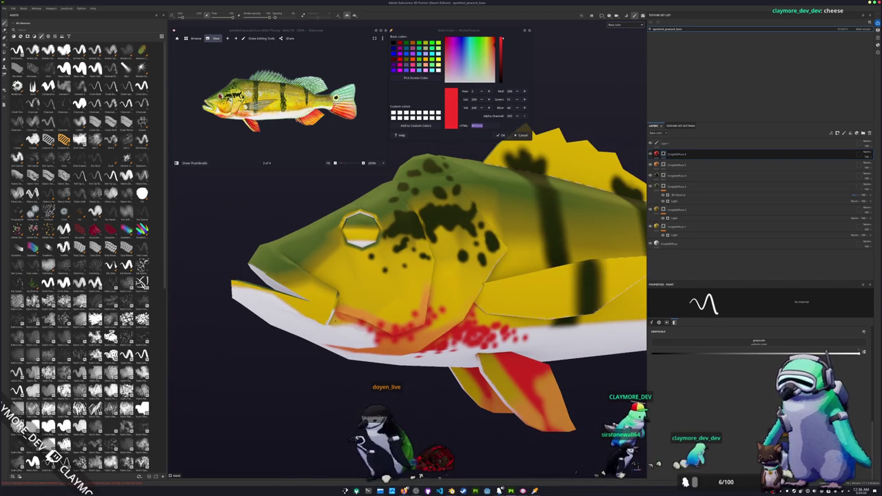
{"action": "scroll", "coordinate": [637, 468], "scroll_direction": "down", "scroll_amount": 2}
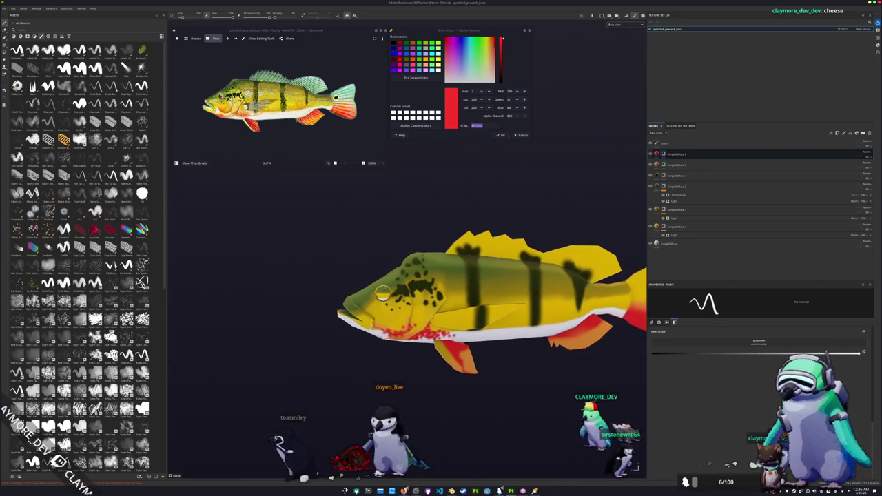
{"action": "left_click_drag", "start_coordinate": [637, 468], "coordinate": [380, 474], "text": "alt"}
{"action": "scroll", "coordinate": [380, 474], "scroll_direction": "up", "scroll_amount": 2}
{"action": "scroll", "coordinate": [379, 474], "scroll_direction": "up", "scroll_amount": 2}
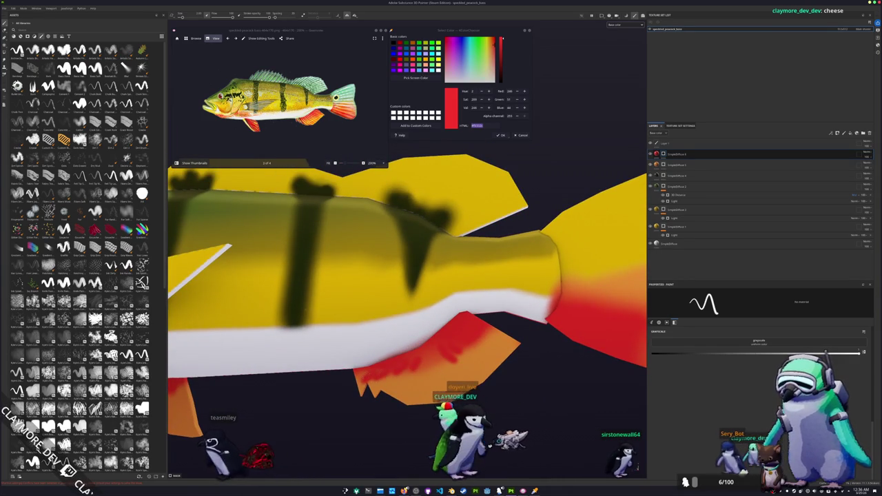
Step: Dab dark red onto a lower belly fin and bring up the SimpleDiffuse 2 layer options
{"action": "scroll", "coordinate": [636, 467], "scroll_direction": "down", "scroll_amount": 2}
{"action": "scroll", "coordinate": [637, 467], "scroll_direction": "up", "scroll_amount": 2}
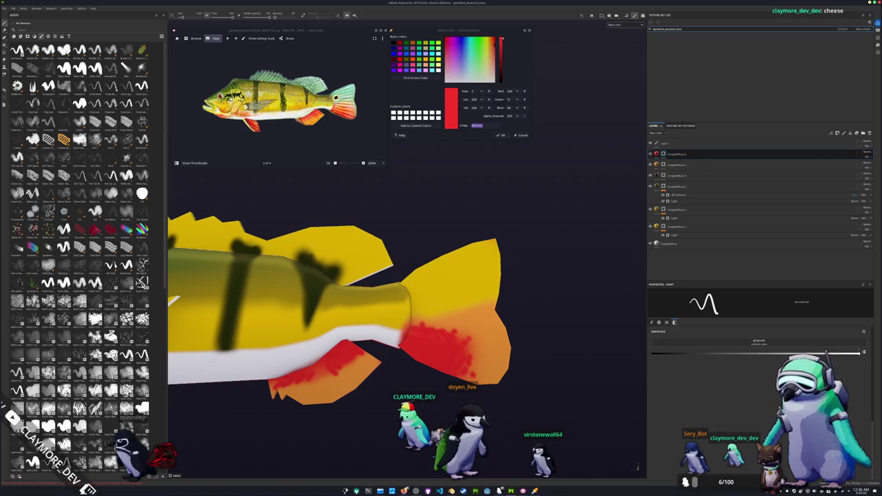
{"action": "left_click_drag", "start_coordinate": [637, 467], "coordinate": [637, 468], "text": "alt"}
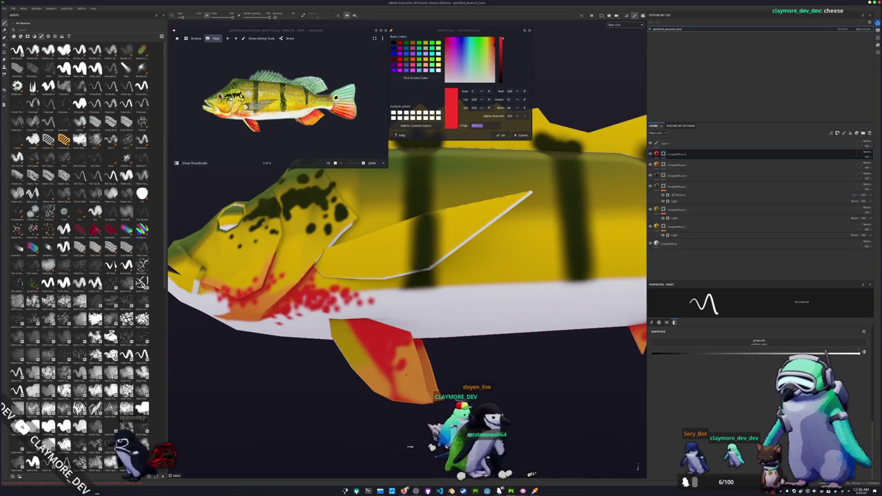
{"action": "left_click_drag", "start_coordinate": [637, 467], "coordinate": [635, 469], "text": "alt"}
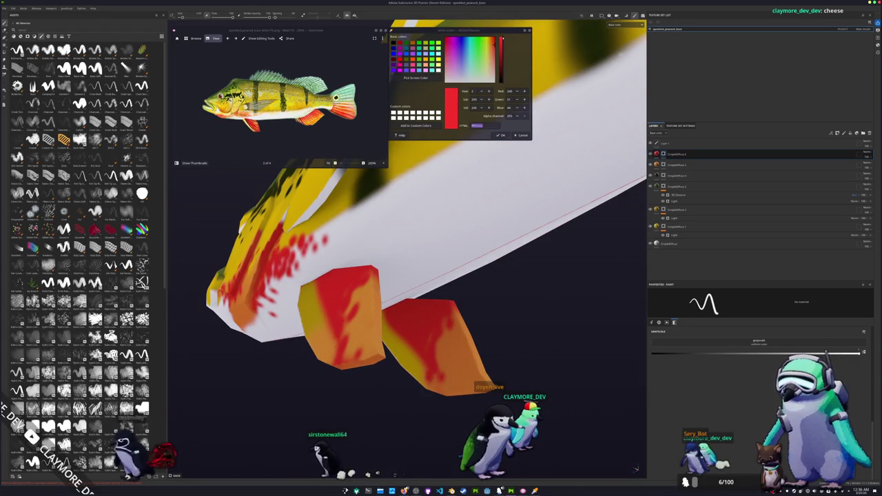
{"action": "mouse_move", "coordinate": [635, 469]}
{"action": "left_mouse_down", "text": "alt"}
{"action": "mouse_move", "coordinate": [484, 329]}
{"action": "mouse_move", "coordinate": [566, 248]}
{"action": "left_mouse_up", "text": "alt"}
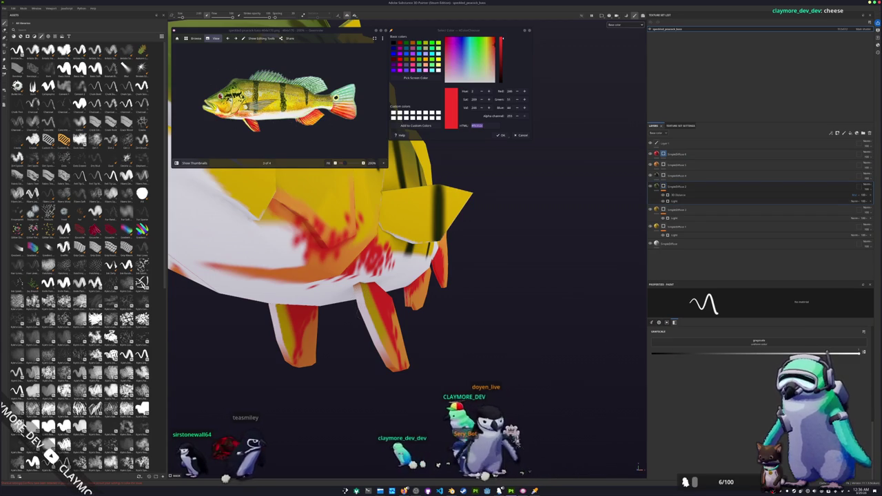
{"action": "left_click_drag", "start_coordinate": [581, 299], "coordinate": [629, 196], "text": "alt"}
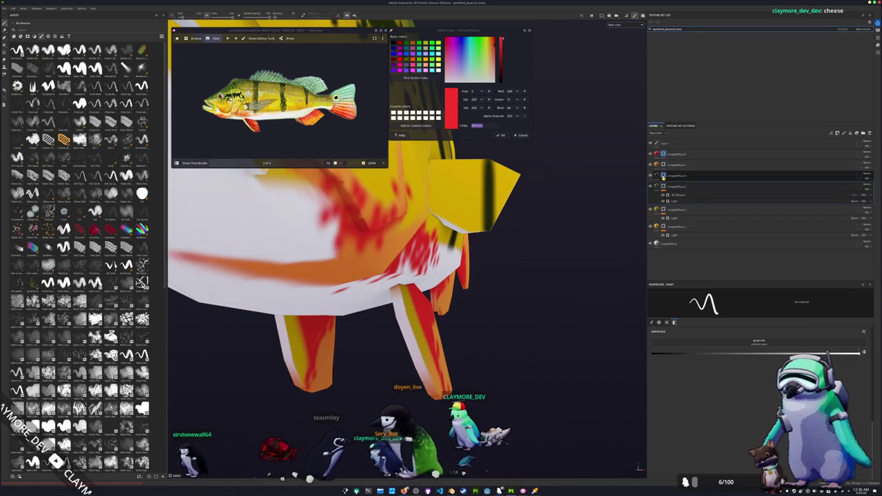
{"action": "left_click_drag", "start_coordinate": [396, 321], "coordinate": [403, 322]}
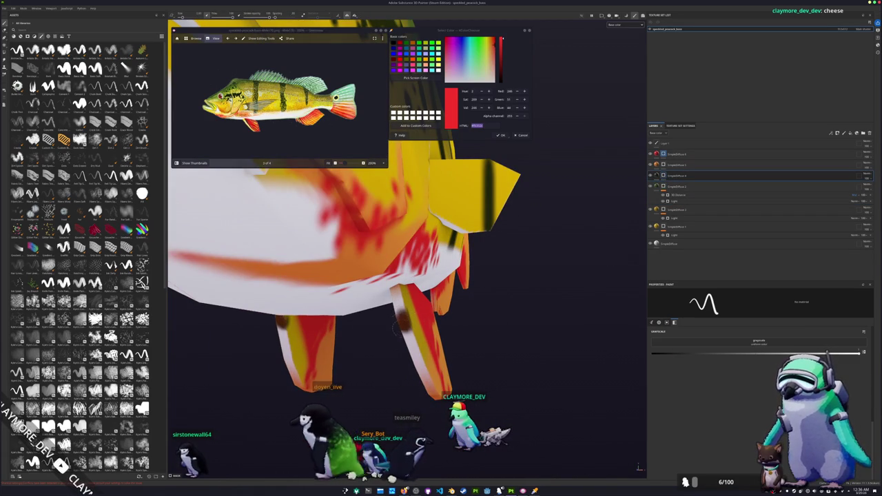
{"action": "right_click", "coordinate": [665, 187]}
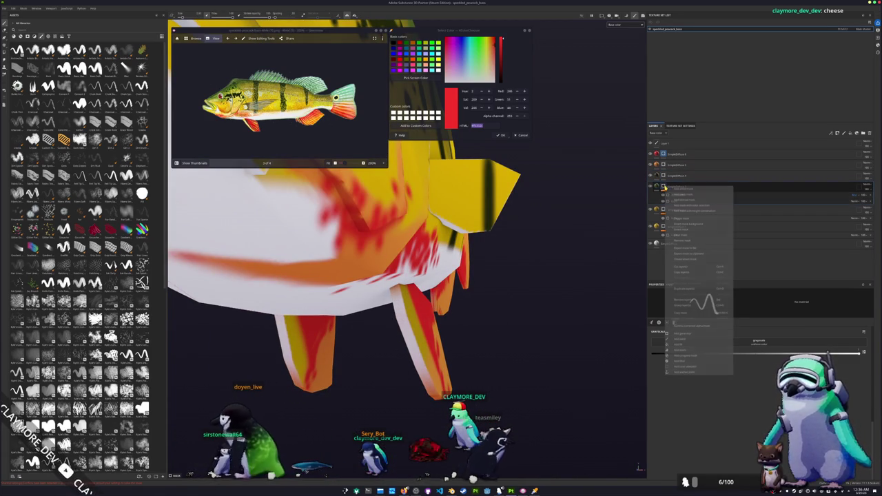
Step: Add a Paint sublayer under SimpleDiffuse 2 and look over the fish's underside
{"action": "left_click", "coordinate": [679, 339]}
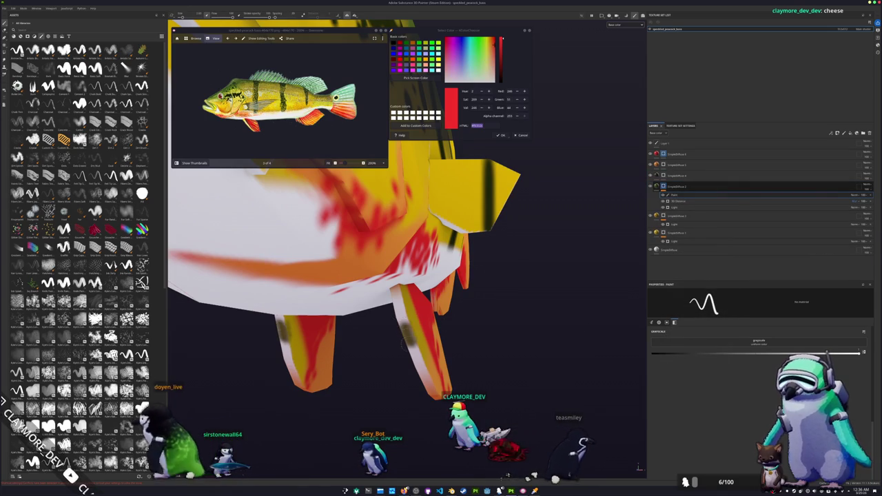
{"action": "left_click_drag", "start_coordinate": [454, 317], "coordinate": [228, 291], "text": "alt"}
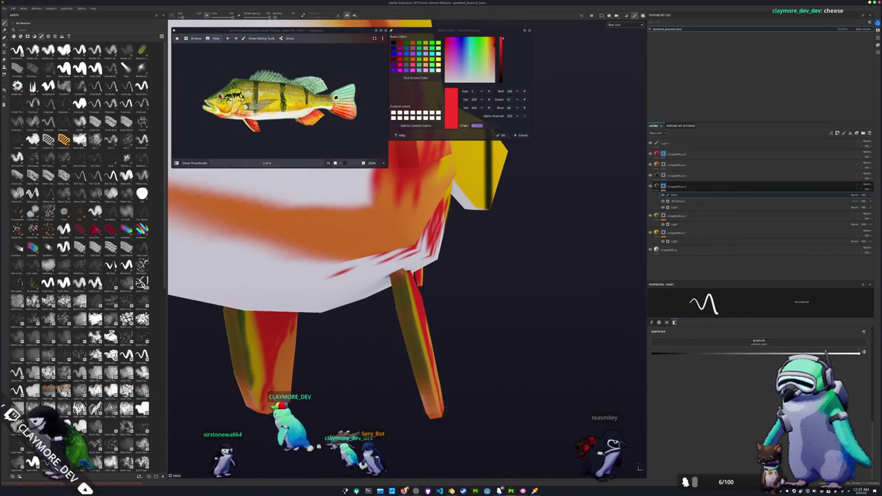
{"action": "left_click_drag", "start_coordinate": [434, 417], "coordinate": [414, 375], "text": "alt"}
{"action": "scroll", "coordinate": [410, 381], "scroll_direction": "down", "scroll_amount": 3}
{"action": "scroll", "coordinate": [631, 214], "scroll_direction": "up", "scroll_amount": 2}
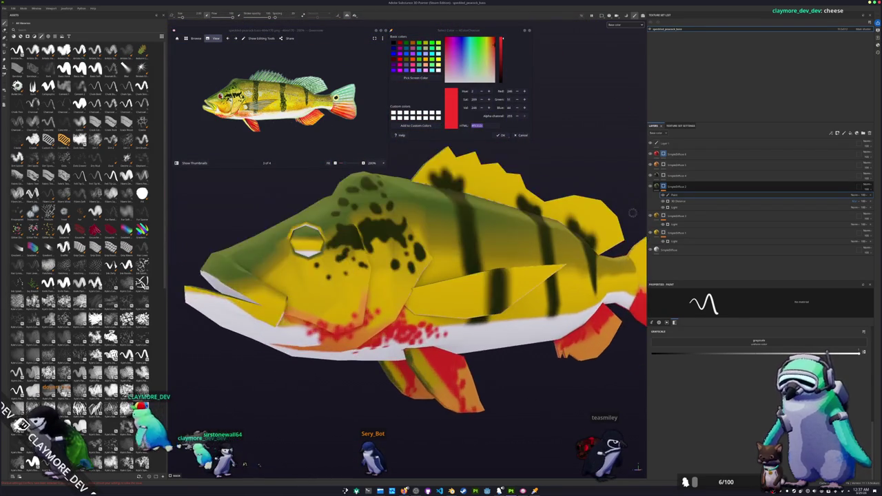
{"action": "scroll", "coordinate": [632, 214], "scroll_direction": "up", "scroll_amount": 5}
Step: Delete the misplaced Paint sublayer from SimpleDiffuse 2
{"action": "left_click", "coordinate": [679, 216]}
{"action": "left_click_drag", "start_coordinate": [413, 310], "coordinate": [358, 303], "text": "alt"}
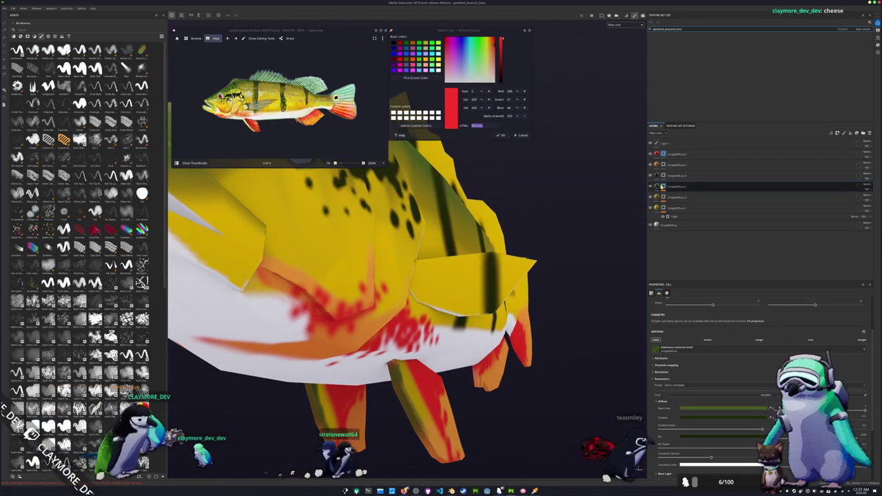
{"action": "left_click", "coordinate": [685, 196]}
{"action": "key", "text": "Delete"}
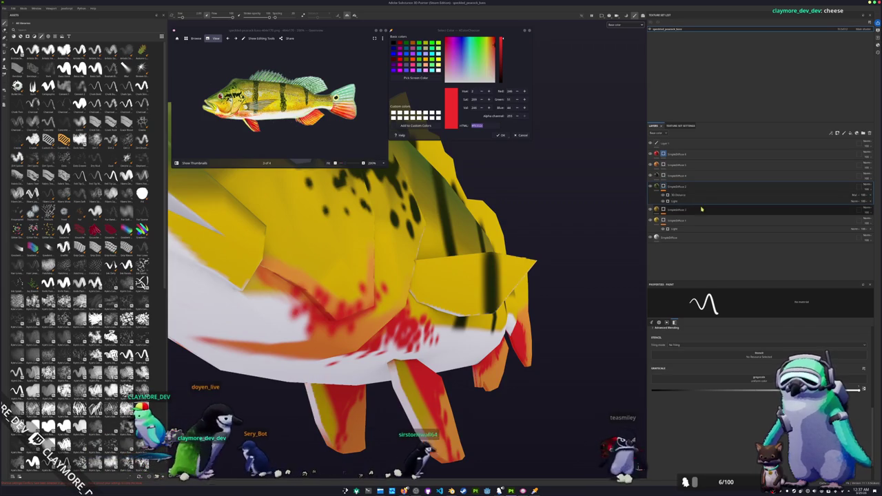
Step: Add a Paint sublayer to a different diffuse layer instead
{"action": "right_click", "coordinate": [662, 210]}
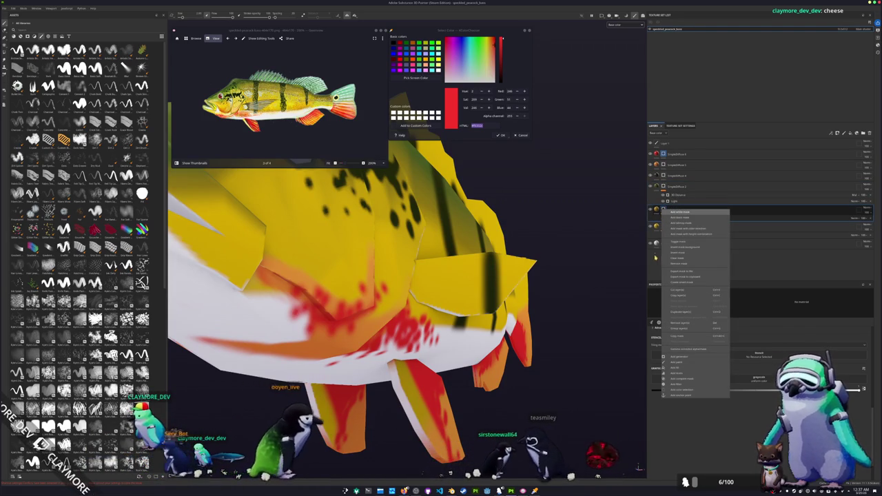
{"action": "left_click", "coordinate": [654, 226]}
{"action": "left_click", "coordinate": [661, 226]}
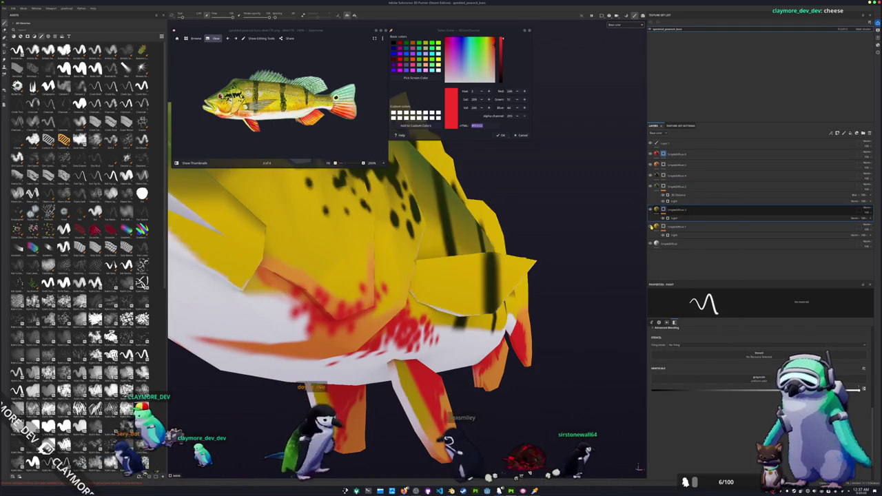
{"action": "right_click", "coordinate": [663, 226]}
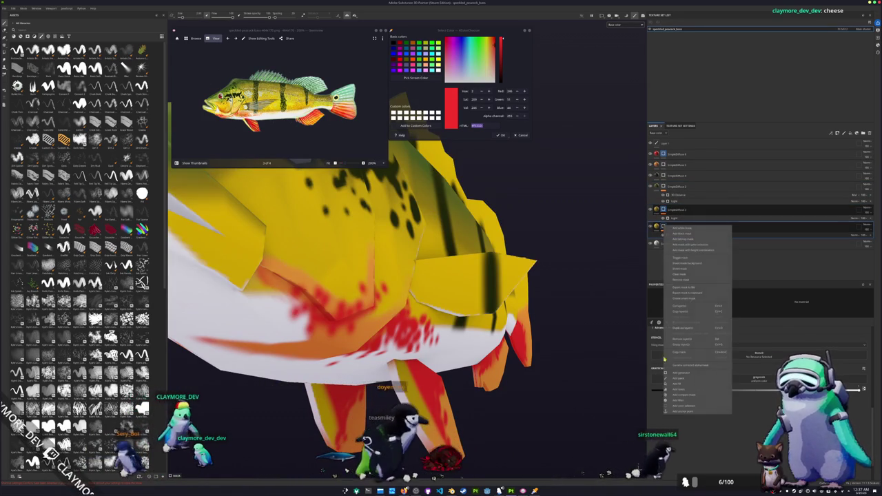
{"action": "left_click", "coordinate": [679, 385]}
{"action": "mouse_move", "coordinate": [482, 276]}
{"action": "left_mouse_down", "text": "alt"}
{"action": "mouse_move", "coordinate": [445, 312]}
{"action": "mouse_move", "coordinate": [421, 303]}
{"action": "left_mouse_up", "text": "alt"}
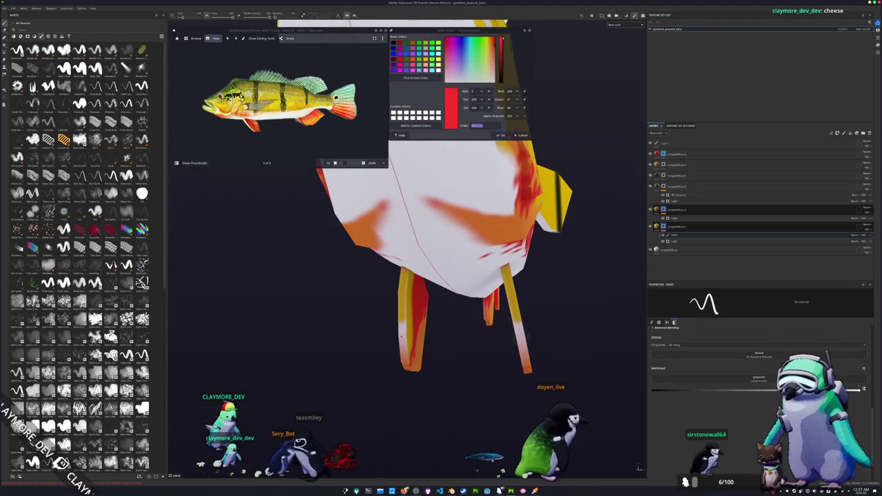
{"action": "mouse_move", "coordinate": [434, 279]}
{"action": "left_mouse_down", "text": "alt"}
{"action": "mouse_move", "coordinate": [437, 332]}
{"action": "mouse_move", "coordinate": [436, 324]}
{"action": "left_mouse_up", "text": "alt"}
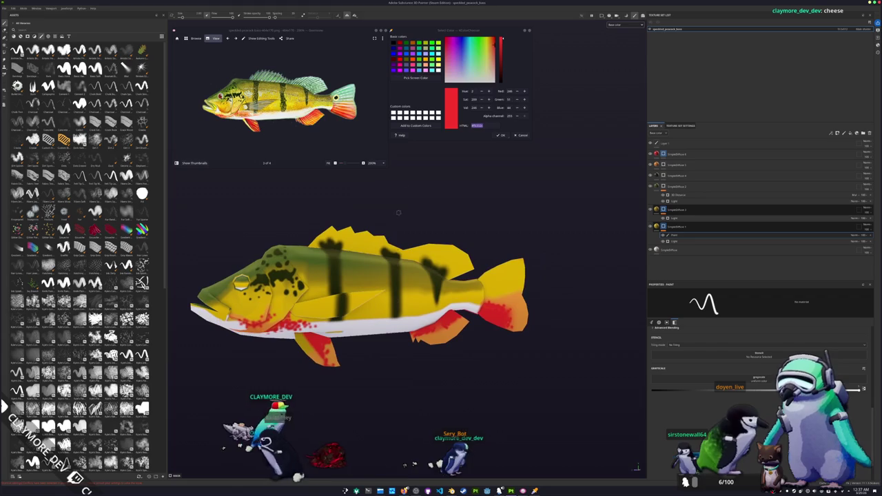
{"action": "left_click", "coordinate": [410, 77]}
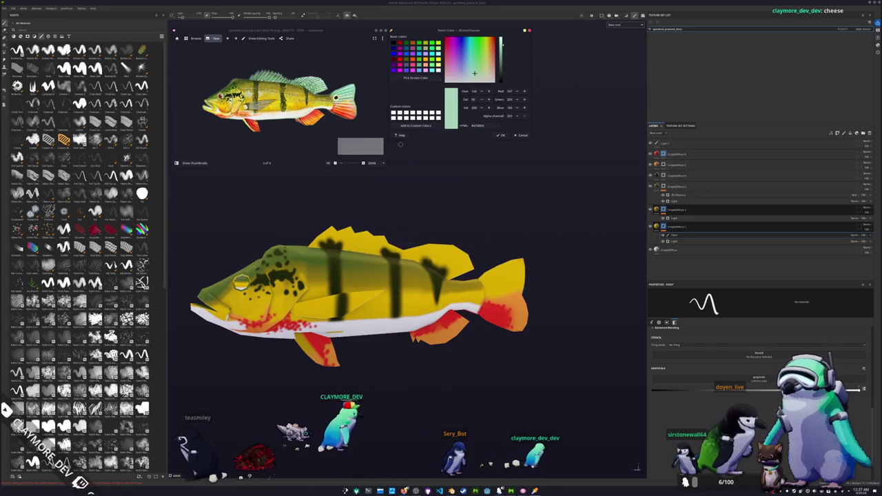
Step: Sample green from the reference tail eyespot and add SimpleDiffuse 7 with a Paint sublayer
{"action": "scroll", "coordinate": [355, 96], "scroll_direction": "up", "scroll_amount": 1}
{"action": "scroll", "coordinate": [354, 96], "scroll_direction": "up", "scroll_amount": 1}
{"action": "left_click", "coordinate": [317, 83]}
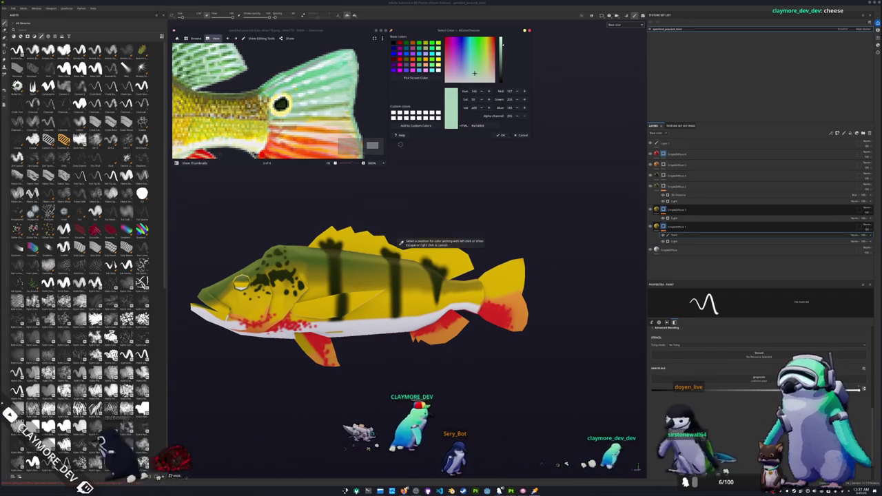
{"action": "left_click_drag", "start_coordinate": [400, 144], "coordinate": [698, 157]}
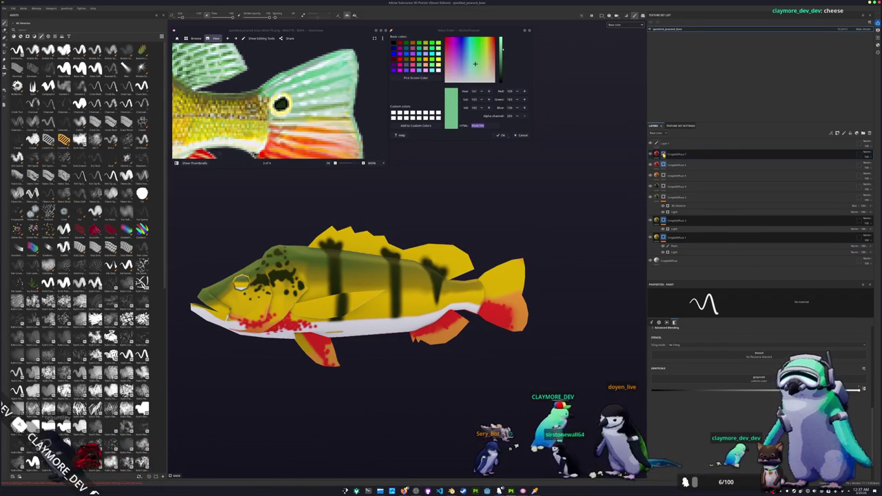
{"action": "right_click", "coordinate": [664, 154]}
{"action": "left_click", "coordinate": [682, 205]}
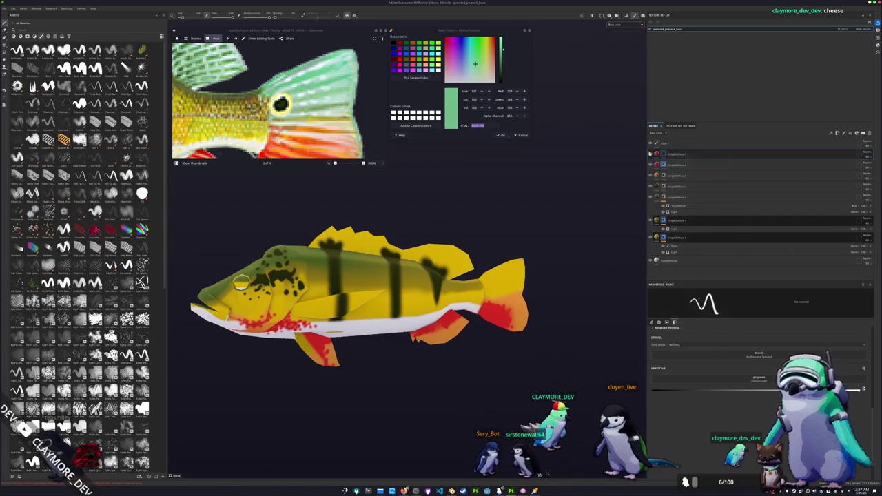
Step: Set SimpleDiffuse 7's diffuse colour to the sampled mint green and switch to polygon fill
{"action": "left_click", "coordinate": [662, 154]}
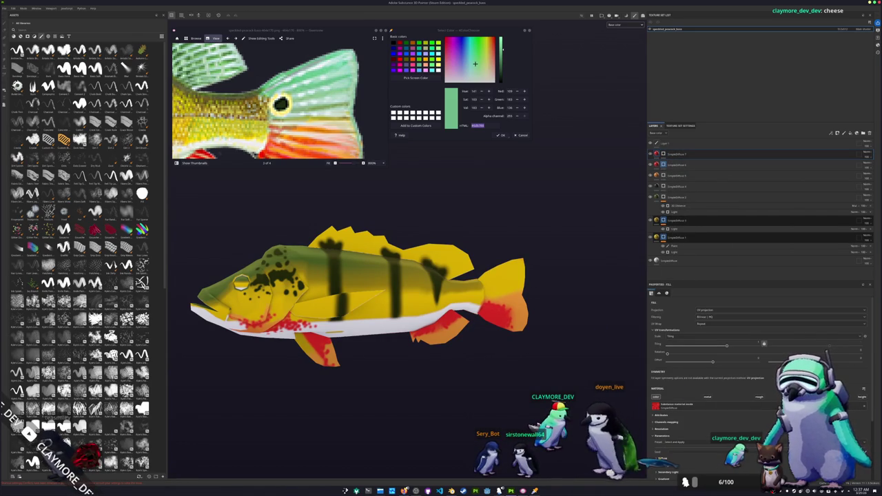
{"action": "scroll", "coordinate": [689, 428], "scroll_direction": "down", "scroll_amount": 3}
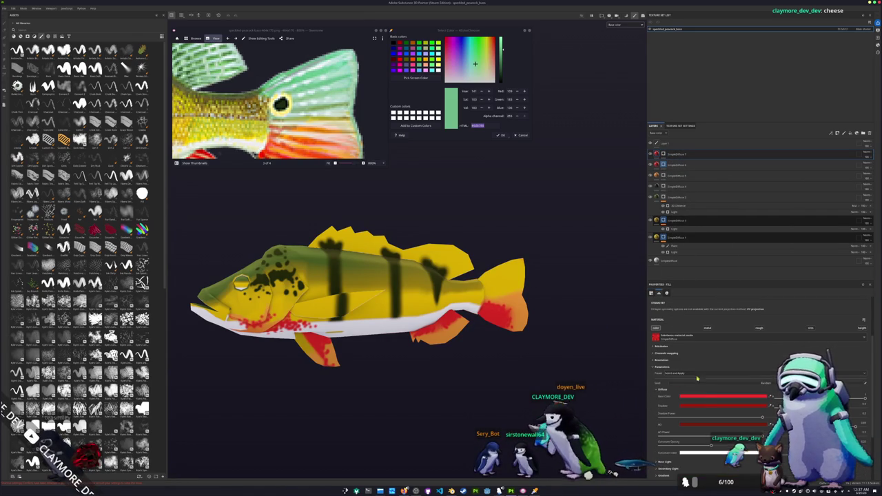
{"action": "left_click", "coordinate": [728, 424]}
{"action": "key", "text": "ctrl+v"}
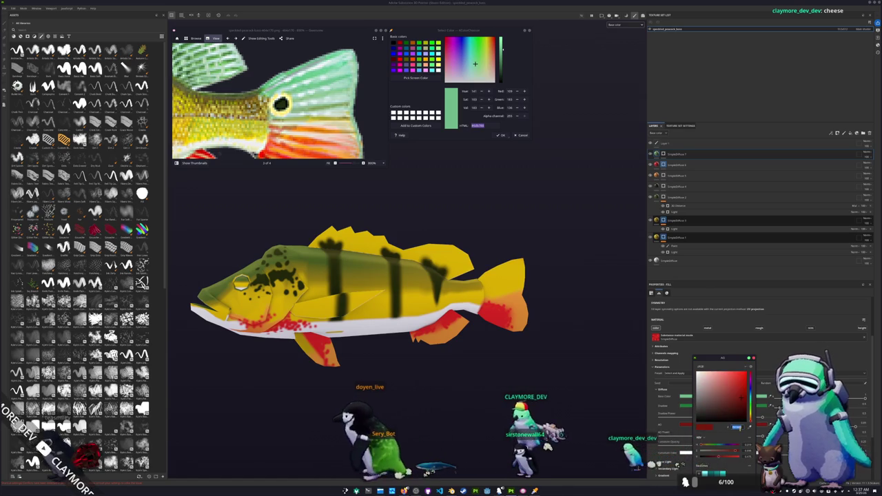
{"action": "key", "text": "1"}
{"action": "scroll", "coordinate": [516, 282], "scroll_direction": "down", "scroll_amount": 3}
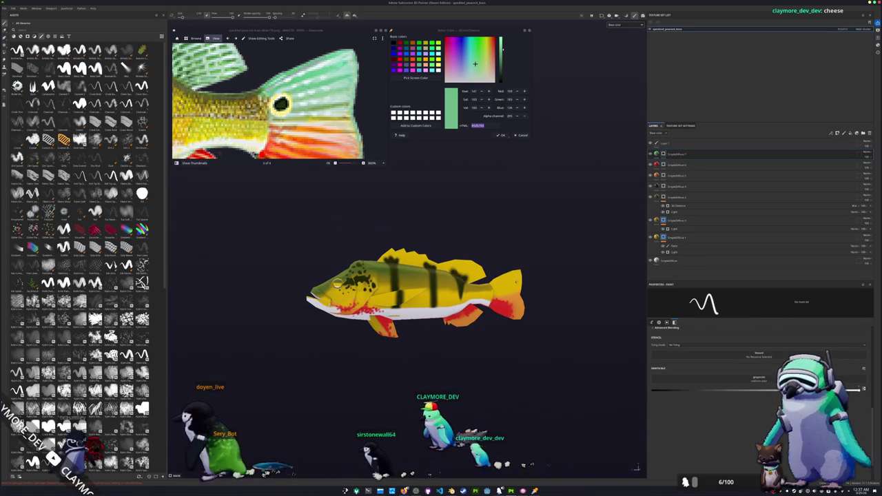
{"action": "scroll", "coordinate": [359, 138], "scroll_direction": "down", "scroll_amount": 3}
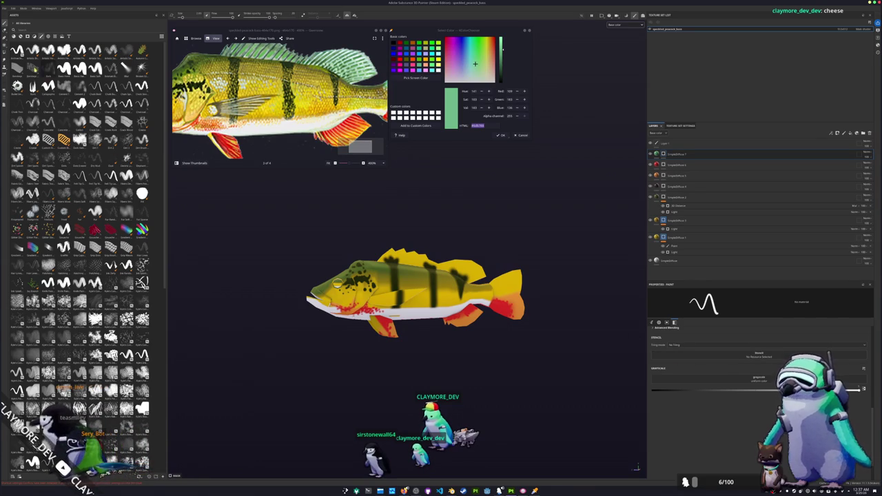
{"action": "key", "text": "4"}
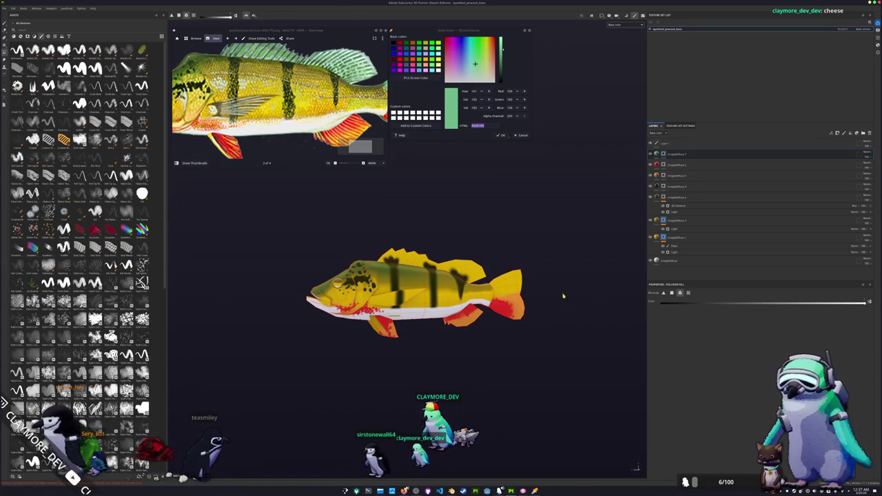
Step: Inspect the fish from several angles, then select the top fill layer with the Paint brush
{"action": "scroll", "coordinate": [375, 308], "scroll_direction": "up", "scroll_amount": 2}
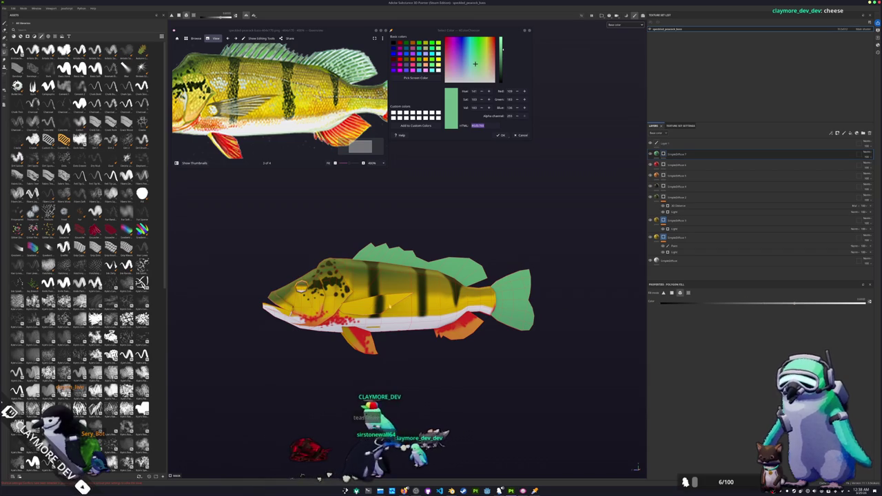
{"action": "mouse_move", "coordinate": [387, 308]}
{"action": "left_mouse_down", "text": "alt"}
{"action": "mouse_move", "coordinate": [429, 339]}
{"action": "mouse_move", "coordinate": [577, 335]}
{"action": "mouse_move", "coordinate": [535, 325]}
{"action": "mouse_move", "coordinate": [686, 314]}
{"action": "left_mouse_up", "text": "alt"}
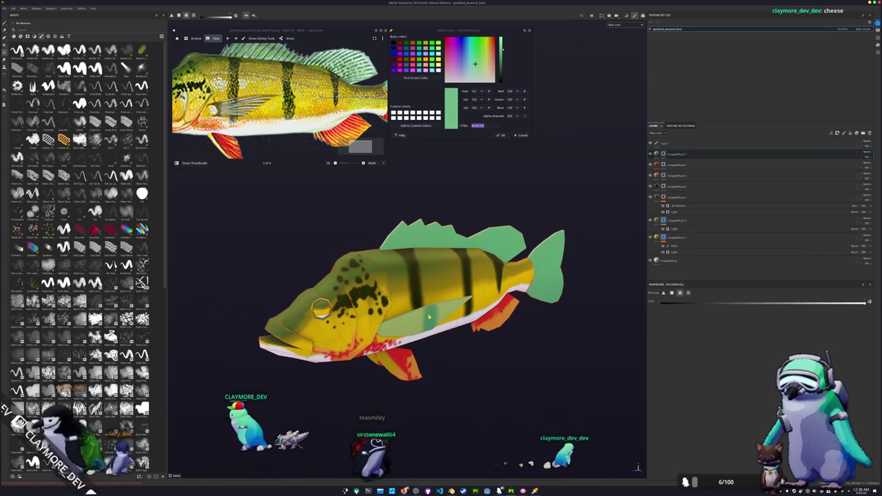
{"action": "left_click_drag", "start_coordinate": [429, 322], "coordinate": [510, 320], "text": "alt"}
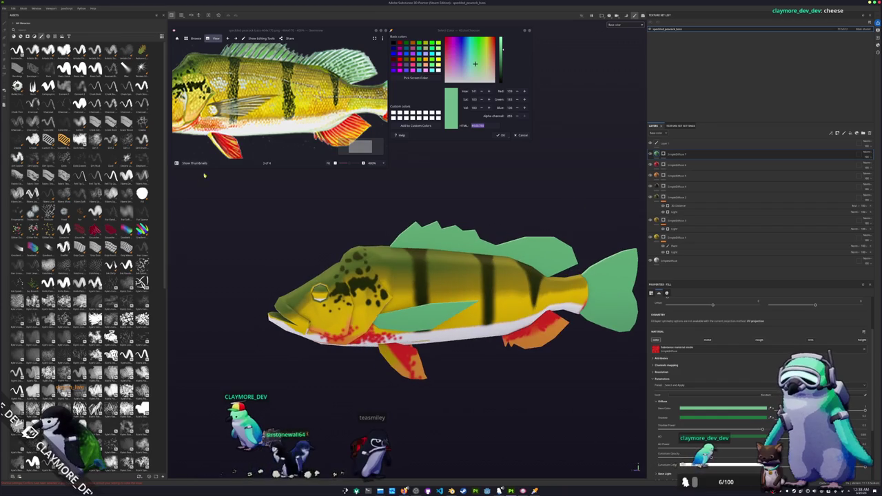
{"action": "left_click", "coordinate": [663, 154]}
{"action": "left_click", "coordinate": [5, 25]}
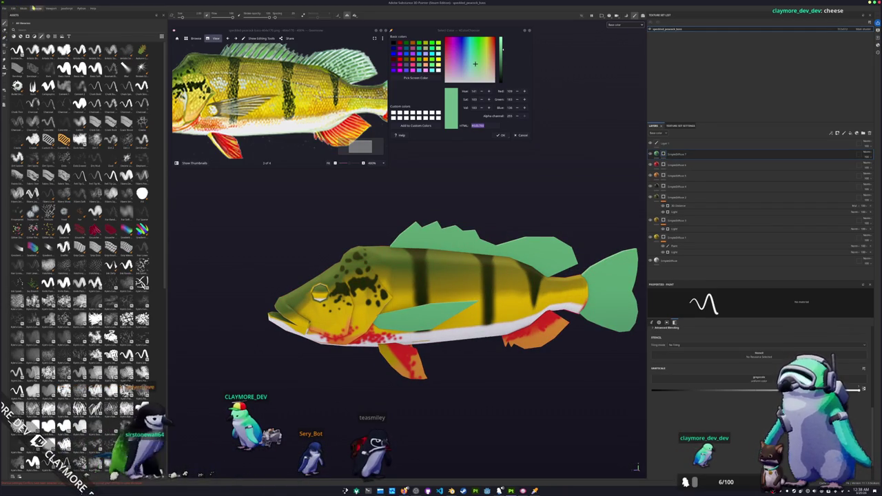
Step: Dock the asset library as a bottom strip and move the Texture Set List to the left edge
{"action": "left_click", "coordinate": [50, 8]}
{"action": "mouse_move", "coordinate": [37, 8]}
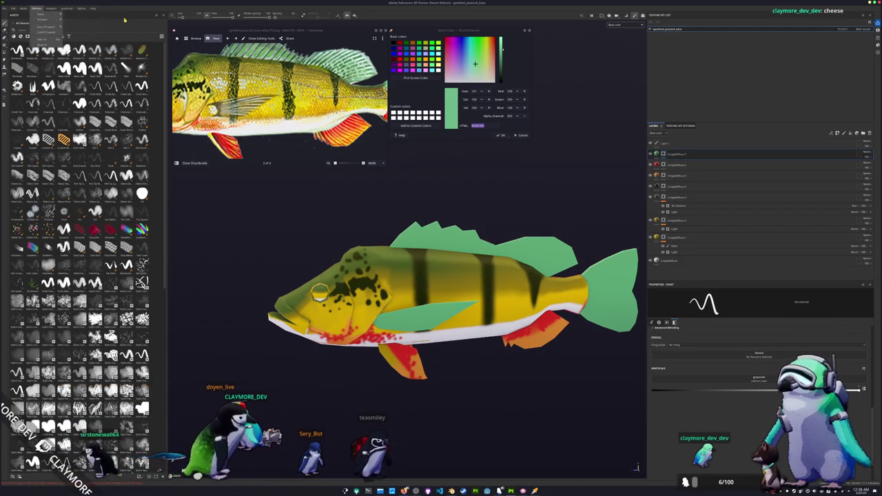
{"action": "mouse_move", "coordinate": [139, 15]}
{"action": "left_mouse_down"}
{"action": "mouse_move", "coordinate": [645, 19]}
{"action": "mouse_move", "coordinate": [650, 179]}
{"action": "mouse_move", "coordinate": [745, 162]}
{"action": "left_mouse_up"}
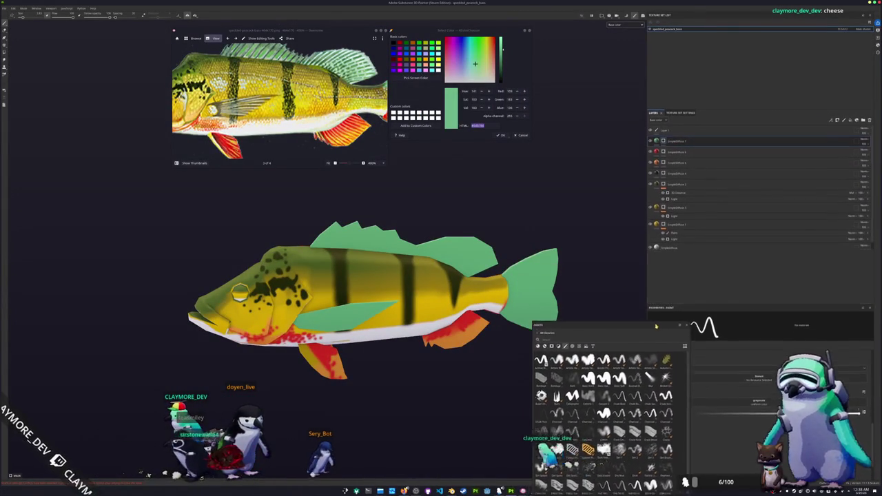
{"action": "mouse_move", "coordinate": [745, 162]}
{"action": "left_mouse_down"}
{"action": "mouse_move", "coordinate": [637, 14]}
{"action": "mouse_move", "coordinate": [584, 472]}
{"action": "mouse_move", "coordinate": [229, 216]}
{"action": "left_mouse_up"}
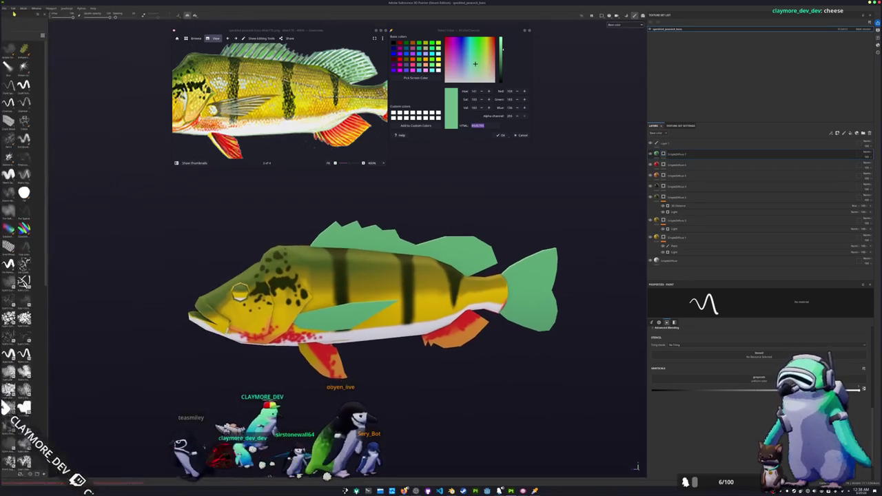
{"action": "mouse_move", "coordinate": [229, 216]}
{"action": "left_mouse_down"}
{"action": "mouse_move", "coordinate": [30, 28]}
{"action": "mouse_move", "coordinate": [765, 420]}
{"action": "mouse_move", "coordinate": [649, 353]}
{"action": "mouse_move", "coordinate": [666, 79]}
{"action": "left_mouse_up"}
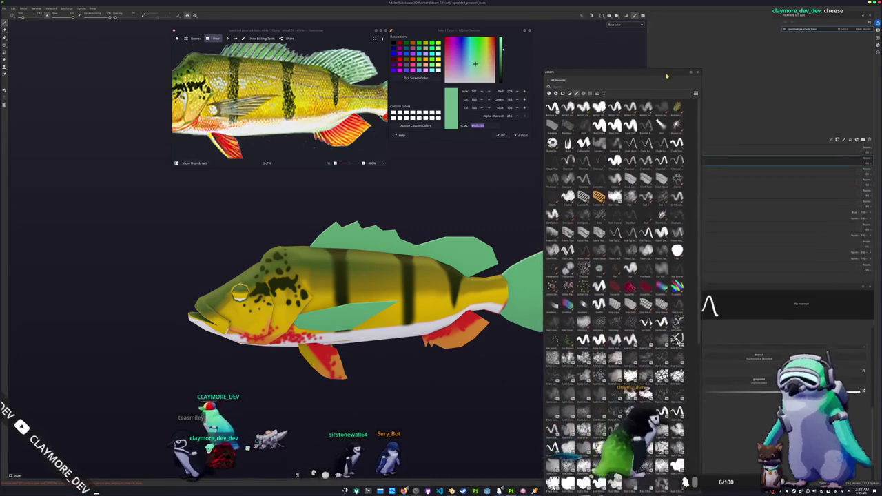
{"action": "left_click_drag", "start_coordinate": [666, 79], "coordinate": [653, 276]}
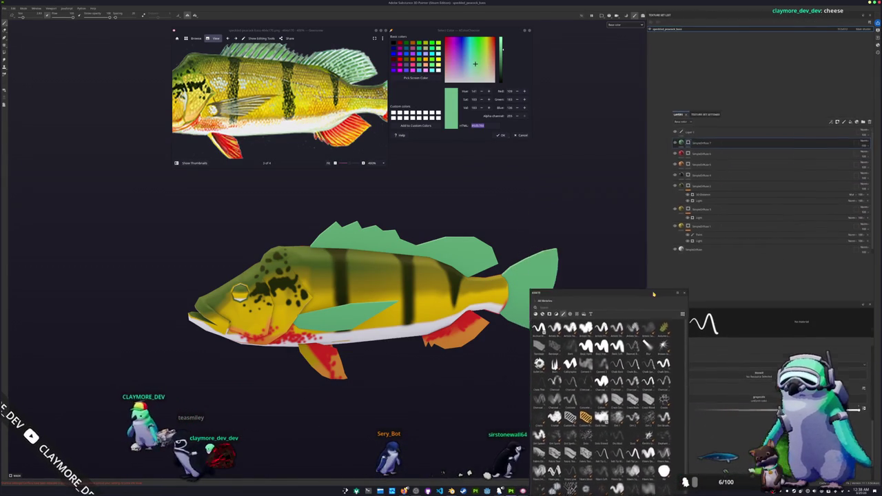
{"action": "left_click_drag", "start_coordinate": [654, 276], "coordinate": [536, 473]}
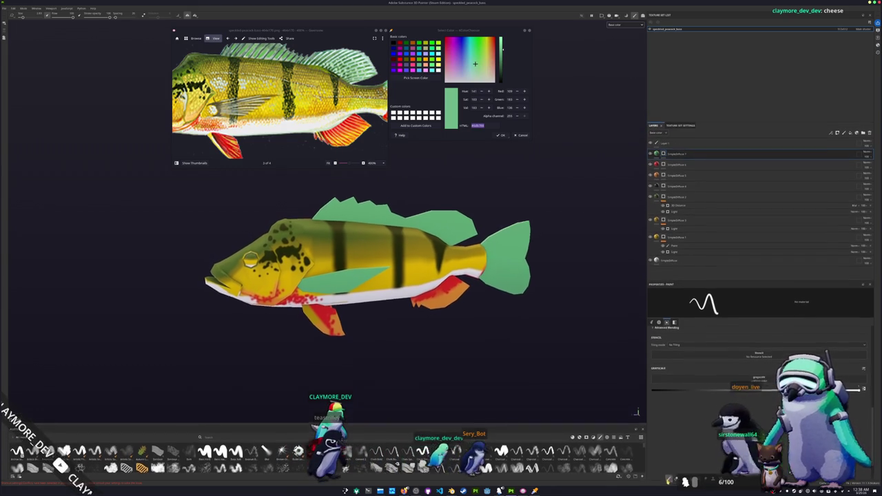
{"action": "mouse_move", "coordinate": [758, 154]}
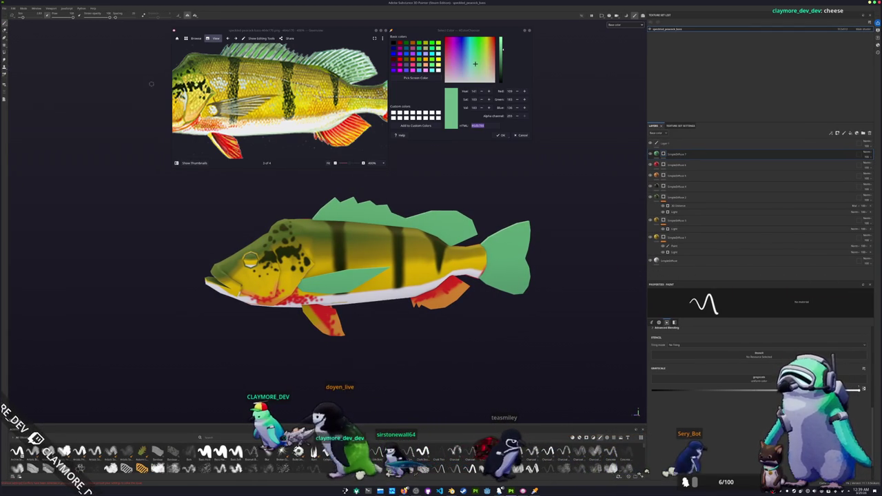
{"action": "left_click_drag", "start_coordinate": [707, 16], "coordinate": [13, 56]}
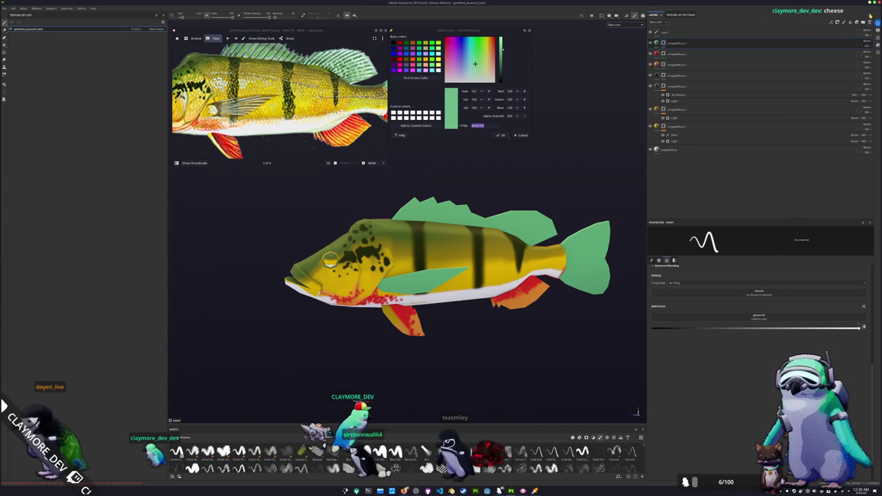
Step: Dock Texture Set Settings and the layer stack side by side in the right panel
{"action": "left_click", "coordinate": [676, 14]}
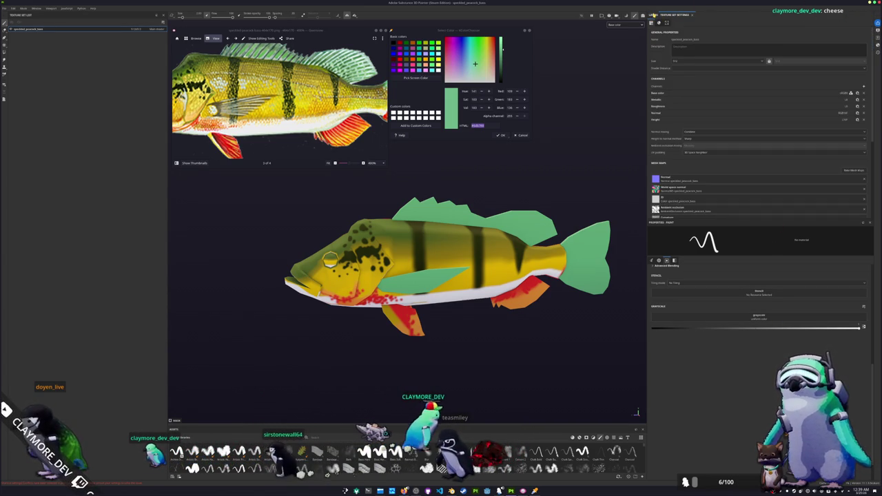
{"action": "left_click", "coordinate": [654, 14]}
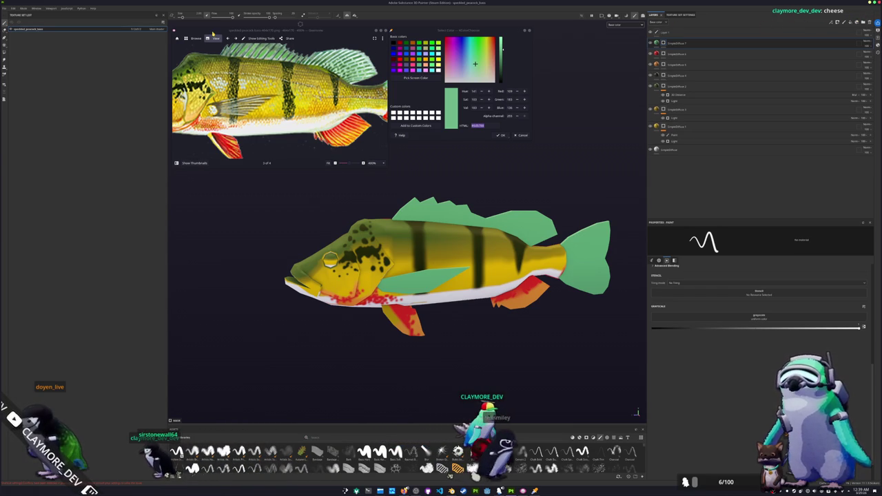
{"action": "mouse_move", "coordinate": [41, 17]}
{"action": "left_mouse_down"}
{"action": "mouse_move", "coordinate": [731, 36]}
{"action": "mouse_move", "coordinate": [732, 28]}
{"action": "left_mouse_up"}
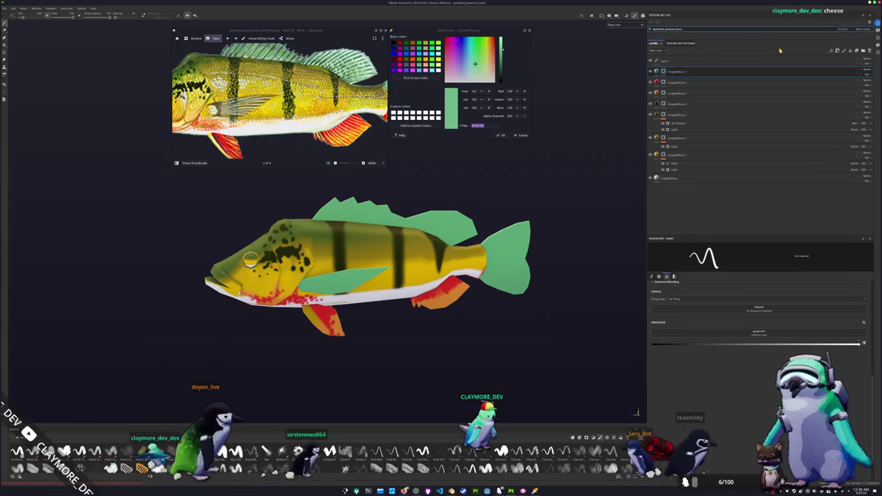
{"action": "right_click", "coordinate": [748, 209]}
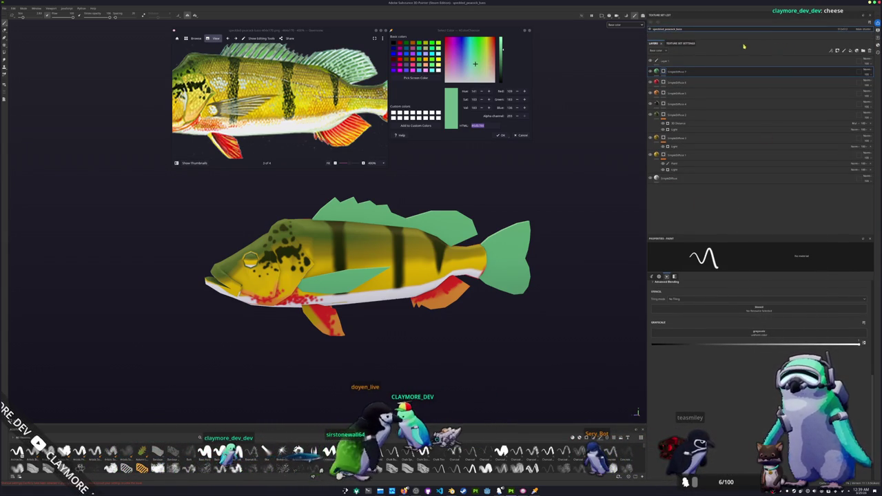
{"action": "mouse_move", "coordinate": [682, 42]}
{"action": "left_mouse_down"}
{"action": "mouse_move", "coordinate": [653, 48]}
{"action": "mouse_move", "coordinate": [660, 97]}
{"action": "left_mouse_up"}
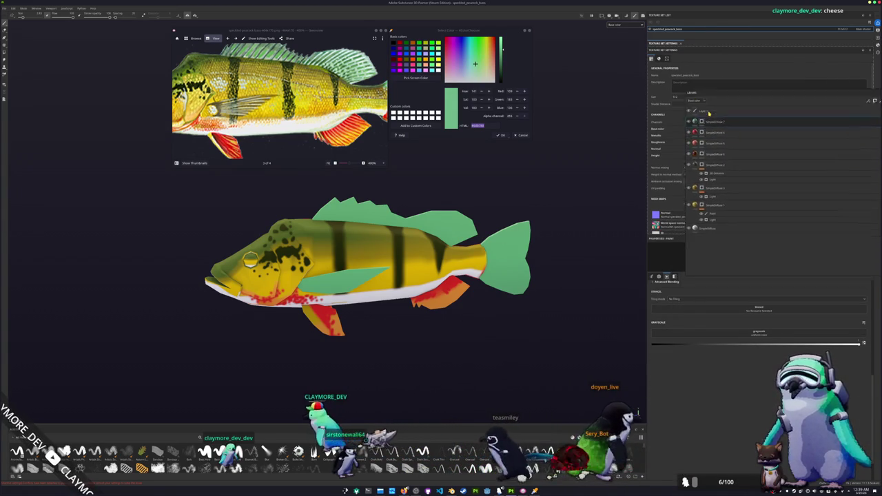
{"action": "left_click_drag", "start_coordinate": [659, 97], "coordinate": [708, 114]}
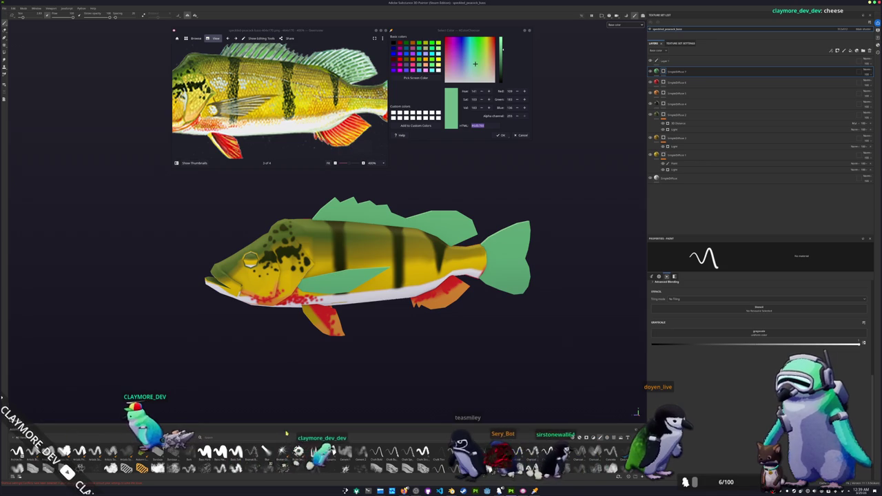
Step: Return the asset library to the left column and dock the tools strip on the right edge
{"action": "left_click_drag", "start_coordinate": [283, 434], "coordinate": [519, 276]}
{"action": "mouse_move", "coordinate": [626, 267]}
{"action": "left_mouse_down"}
{"action": "mouse_move", "coordinate": [666, 398]}
{"action": "mouse_move", "coordinate": [644, 232]}
{"action": "mouse_move", "coordinate": [644, 82]}
{"action": "mouse_move", "coordinate": [634, 386]}
{"action": "mouse_move", "coordinate": [414, 144]}
{"action": "mouse_move", "coordinate": [180, 168]}
{"action": "mouse_move", "coordinate": [4, 242]}
{"action": "left_mouse_up"}
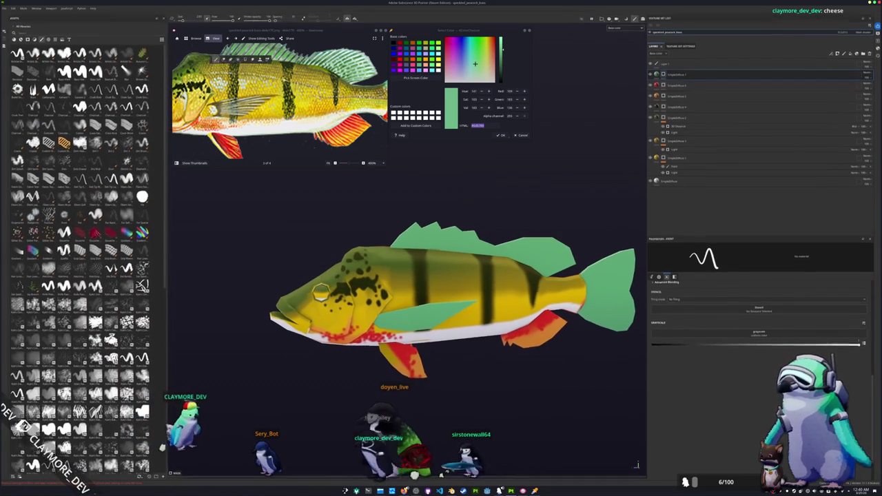
{"action": "mouse_move", "coordinate": [644, 97]}
{"action": "left_mouse_down"}
{"action": "mouse_move", "coordinate": [669, 22]}
{"action": "mouse_move", "coordinate": [640, 256]}
{"action": "left_mouse_up"}
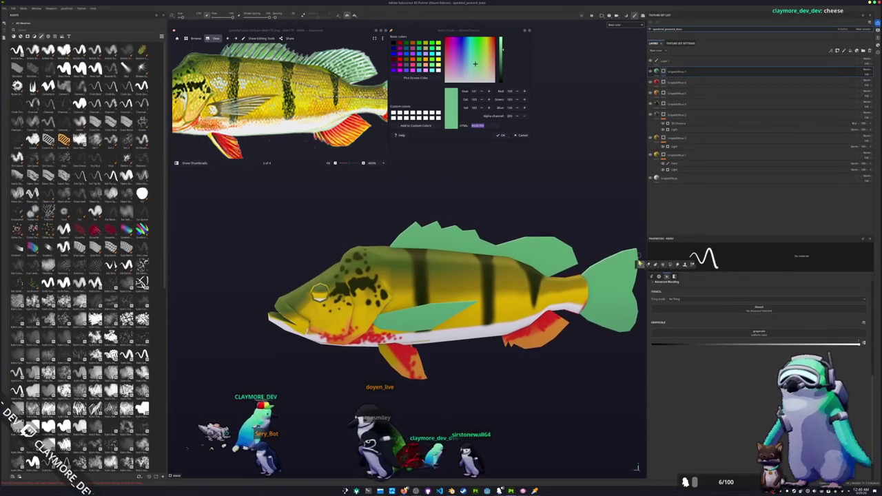
{"action": "left_click_drag", "start_coordinate": [763, 347], "coordinate": [872, 294]}
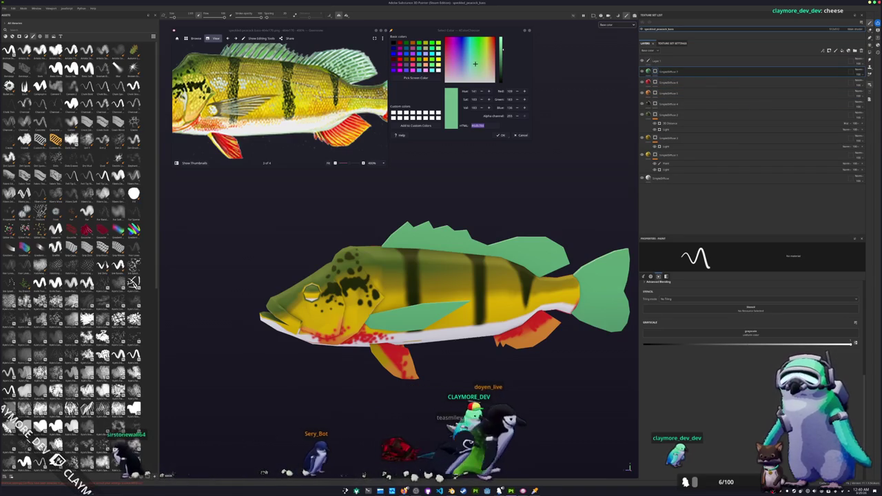
{"action": "mouse_move", "coordinate": [523, 289]}
{"action": "left_mouse_down", "text": "alt"}
{"action": "mouse_move", "coordinate": [449, 236]}
{"action": "mouse_move", "coordinate": [689, 227]}
{"action": "left_mouse_up", "text": "alt"}
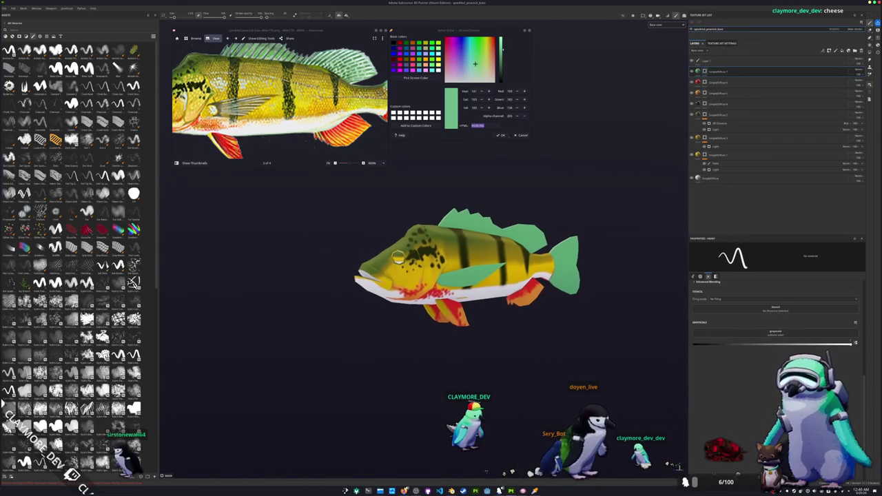
{"action": "left_click_drag", "start_coordinate": [475, 255], "coordinate": [480, 234], "text": "alt"}
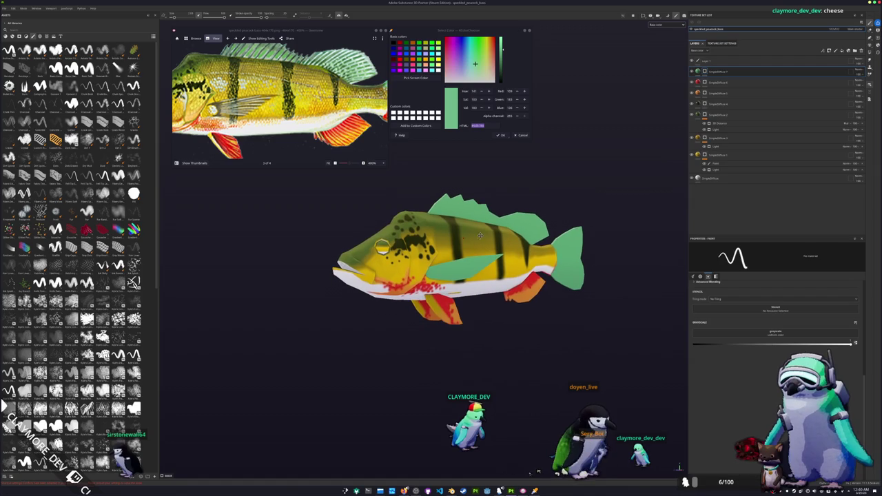
Step: Use Window > Save UI layout to store the layout in the Documents painter folder
{"action": "left_click", "coordinate": [54, 9]}
{"action": "left_click", "coordinate": [53, 9]}
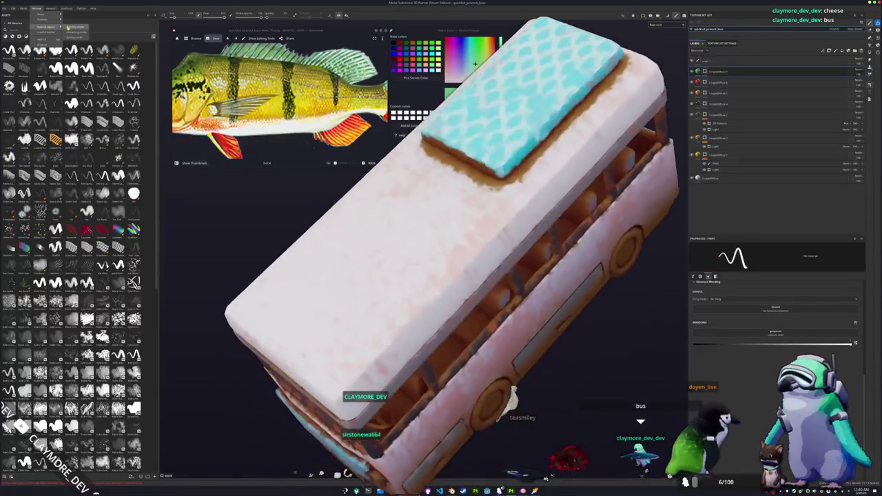
{"action": "left_click", "coordinate": [75, 27]}
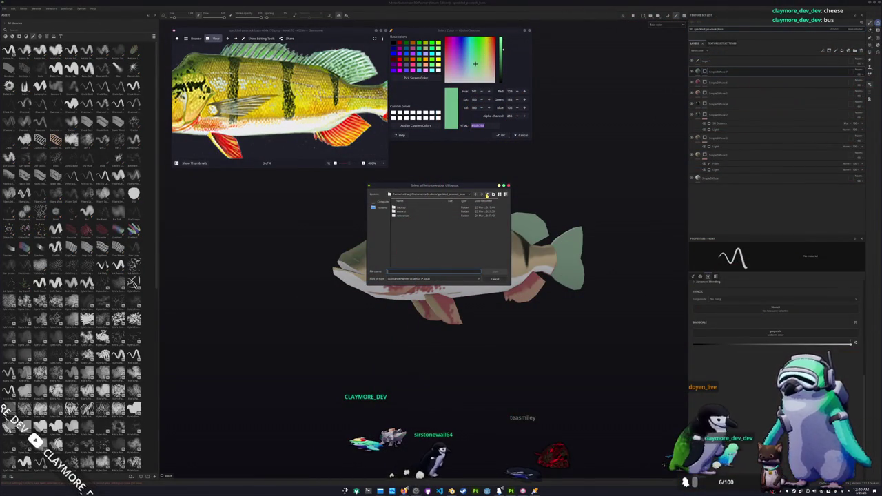
{"action": "left_click", "coordinate": [447, 195]}
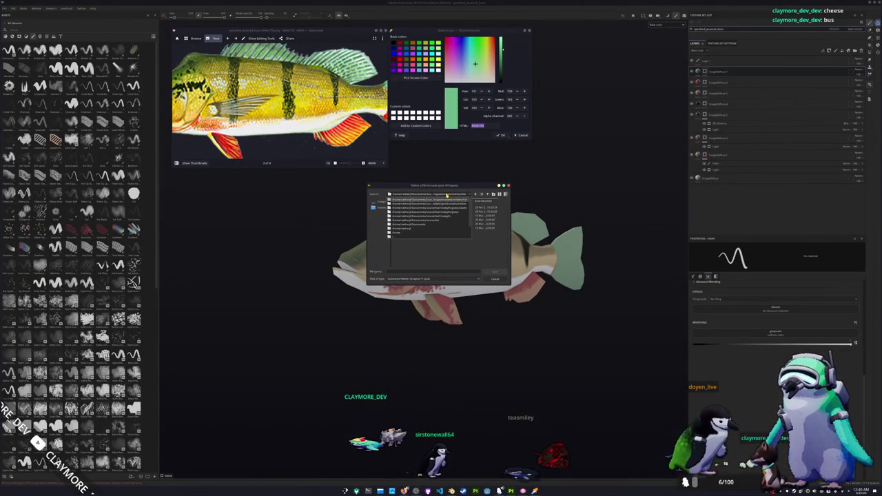
{"action": "left_click", "coordinate": [420, 226]}
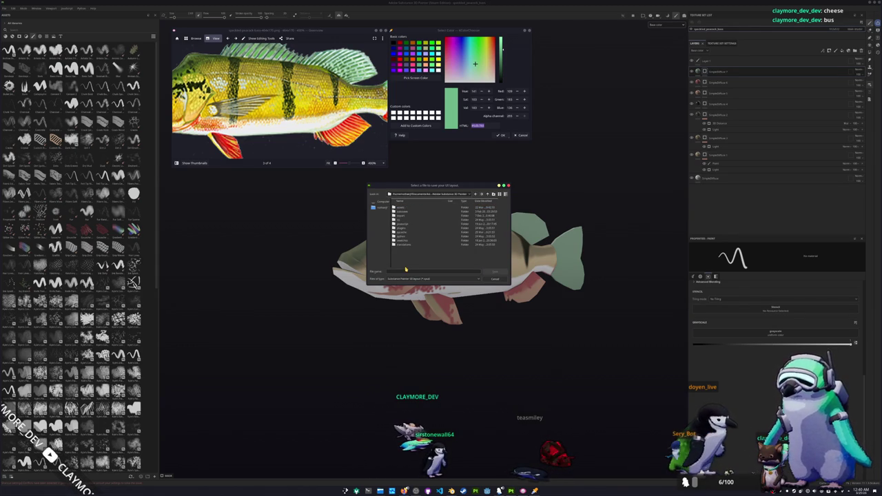
{"action": "double_click", "coordinate": [402, 208]}
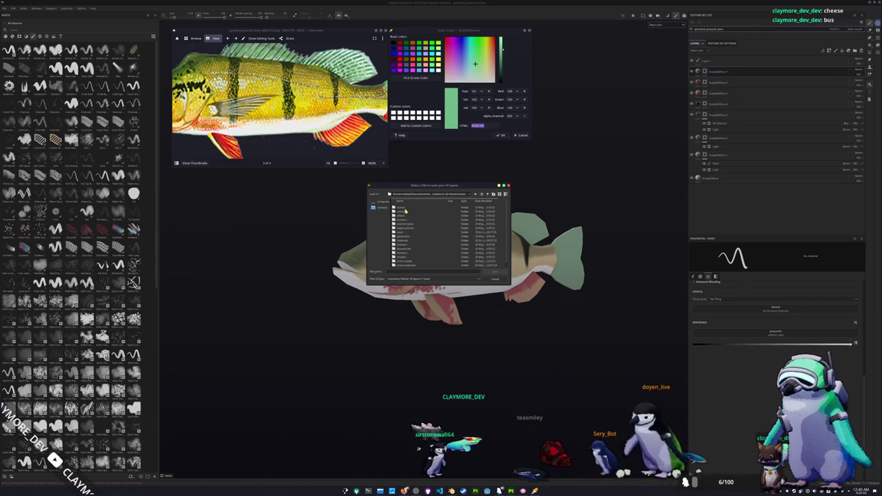
{"action": "left_click", "coordinate": [488, 194]}
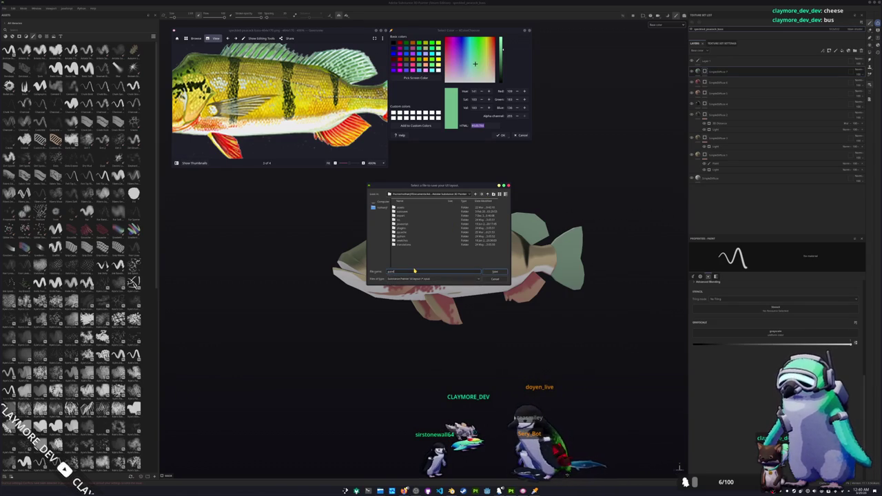
{"action": "key", "text": "Return"}
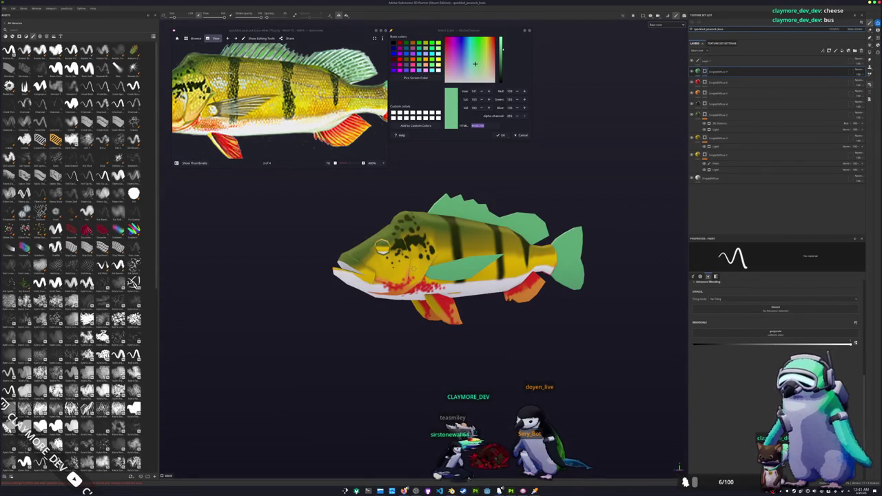
Step: Turn to the tail and brush orange-red across the green tail fin
{"action": "left_click_drag", "start_coordinate": [494, 247], "coordinate": [417, 264], "text": "alt"}
{"action": "key", "text": "ctrl+minus"}
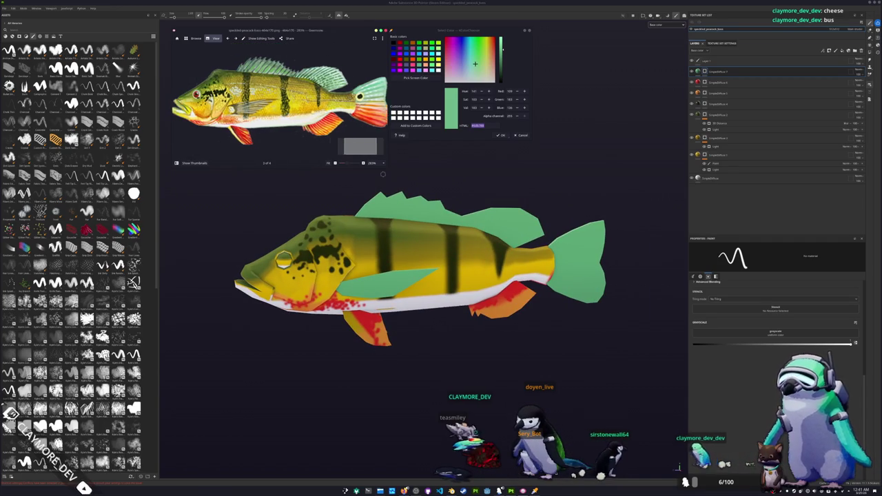
{"action": "scroll", "coordinate": [383, 173], "scroll_direction": "up", "scroll_amount": 2}
{"action": "left_click_drag", "start_coordinate": [382, 174], "coordinate": [482, 207], "text": "alt"}
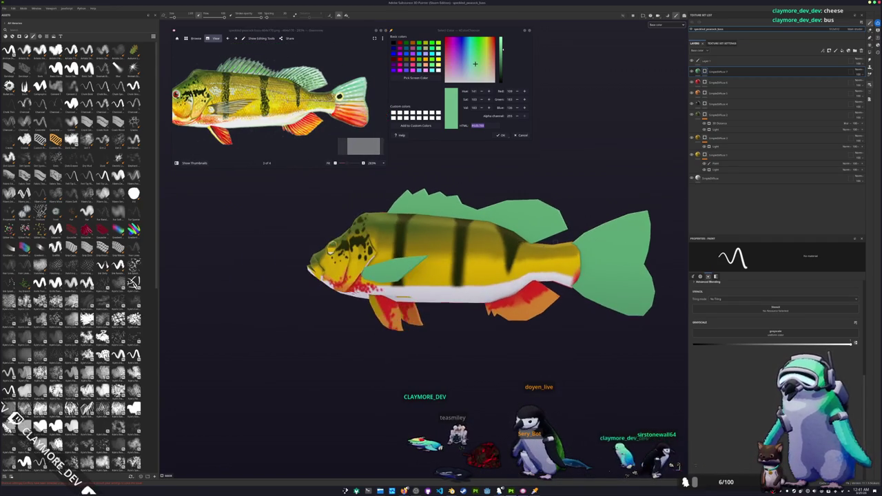
{"action": "middle_click_drag", "start_coordinate": [483, 207], "coordinate": [686, 334], "text": "alt"}
{"action": "scroll", "coordinate": [591, 273], "scroll_direction": "up", "scroll_amount": 1}
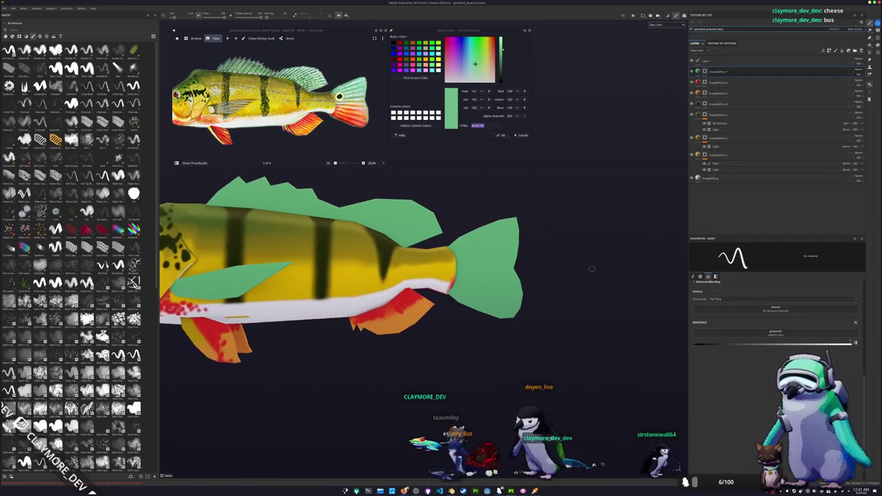
{"action": "scroll", "coordinate": [454, 230], "scroll_direction": "up", "scroll_amount": 2}
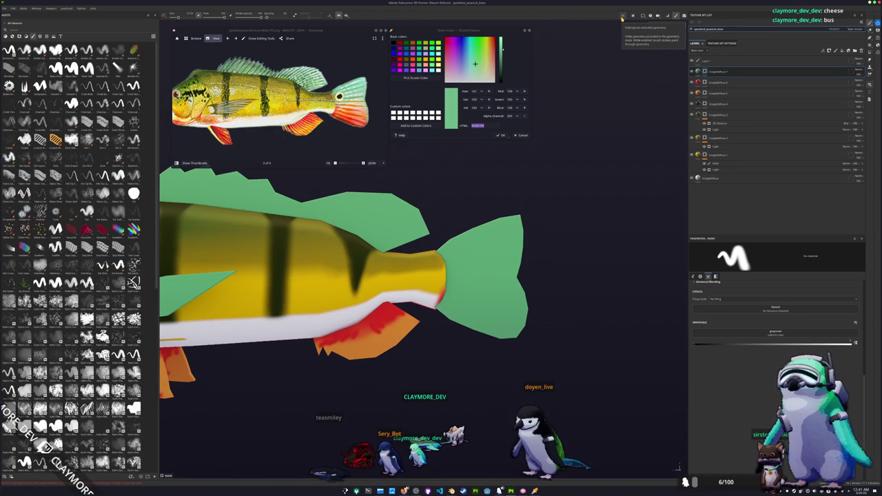
{"action": "mouse_move", "coordinate": [464, 296]}
{"action": "left_mouse_down"}
{"action": "mouse_move", "coordinate": [535, 293]}
{"action": "mouse_move", "coordinate": [493, 278]}
{"action": "mouse_move", "coordinate": [508, 305]}
{"action": "left_mouse_up"}
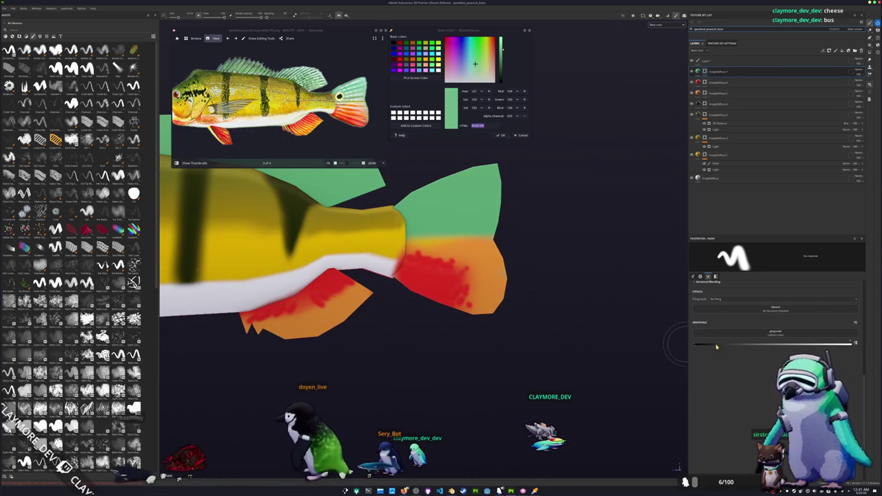
Step: Touch up the tail, re-greening uneven paint and sweeping red-orange over its lower part
{"action": "mouse_move", "coordinate": [583, 246]}
{"action": "left_mouse_down", "text": "alt"}
{"action": "mouse_move", "coordinate": [506, 234]}
{"action": "mouse_move", "coordinate": [511, 248]}
{"action": "mouse_move", "coordinate": [531, 238]}
{"action": "mouse_move", "coordinate": [574, 273]}
{"action": "mouse_move", "coordinate": [558, 319]}
{"action": "left_mouse_up", "text": "alt"}
{"action": "right_click_drag", "start_coordinate": [557, 319], "coordinate": [663, 323], "text": "alt"}
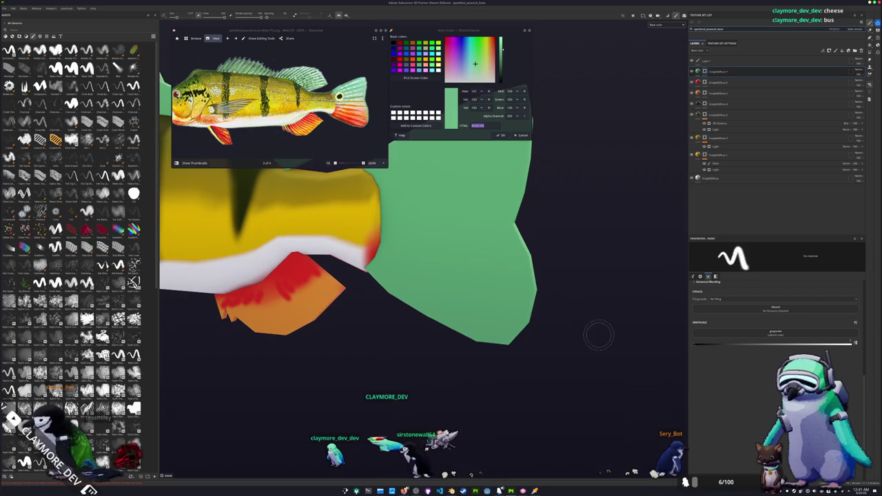
{"action": "left_click_drag", "start_coordinate": [472, 314], "coordinate": [486, 303]}
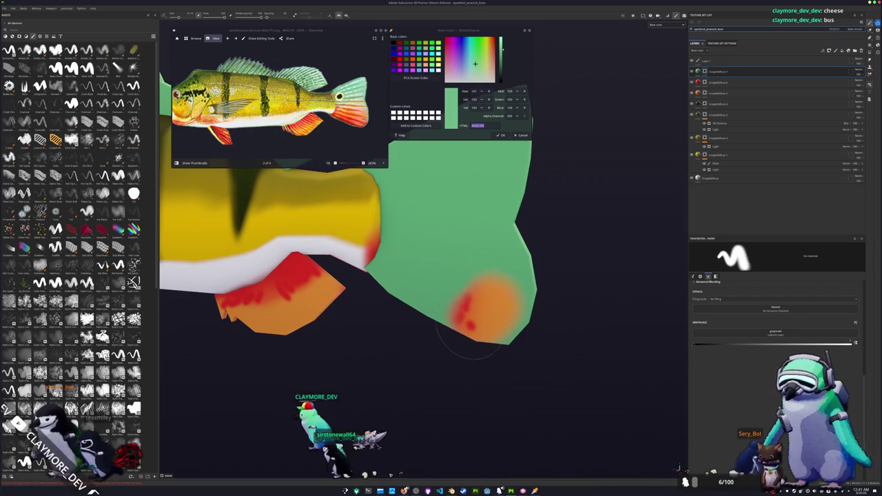
{"action": "mouse_move", "coordinate": [482, 217]}
{"action": "left_mouse_down"}
{"action": "mouse_move", "coordinate": [380, 258]}
{"action": "mouse_move", "coordinate": [451, 313]}
{"action": "left_mouse_up"}
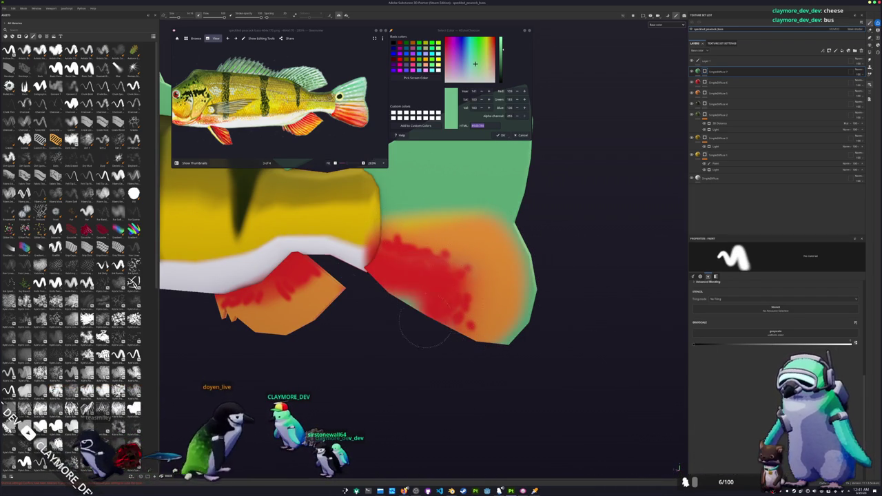
{"action": "scroll", "coordinate": [359, 282], "scroll_direction": "down", "scroll_amount": 3}
{"action": "scroll", "coordinate": [298, 261], "scroll_direction": "down", "scroll_amount": 2}
{"action": "scroll", "coordinate": [345, 269], "scroll_direction": "up", "scroll_amount": 1}
{"action": "scroll", "coordinate": [386, 276], "scroll_direction": "up", "scroll_amount": 2}
{"action": "scroll", "coordinate": [434, 286], "scroll_direction": "up", "scroll_amount": 2}
{"action": "scroll", "coordinate": [478, 297], "scroll_direction": "up", "scroll_amount": 2}
Step: Switch to the lower Paint sublayer while checking the fish's underside and side
{"action": "left_click_drag", "start_coordinate": [479, 297], "coordinate": [310, 199], "text": "alt"}
{"action": "scroll", "coordinate": [358, 248], "scroll_direction": "up", "scroll_amount": 3}
{"action": "scroll", "coordinate": [403, 293], "scroll_direction": "up", "scroll_amount": 3}
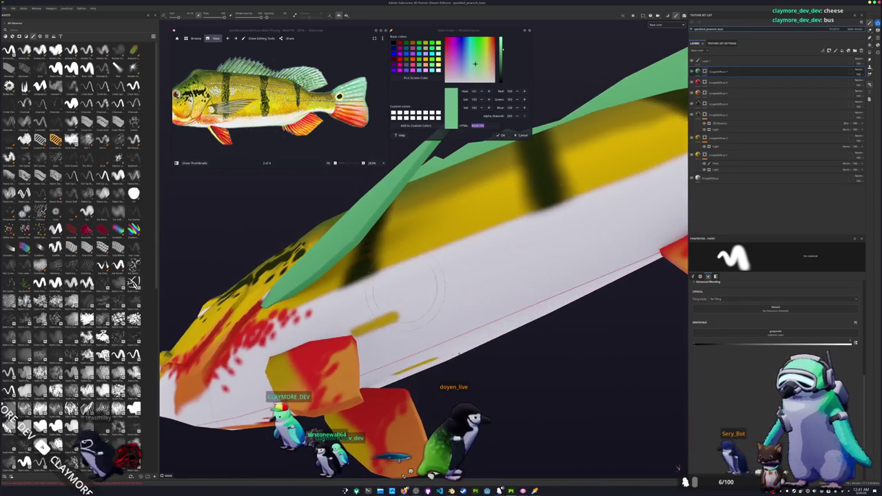
{"action": "left_click", "coordinate": [717, 163]}
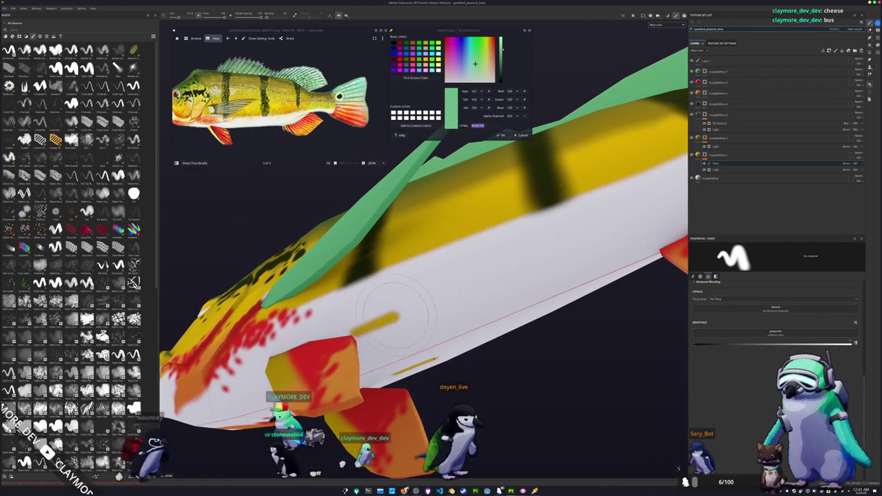
{"action": "scroll", "coordinate": [395, 314], "scroll_direction": "down", "scroll_amount": 2}
{"action": "left_click_drag", "start_coordinate": [395, 314], "coordinate": [483, 351], "text": "alt"}
{"action": "scroll", "coordinate": [501, 362], "scroll_direction": "up", "scroll_amount": 2}
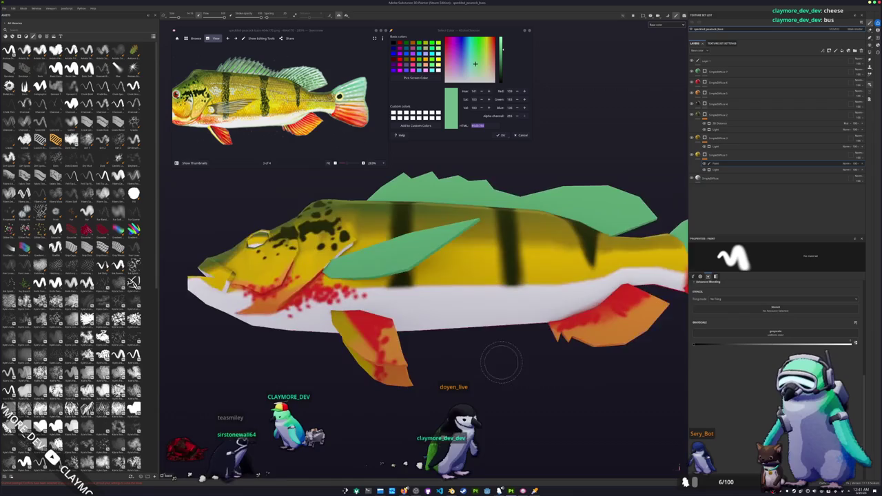
{"action": "scroll", "coordinate": [501, 362], "scroll_direction": "down", "scroll_amount": 2}
{"action": "scroll", "coordinate": [483, 310], "scroll_direction": "down", "scroll_amount": 2}
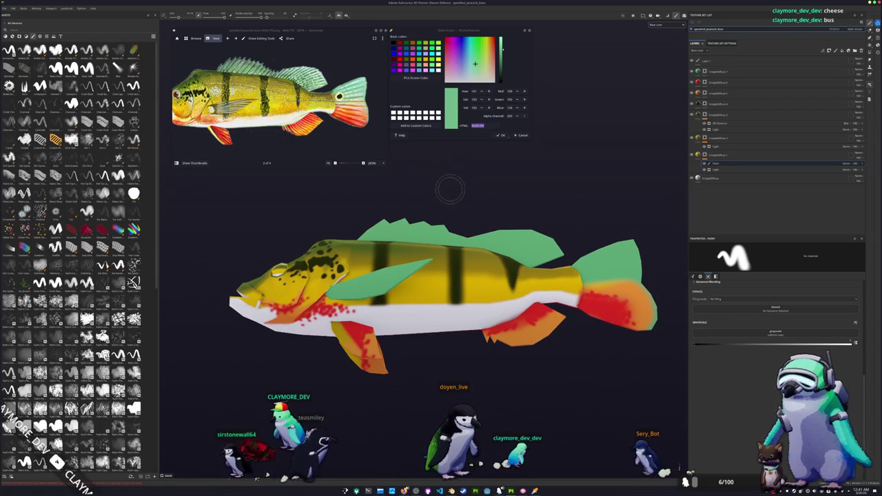
{"action": "scroll", "coordinate": [476, 199], "scroll_direction": "up", "scroll_amount": 1}
{"action": "scroll", "coordinate": [489, 205], "scroll_direction": "up", "scroll_amount": 1}
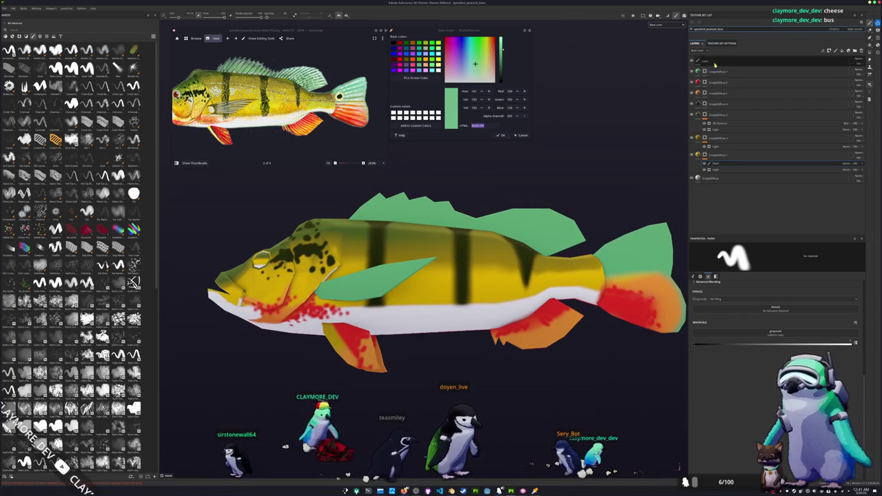
Step: Add a top fill layer, open its base colour, give it a mask, and set polygon fill
{"action": "left_click_drag", "start_coordinate": [714, 62], "coordinate": [714, 63]}
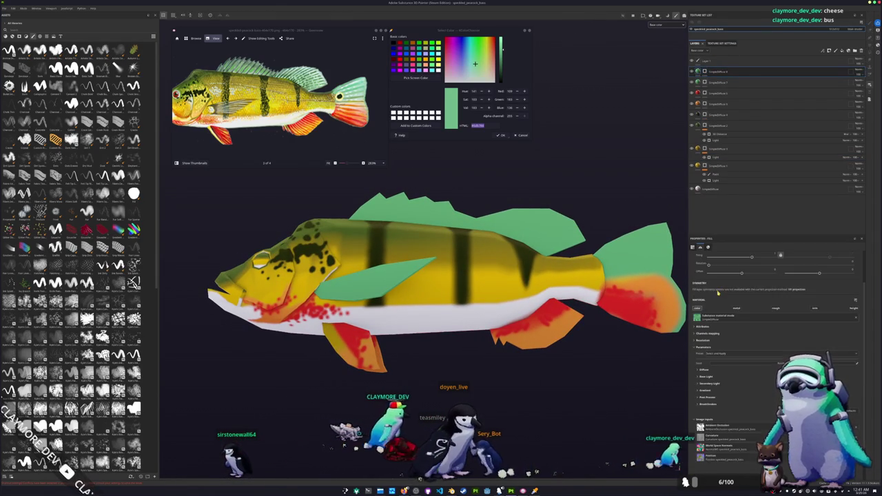
{"action": "scroll", "coordinate": [717, 317], "scroll_direction": "down", "scroll_amount": 1}
{"action": "left_click", "coordinate": [704, 342]}
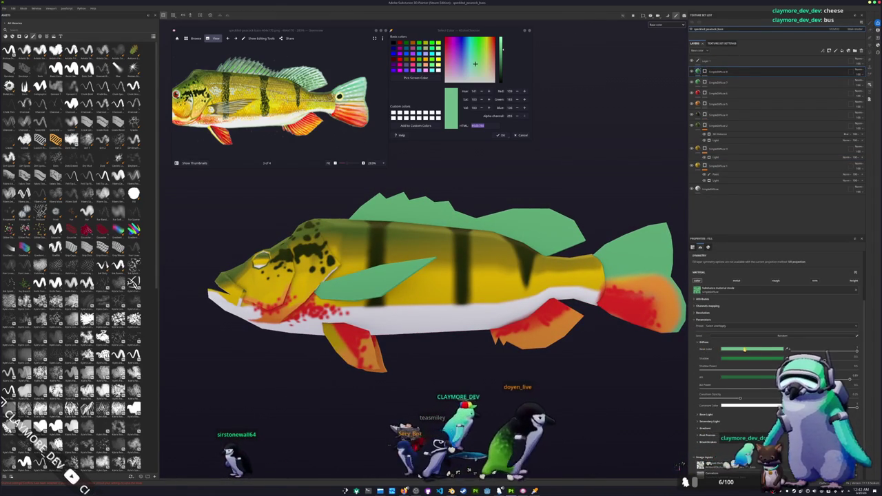
{"action": "left_click", "coordinate": [743, 350]}
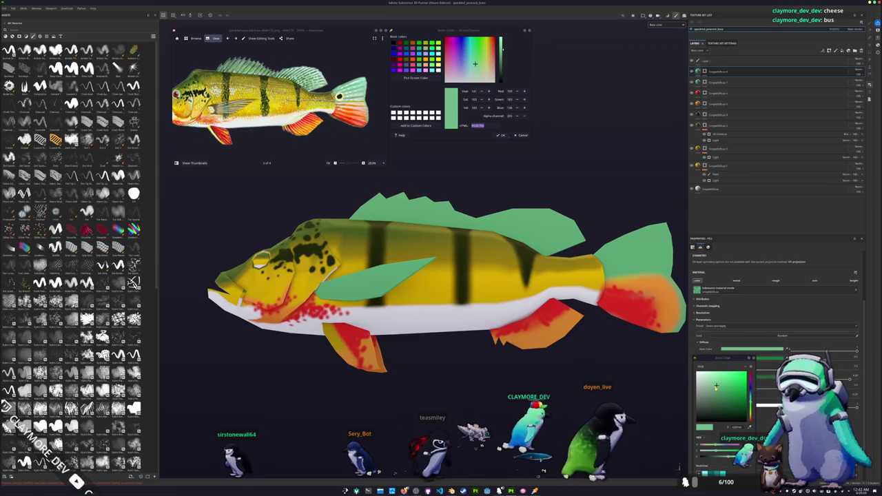
{"action": "right_click", "coordinate": [706, 72]}
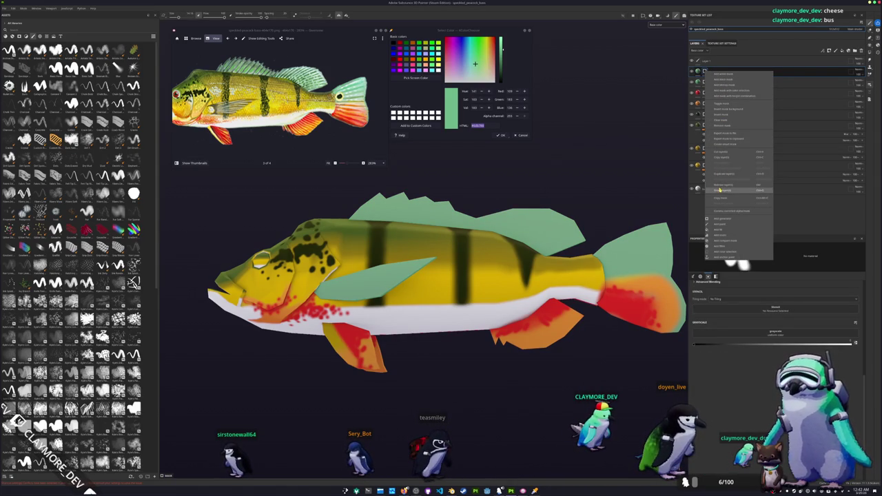
{"action": "left_click", "coordinate": [719, 122]}
{"action": "key", "text": "4"}
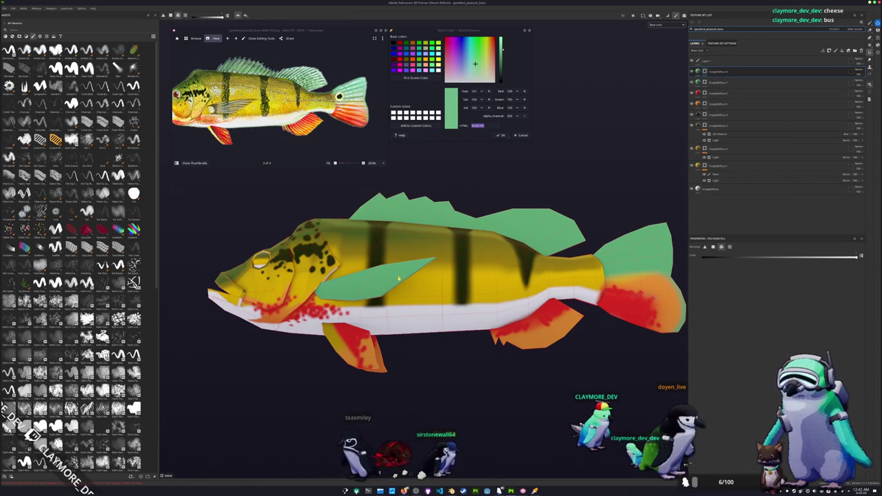
{"action": "scroll", "coordinate": [437, 270], "scroll_direction": "down", "scroll_amount": 2}
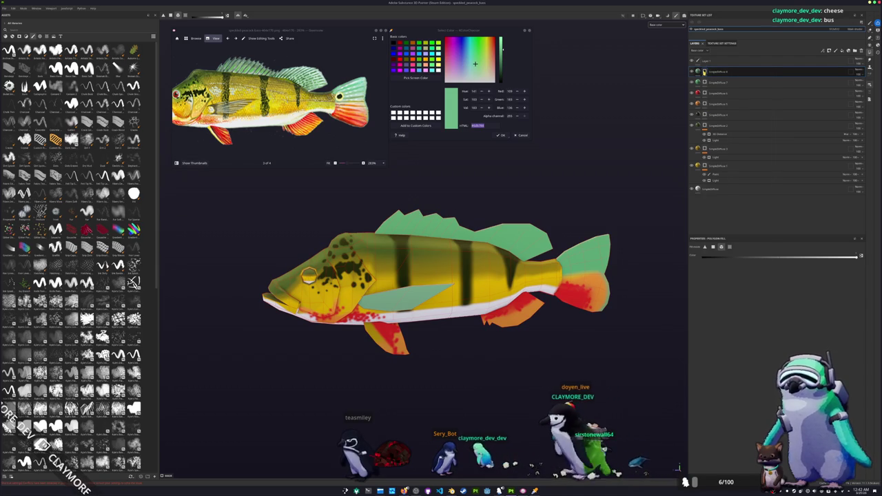
Step: Add a Paint sublayer under the top layer and switch to the brush
{"action": "left_click", "coordinate": [704, 72]}
{"action": "scroll", "coordinate": [614, 239], "scroll_direction": "up", "scroll_amount": 2}
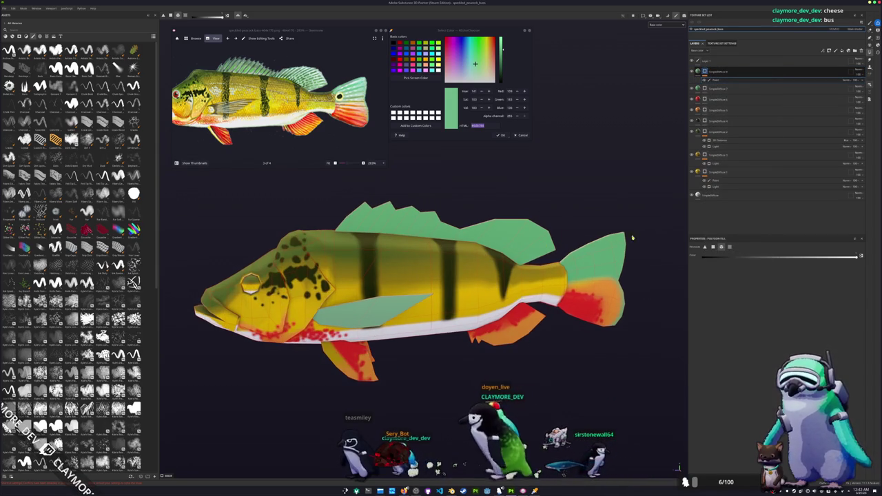
{"action": "key", "text": "1"}
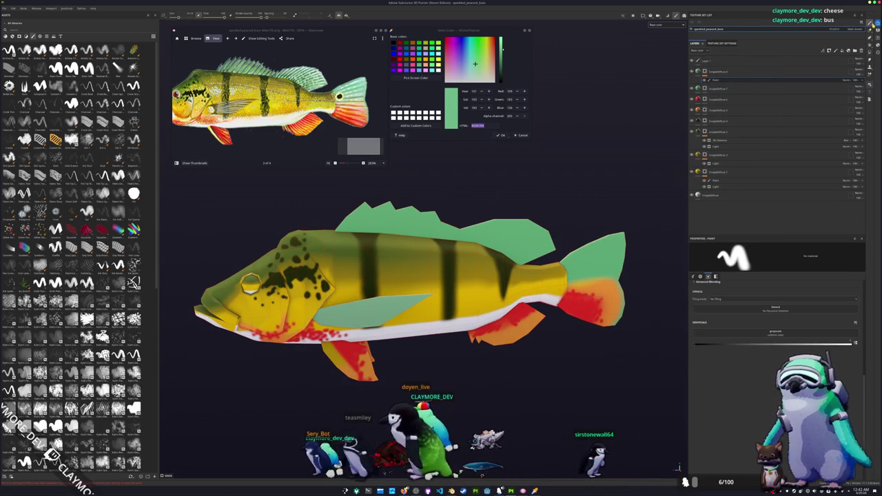
{"action": "scroll", "coordinate": [584, 221], "scroll_direction": "up", "scroll_amount": 1}
{"action": "scroll", "coordinate": [582, 242], "scroll_direction": "up", "scroll_amount": 1}
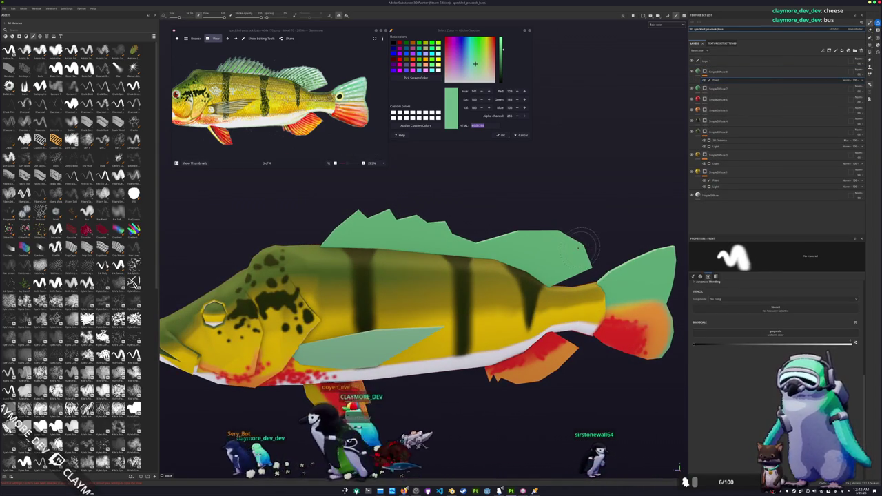
Step: Bring the tail fin into view and add another fill layer on top
{"action": "left_click_drag", "start_coordinate": [582, 245], "coordinate": [584, 261], "text": "alt"}
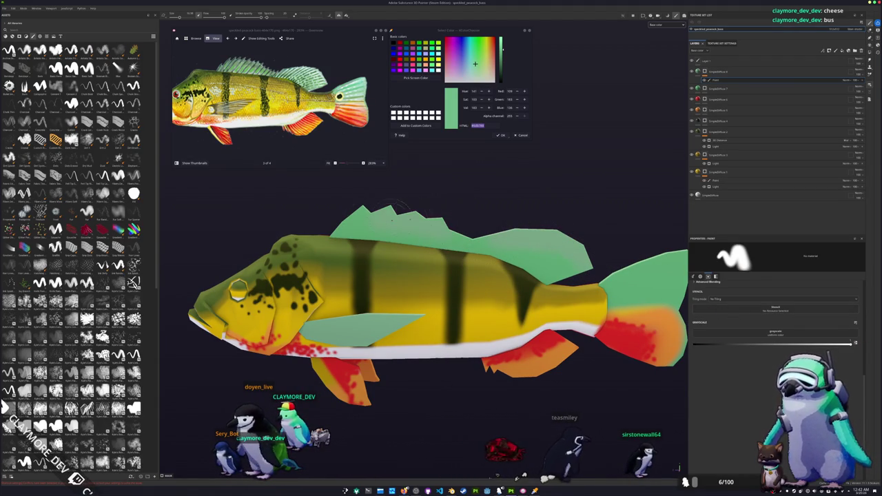
{"action": "middle_click_drag", "start_coordinate": [536, 237], "coordinate": [490, 242], "text": "alt"}
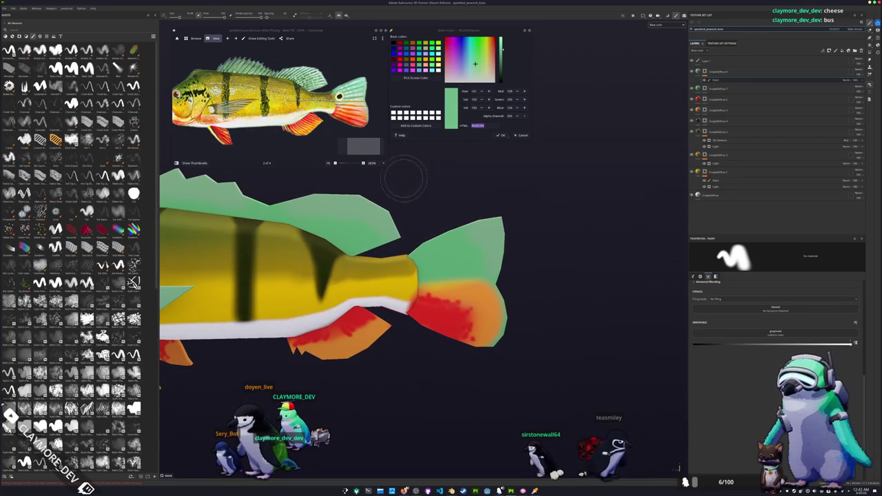
{"action": "scroll", "coordinate": [402, 210], "scroll_direction": "up", "scroll_amount": 3}
{"action": "left_click_drag", "start_coordinate": [381, 180], "coordinate": [381, 165], "text": "alt"}
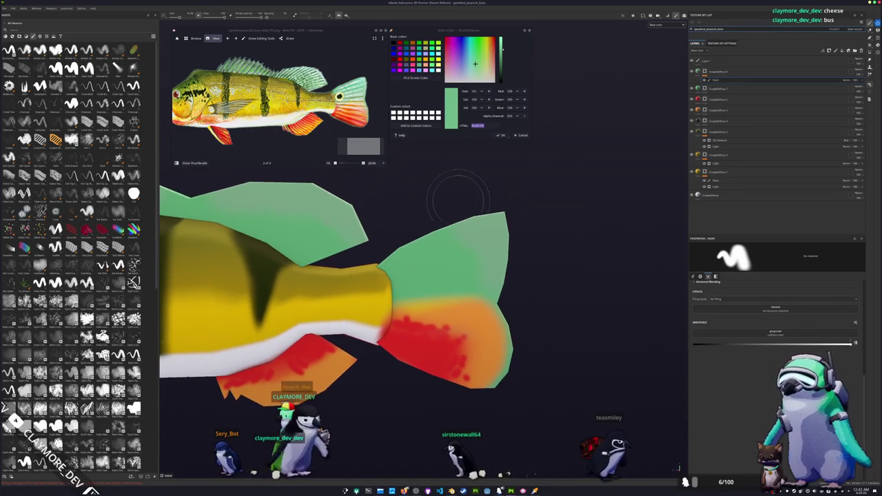
{"action": "left_click", "coordinate": [855, 51]}
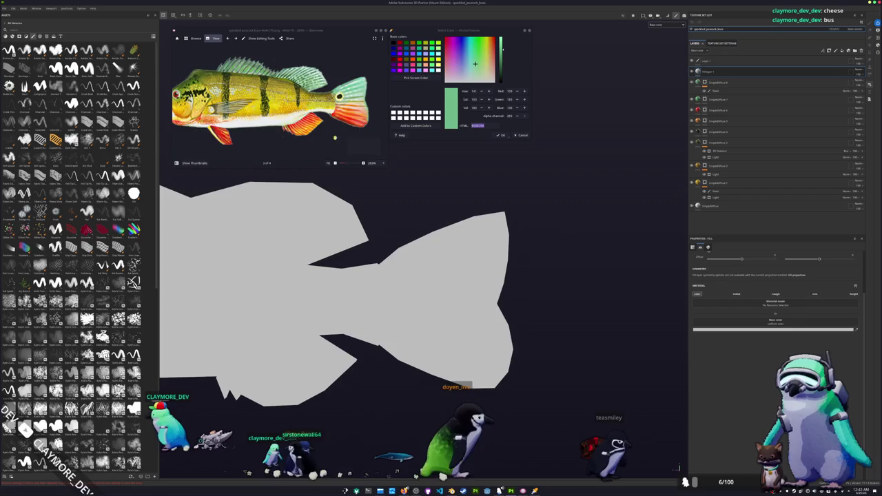
Step: Set the new fill's base colour to pale yellow sampled from the reference photo
{"action": "scroll", "coordinate": [349, 92], "scroll_direction": "up", "scroll_amount": 5}
{"action": "left_click", "coordinate": [408, 80]}
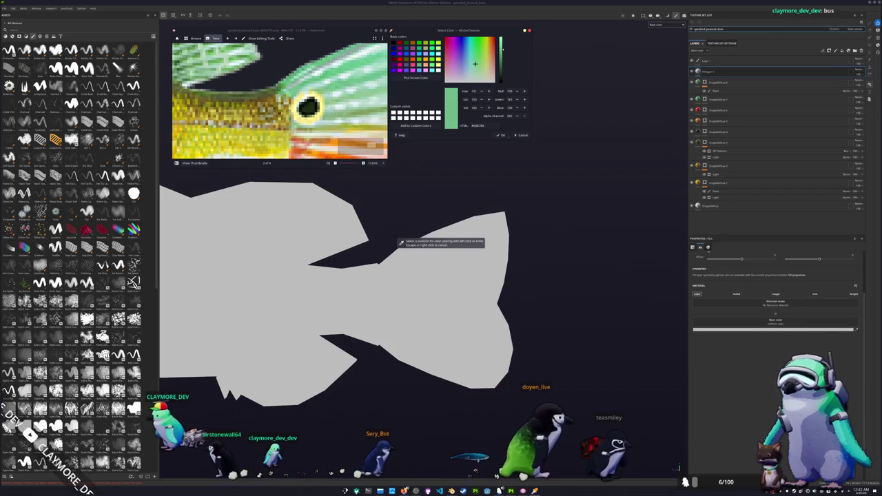
{"action": "left_click", "coordinate": [311, 116]}
{"action": "left_click", "coordinate": [740, 72]}
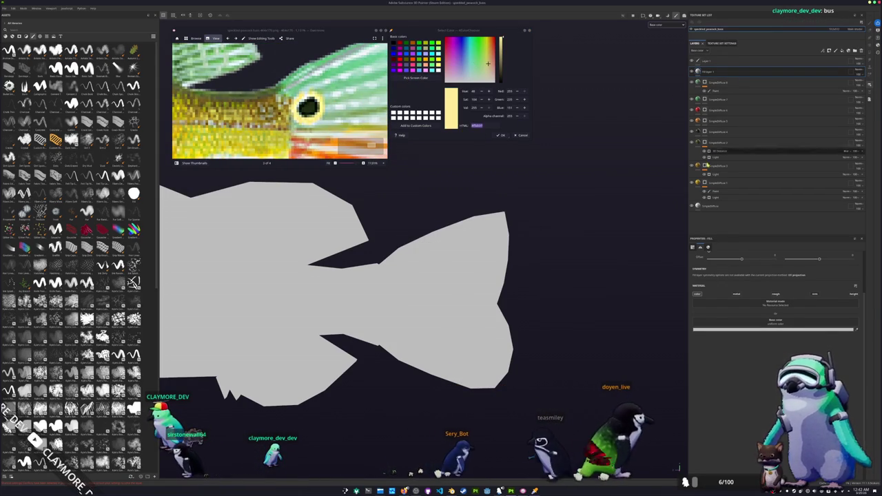
{"action": "left_click", "coordinate": [771, 329]}
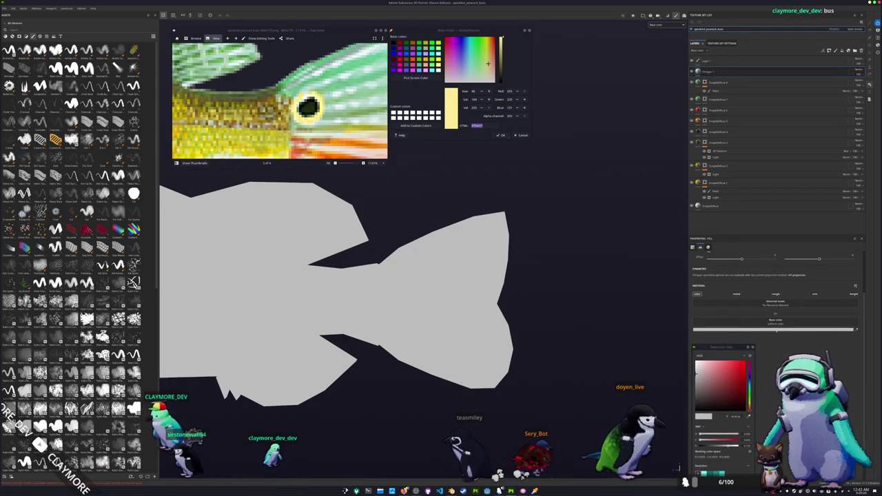
{"action": "key", "text": "ctrl+v"}
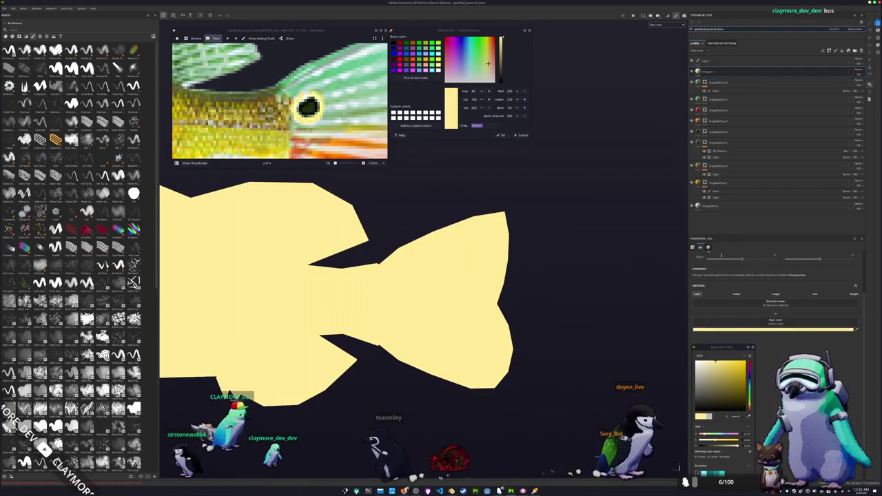
Step: Give the yellow fill layer a black mask with a Paint sublayer
{"action": "right_click", "coordinate": [707, 71]}
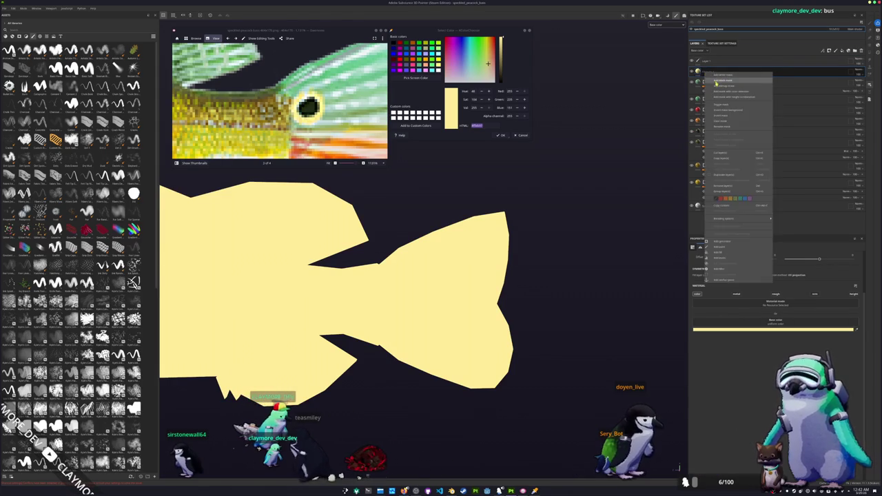
{"action": "left_click", "coordinate": [732, 257]}
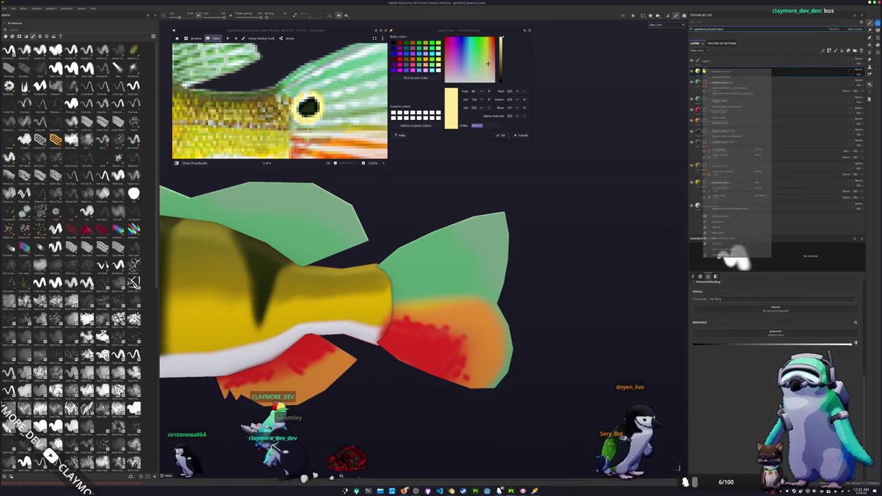
{"action": "left_click", "coordinate": [720, 228]}
{"action": "scroll", "coordinate": [406, 274], "scroll_direction": "up", "scroll_amount": 2}
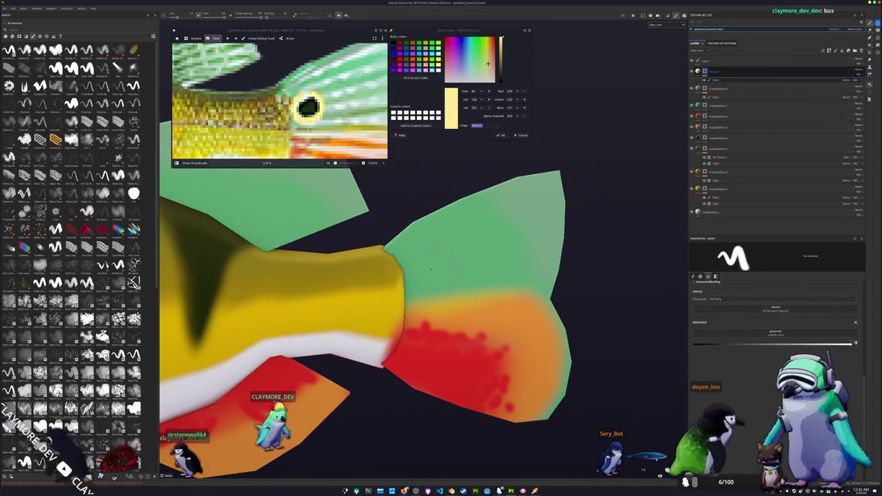
Step: Paint a pale yellow dot on the tail fin, then add a fill layer and open its base colour
{"action": "left_click", "coordinate": [431, 268]}
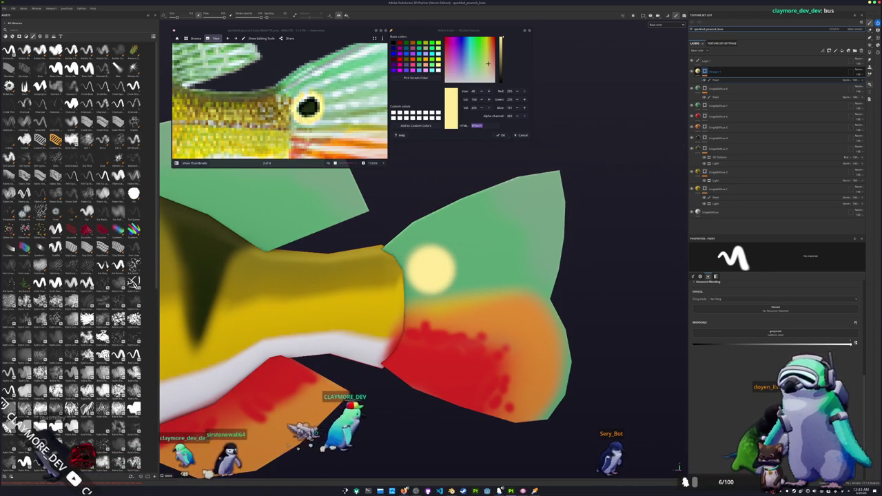
{"action": "left_click", "coordinate": [859, 82]}
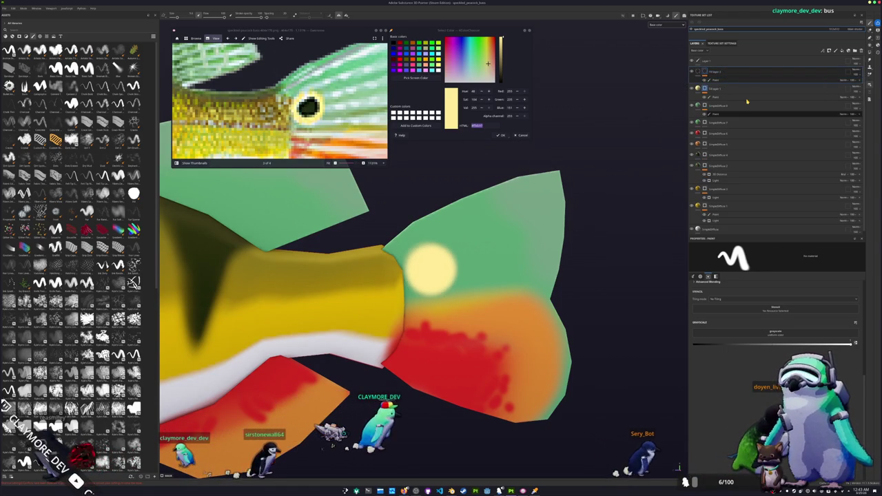
{"action": "left_click", "coordinate": [859, 81]}
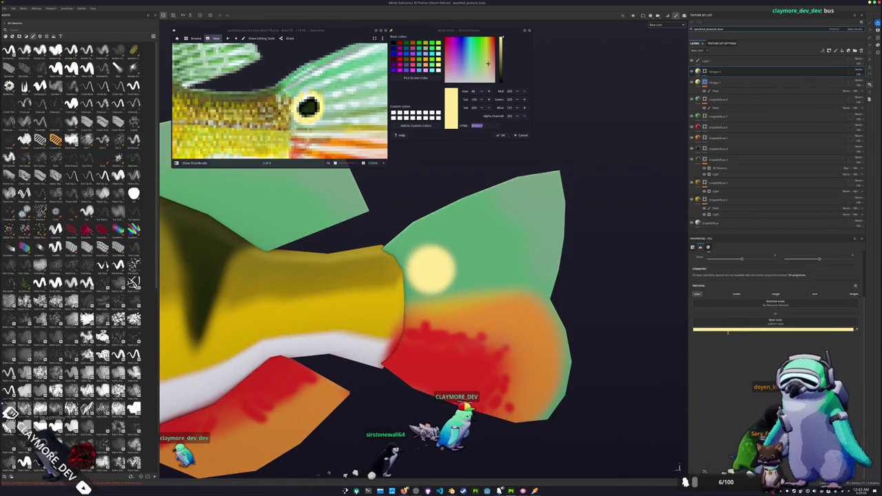
{"action": "left_click", "coordinate": [729, 330]}
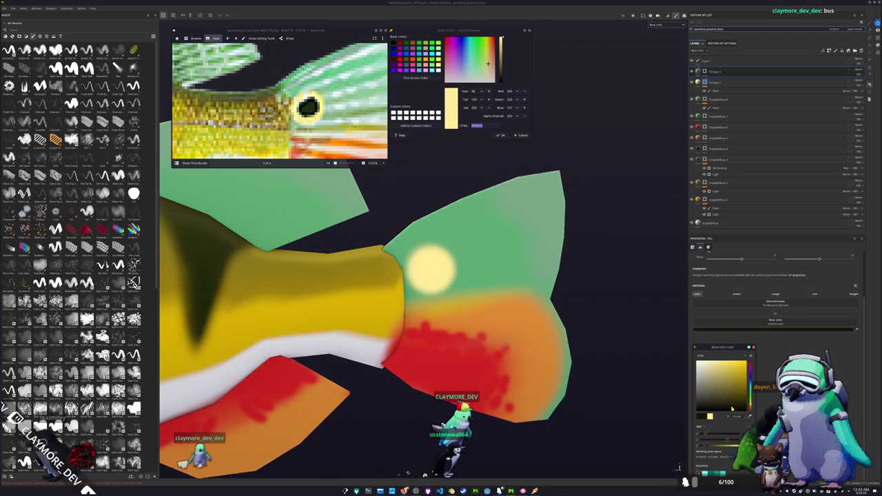
{"action": "key", "text": "1"}
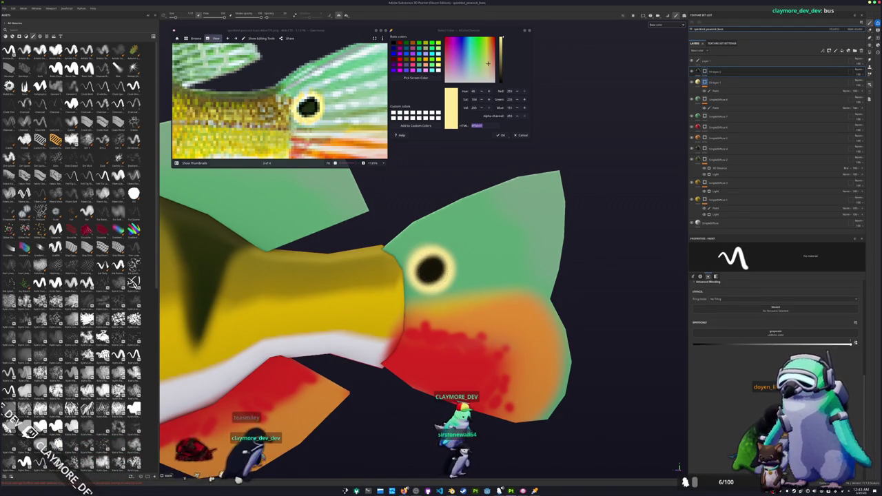
Step: Zoom out to a straight side view of the whole fish and reference photo
{"action": "scroll", "coordinate": [420, 290], "scroll_direction": "down", "scroll_amount": 5}
{"action": "left_click_drag", "start_coordinate": [523, 276], "coordinate": [621, 270], "text": "alt"}
{"action": "middle_click_drag", "start_coordinate": [341, 264], "coordinate": [386, 269]}
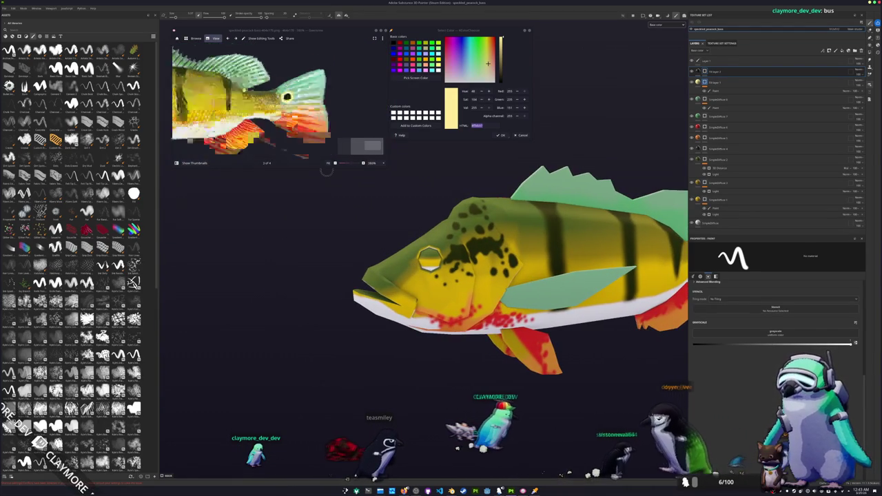
{"action": "scroll", "coordinate": [327, 137], "scroll_direction": "down", "scroll_amount": 5}
{"action": "left_click_drag", "start_coordinate": [327, 138], "coordinate": [262, 138]}
{"action": "scroll", "coordinate": [441, 269], "scroll_direction": "down", "scroll_amount": 3}
{"action": "left_click_drag", "start_coordinate": [441, 269], "coordinate": [420, 270], "text": "alt"}
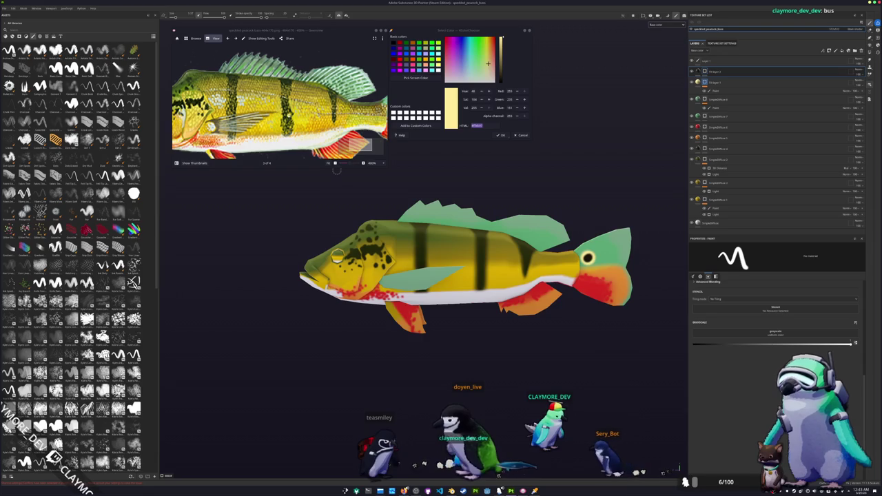
{"action": "scroll", "coordinate": [279, 103], "scroll_direction": "down", "scroll_amount": 2}
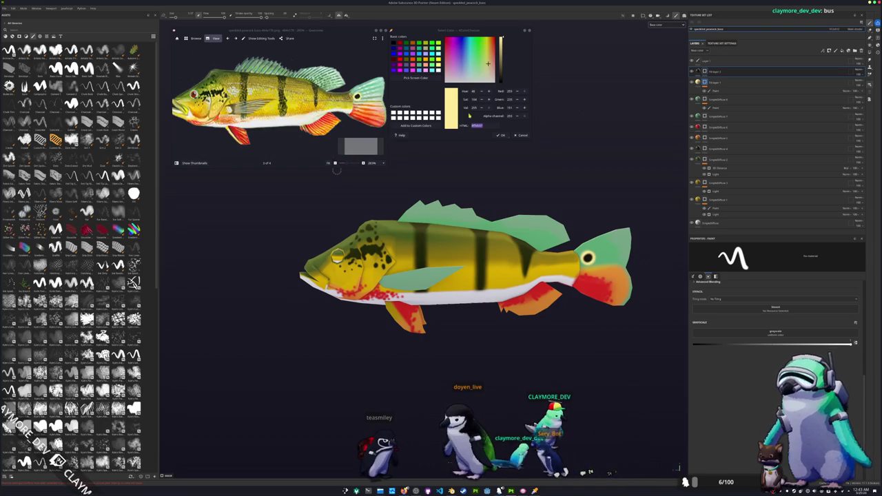
Step: Add a new top fill layer with a changed blend mode and a black base colour
{"action": "left_click", "coordinate": [781, 62]}
{"action": "left_click", "coordinate": [841, 50]}
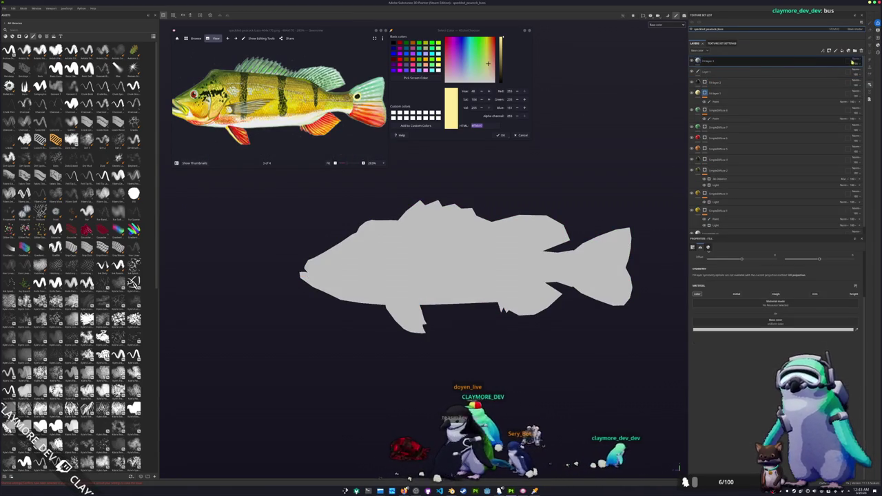
{"action": "left_click", "coordinate": [858, 61]}
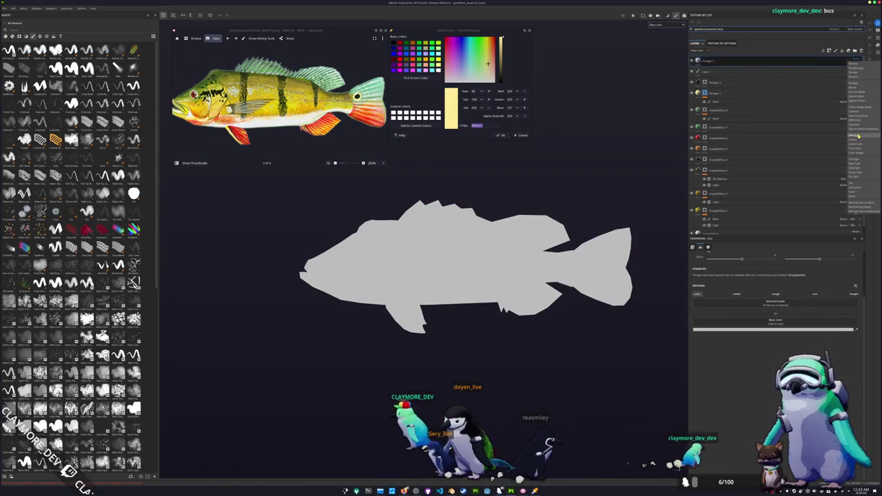
{"action": "left_click", "coordinate": [858, 114]}
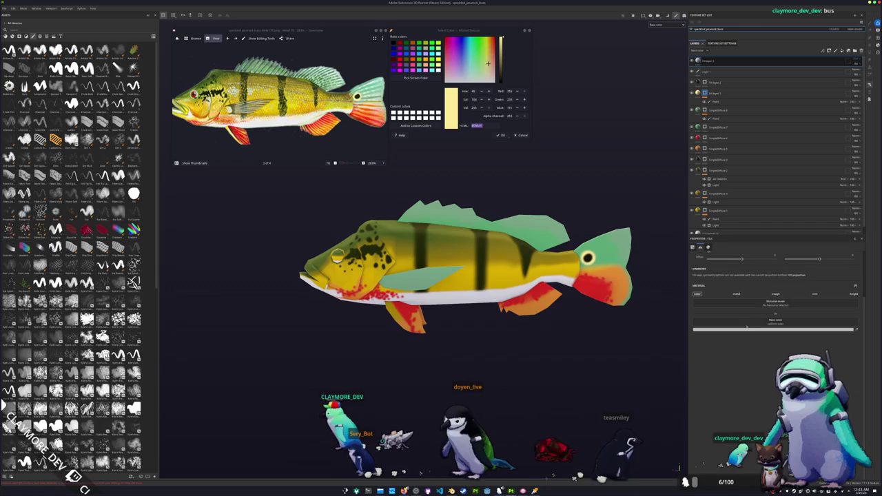
{"action": "left_click", "coordinate": [775, 330]}
{"action": "left_click", "coordinate": [703, 408]}
Step: Give the layer a black mask with a hash-pattern fill effect and raise its UV tiling
{"action": "right_click", "coordinate": [727, 66]}
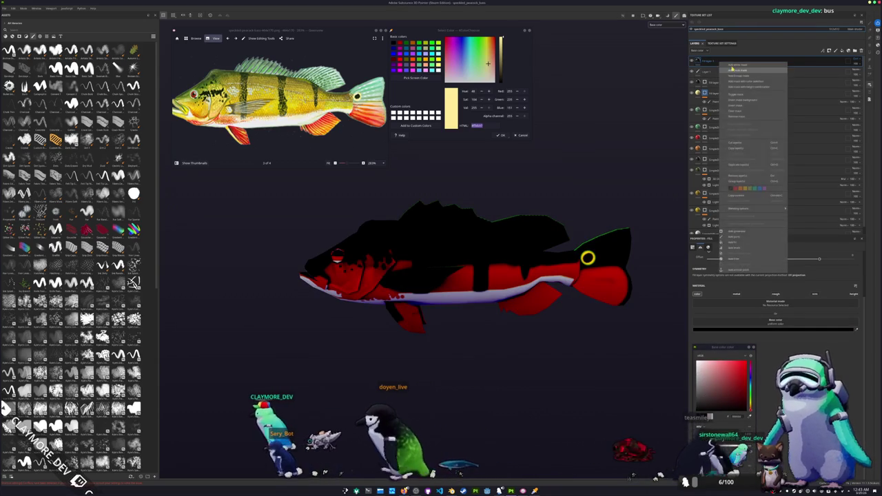
{"action": "left_click", "coordinate": [729, 67]}
{"action": "right_click", "coordinate": [711, 61]}
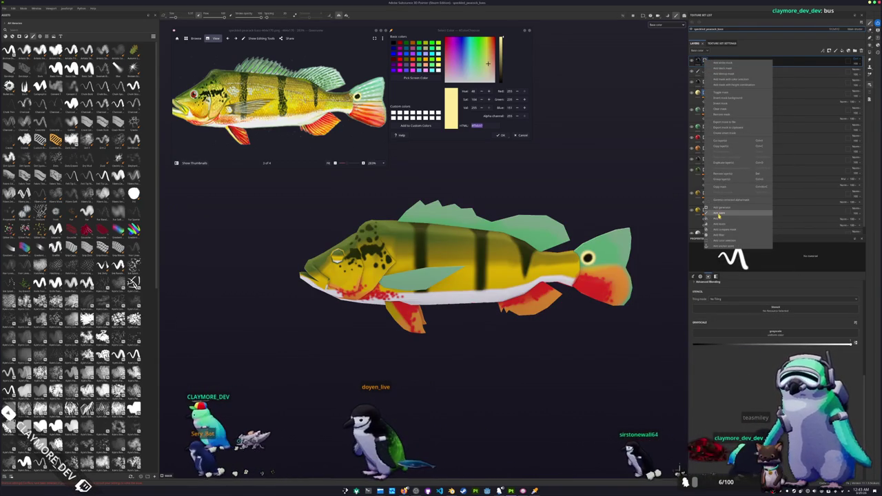
{"action": "left_click", "coordinate": [720, 224]}
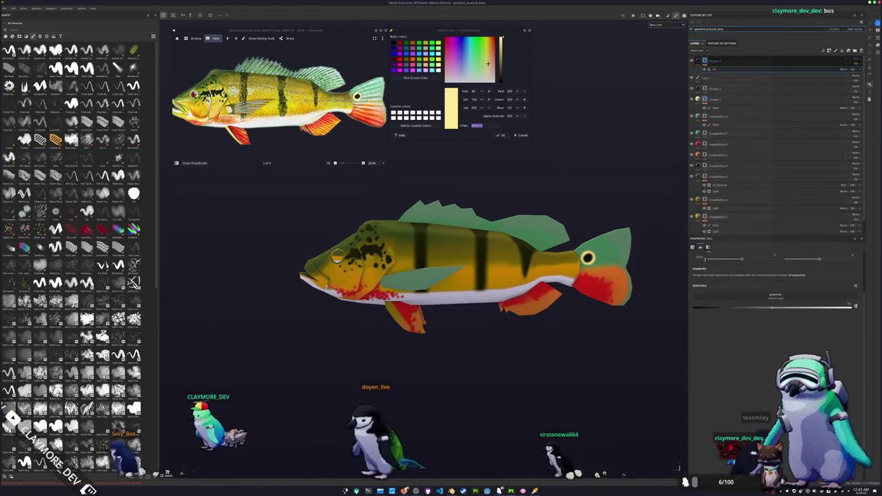
{"action": "left_click", "coordinate": [772, 299]}
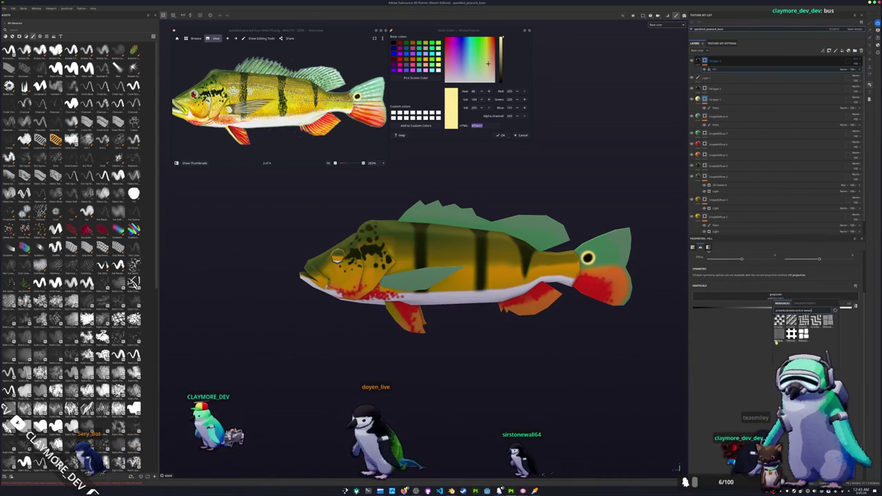
{"action": "left_click", "coordinate": [791, 334]}
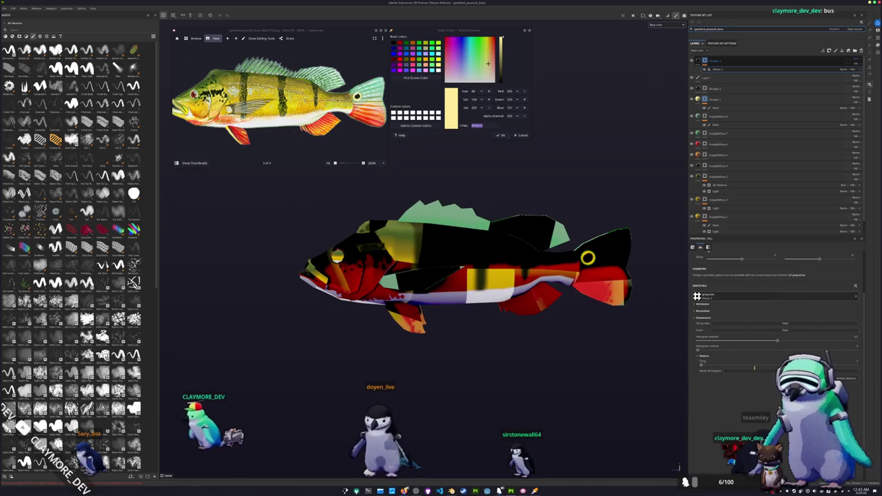
{"action": "scroll", "coordinate": [724, 309], "scroll_direction": "up", "scroll_amount": 2}
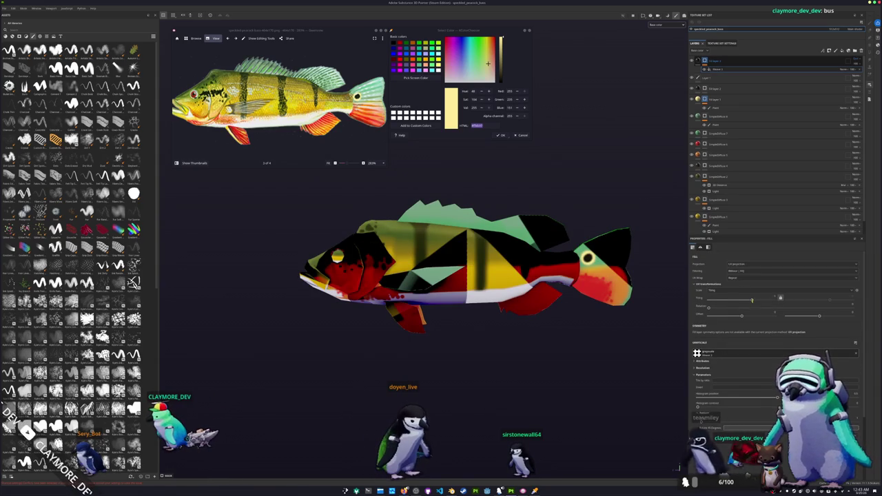
{"action": "left_click_drag", "start_coordinate": [752, 301], "coordinate": [774, 298]}
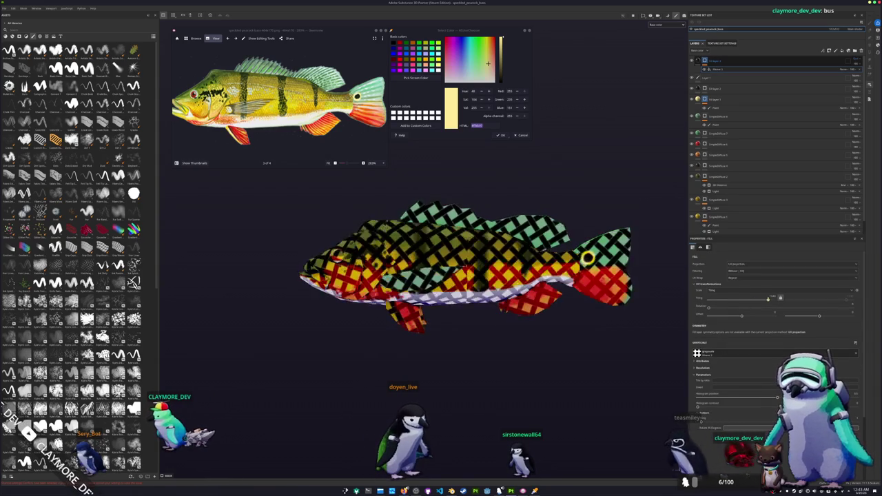
Step: Set the mask fill to Tri-planar projection and swap the hash for a finer halftone pattern
{"action": "left_click", "coordinate": [758, 264]}
{"action": "left_click", "coordinate": [754, 282]}
{"action": "scroll", "coordinate": [739, 341], "scroll_direction": "down", "scroll_amount": 2}
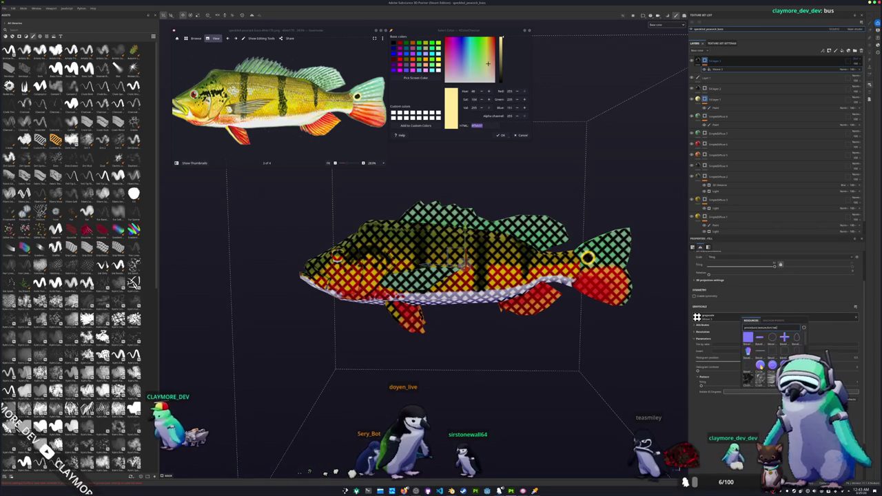
{"action": "scroll", "coordinate": [766, 370], "scroll_direction": "down", "scroll_amount": 2}
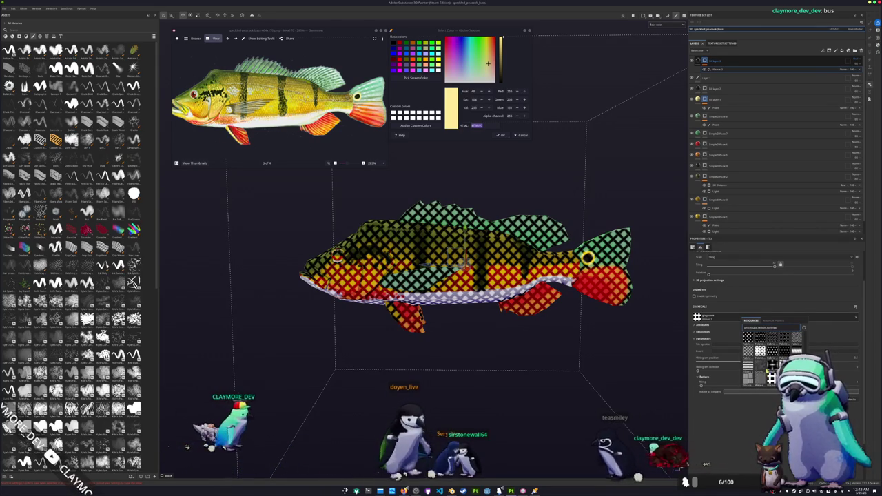
{"action": "scroll", "coordinate": [772, 364], "scroll_direction": "down", "scroll_amount": 2}
{"action": "scroll", "coordinate": [772, 366], "scroll_direction": "down", "scroll_amount": 2}
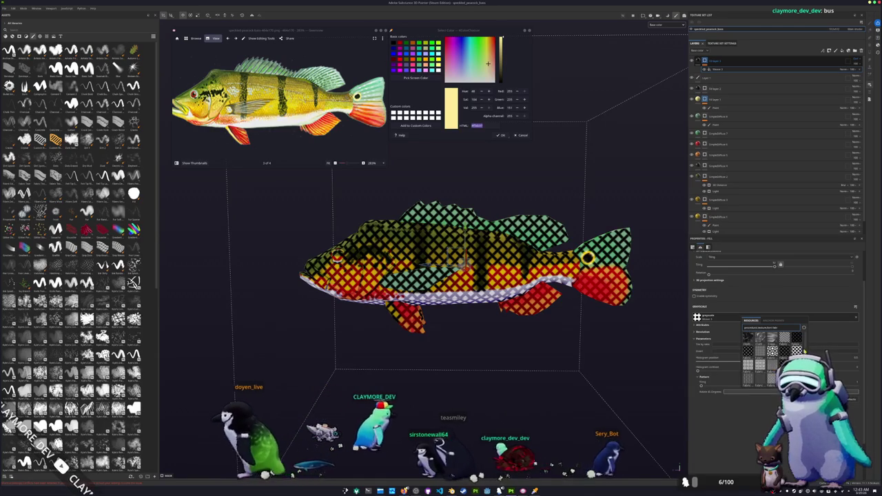
{"action": "mouse_move", "coordinate": [796, 350]}
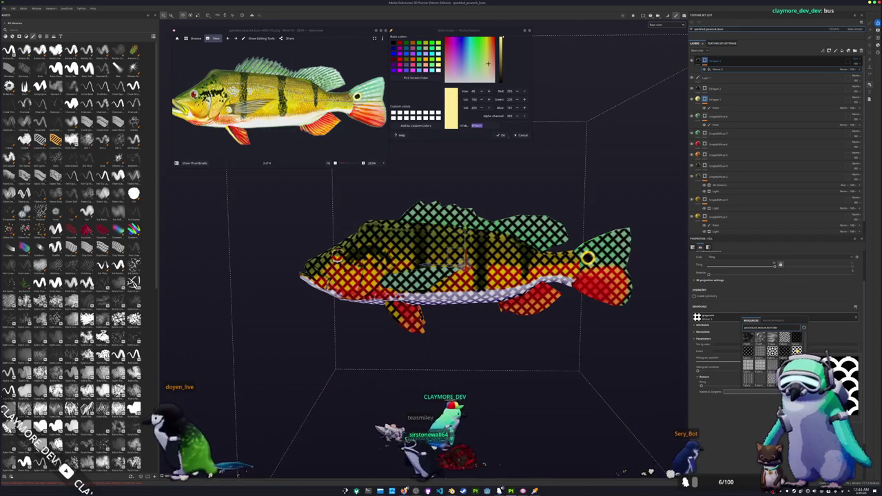
{"action": "scroll", "coordinate": [797, 349], "scroll_direction": "down", "scroll_amount": 2}
{"action": "scroll", "coordinate": [772, 355], "scroll_direction": "down", "scroll_amount": 2}
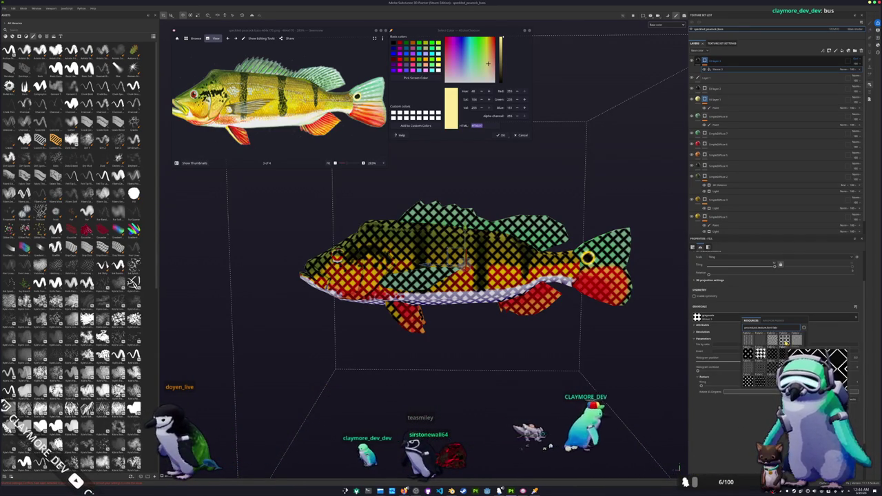
{"action": "scroll", "coordinate": [784, 343], "scroll_direction": "down", "scroll_amount": 2}
{"action": "scroll", "coordinate": [778, 359], "scroll_direction": "down", "scroll_amount": 2}
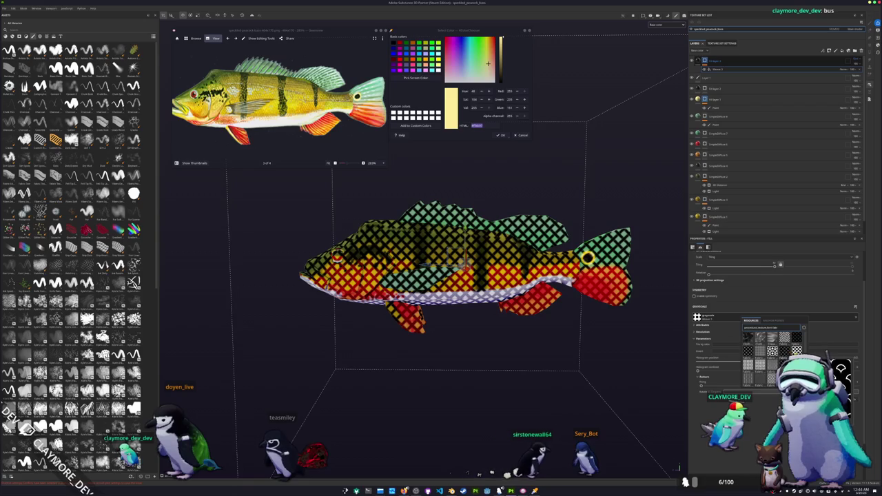
{"action": "left_click", "coordinate": [797, 350]}
{"action": "scroll", "coordinate": [670, 317], "scroll_direction": "up", "scroll_amount": 2}
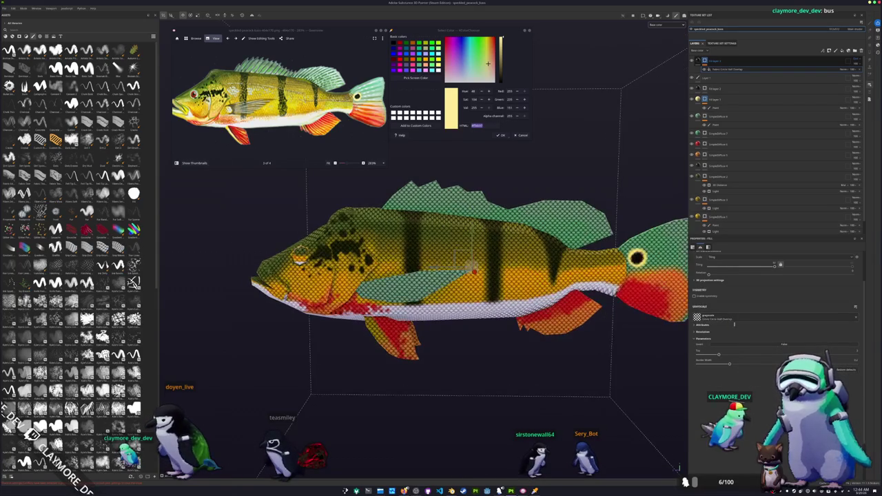
Step: Reshape the halftone pattern into larger, diagonal fish scales
{"action": "mouse_move", "coordinate": [775, 306]}
{"action": "left_mouse_down"}
{"action": "mouse_move", "coordinate": [759, 308]}
{"action": "mouse_move", "coordinate": [770, 308]}
{"action": "left_mouse_up"}
{"action": "left_click_drag", "start_coordinate": [707, 315], "coordinate": [847, 314]}
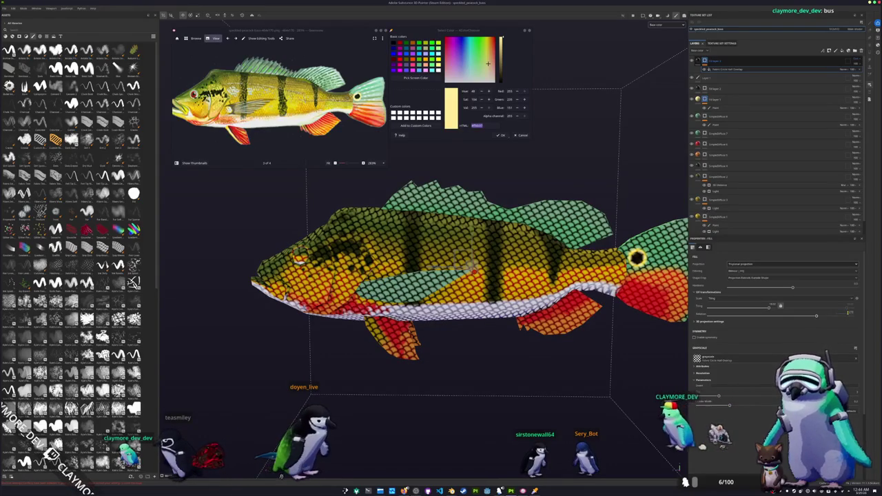
{"action": "scroll", "coordinate": [468, 276], "scroll_direction": "down", "scroll_amount": 3}
{"action": "mouse_move", "coordinate": [469, 275]}
{"action": "left_mouse_down", "text": "alt"}
{"action": "mouse_move", "coordinate": [524, 282]}
{"action": "mouse_move", "coordinate": [634, 256]}
{"action": "mouse_move", "coordinate": [593, 262]}
{"action": "left_mouse_up", "text": "alt"}
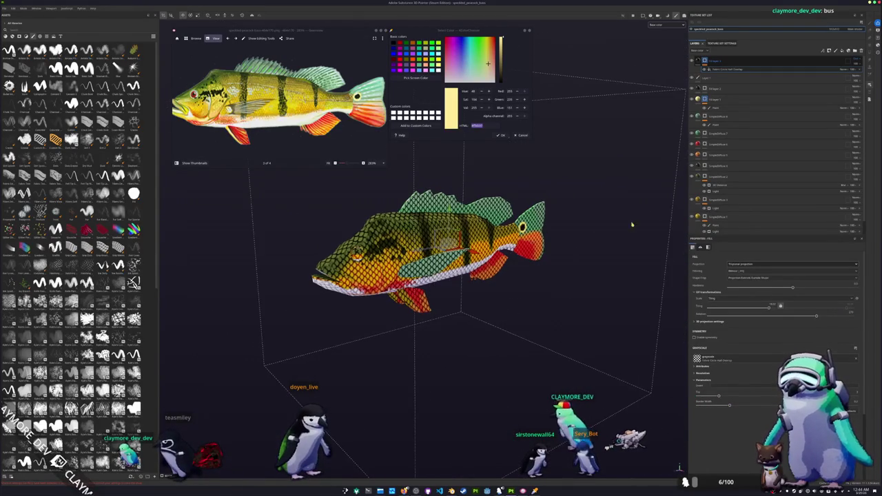
Step: Add a paint effect to the scale mask and polygon-fill the scales off the head, dorsal fin and teal fin
{"action": "right_click", "coordinate": [710, 60]}
{"action": "left_click", "coordinate": [730, 103]}
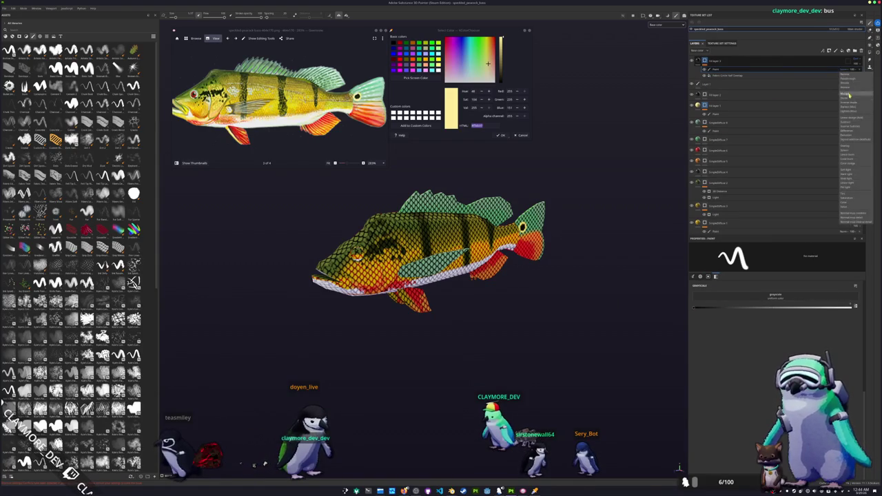
{"action": "scroll", "coordinate": [376, 333], "scroll_direction": "up", "scroll_amount": 1}
{"action": "scroll", "coordinate": [384, 335], "scroll_direction": "up", "scroll_amount": 2}
{"action": "key", "text": "4"}
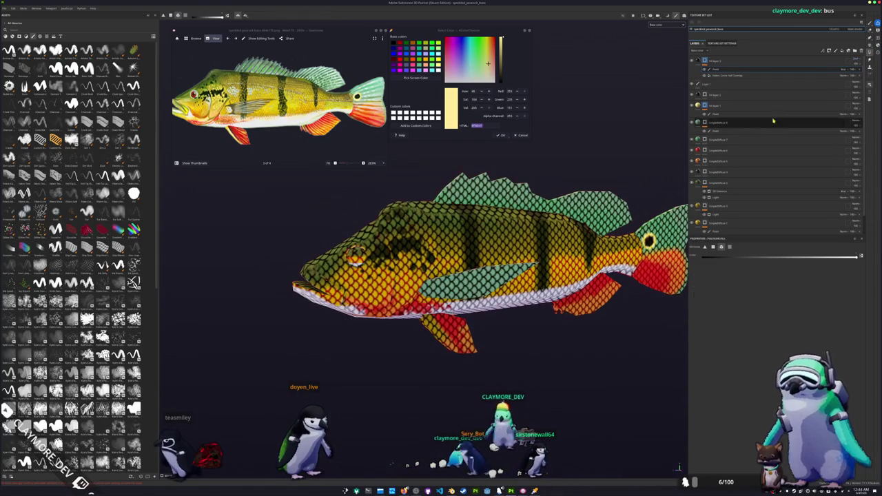
{"action": "scroll", "coordinate": [491, 261], "scroll_direction": "down", "scroll_amount": 2}
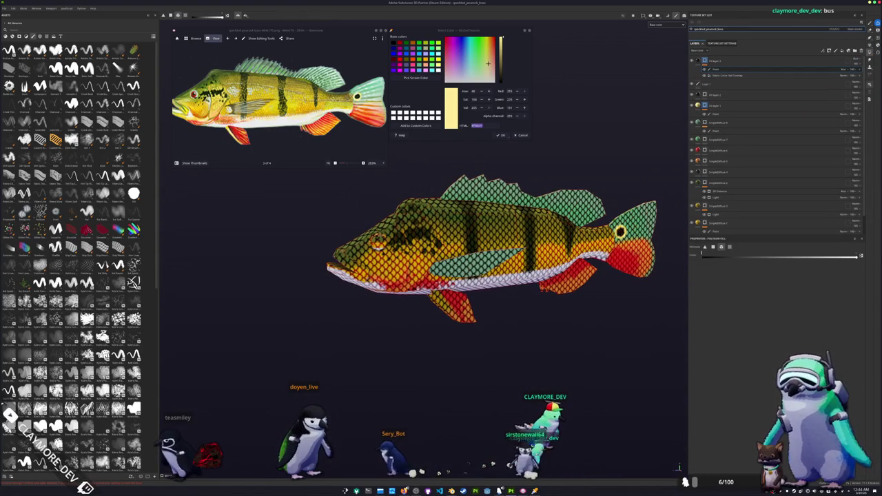
{"action": "left_click", "coordinate": [590, 227]}
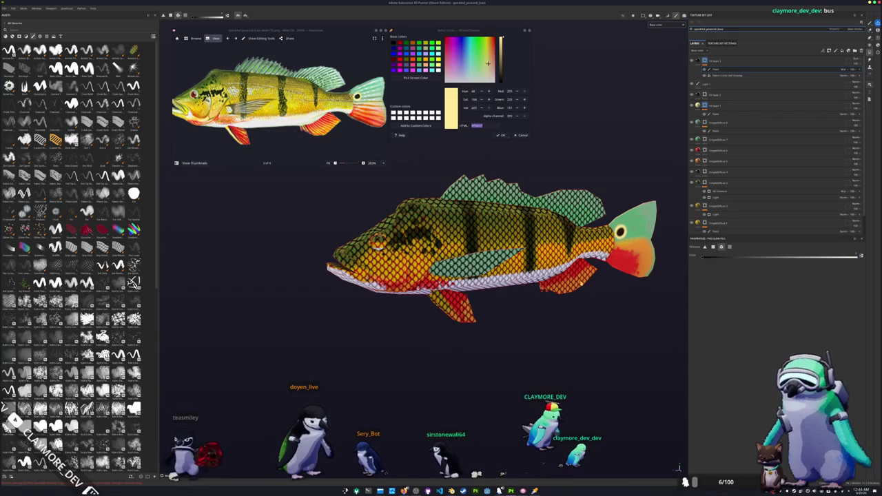
{"action": "left_click", "coordinate": [580, 213]}
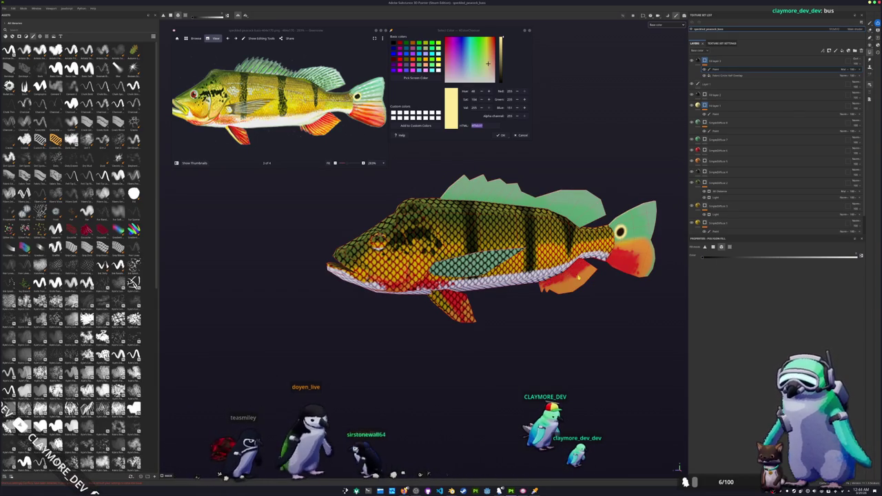
{"action": "left_click", "coordinate": [475, 266]}
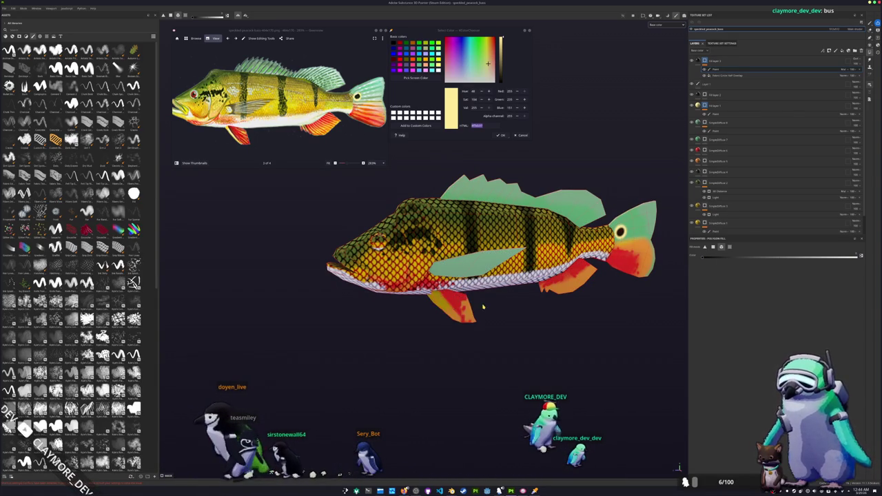
{"action": "left_click_drag", "start_coordinate": [481, 307], "coordinate": [468, 307], "text": "alt"}
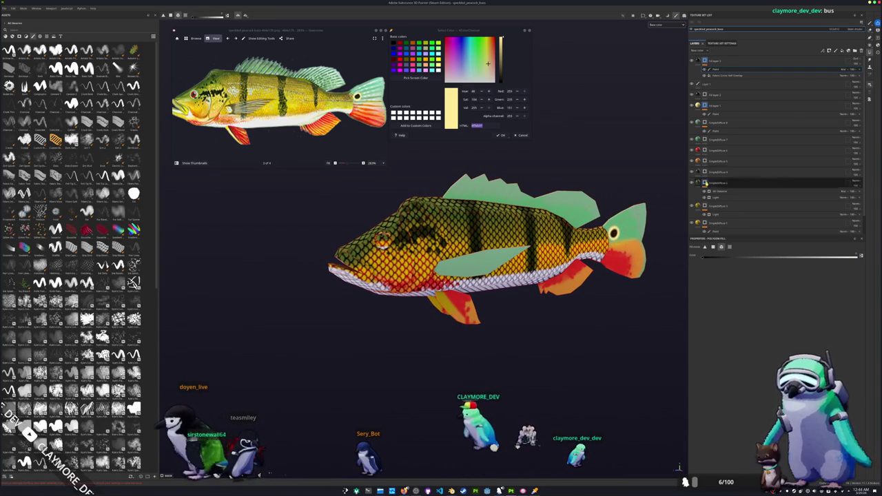
Step: Switch back to the brush, orbit around the head and tail, and refit the whole fish in view
{"action": "key", "text": "1"}
{"action": "scroll", "coordinate": [386, 246], "scroll_direction": "up", "scroll_amount": 2}
{"action": "middle_click_drag", "start_coordinate": [386, 246], "coordinate": [430, 246], "text": "alt"}
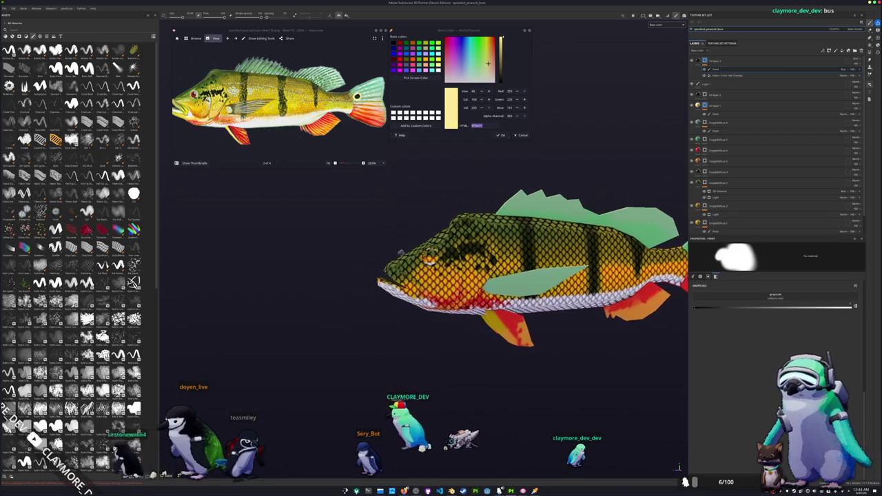
{"action": "mouse_move", "coordinate": [369, 280]}
{"action": "left_mouse_down", "text": "alt"}
{"action": "mouse_move", "coordinate": [401, 286]}
{"action": "mouse_move", "coordinate": [409, 348]}
{"action": "mouse_move", "coordinate": [384, 313]}
{"action": "left_mouse_up", "text": "alt"}
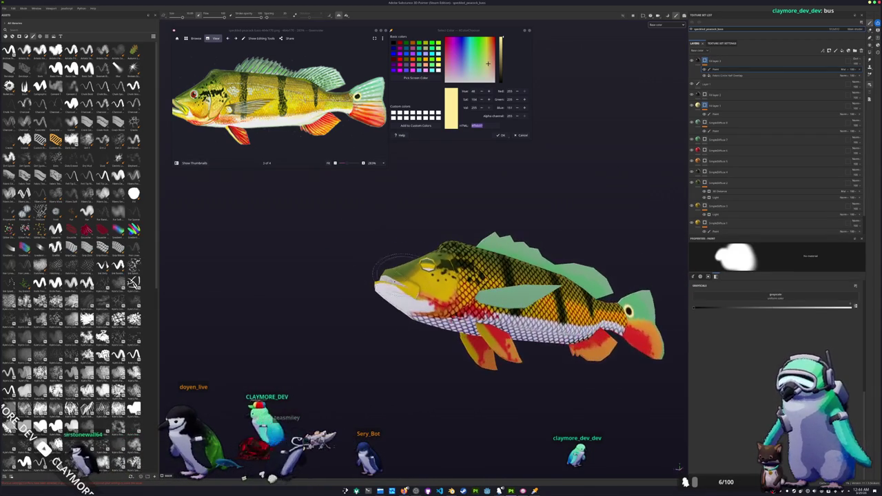
{"action": "scroll", "coordinate": [386, 313], "scroll_direction": "up", "scroll_amount": 1}
{"action": "scroll", "coordinate": [382, 307], "scroll_direction": "up", "scroll_amount": 2}
{"action": "scroll", "coordinate": [376, 296], "scroll_direction": "up", "scroll_amount": 2}
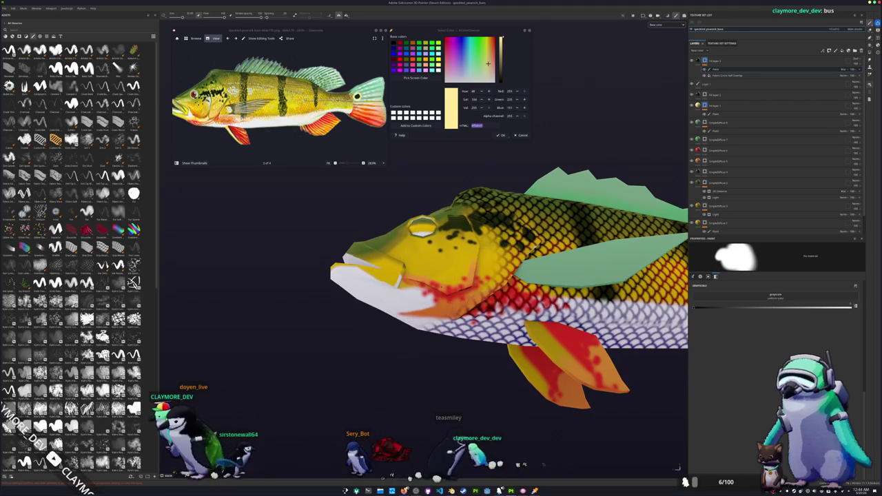
{"action": "left_click_drag", "start_coordinate": [418, 301], "coordinate": [441, 298], "text": "alt"}
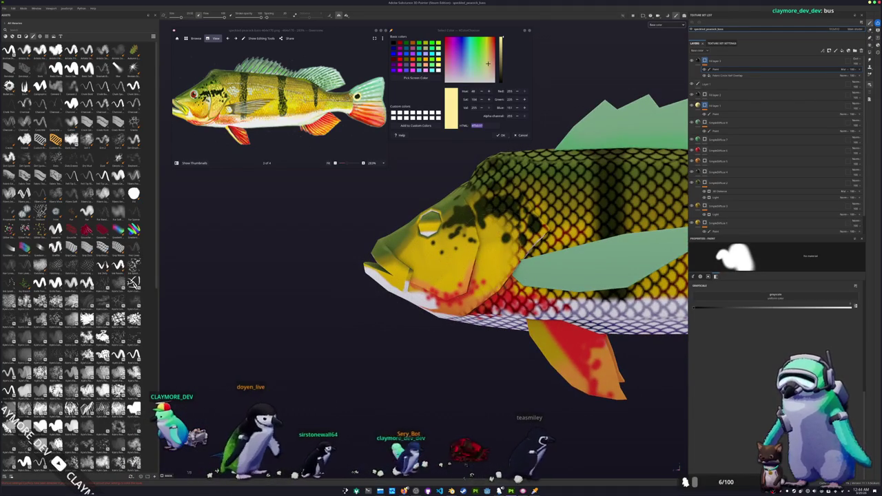
{"action": "mouse_move", "coordinate": [492, 227]}
{"action": "left_mouse_down", "text": "alt"}
{"action": "mouse_move", "coordinate": [492, 284]}
{"action": "mouse_move", "coordinate": [499, 203]}
{"action": "left_mouse_up", "text": "alt"}
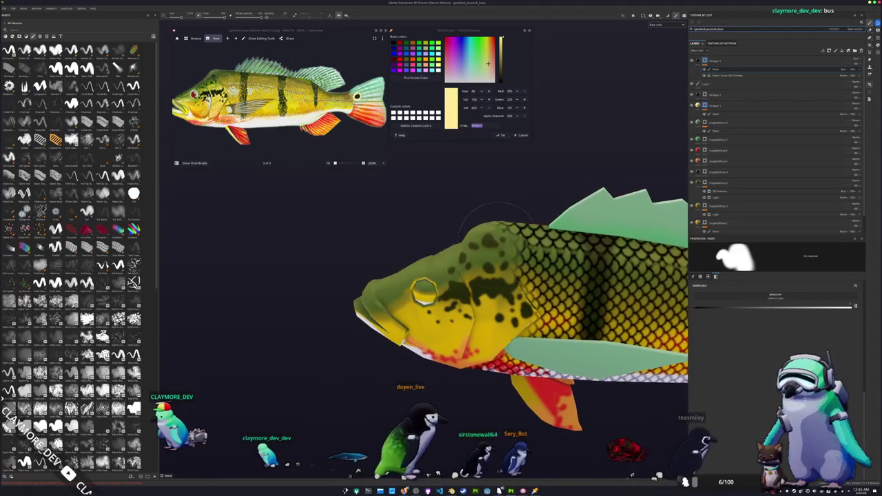
{"action": "left_click_drag", "start_coordinate": [469, 236], "coordinate": [441, 238], "text": "alt"}
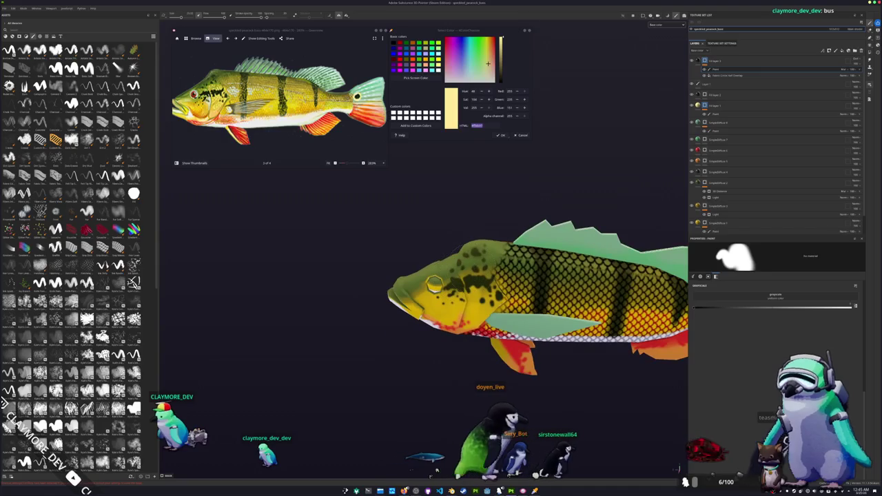
{"action": "key", "text": "f"}
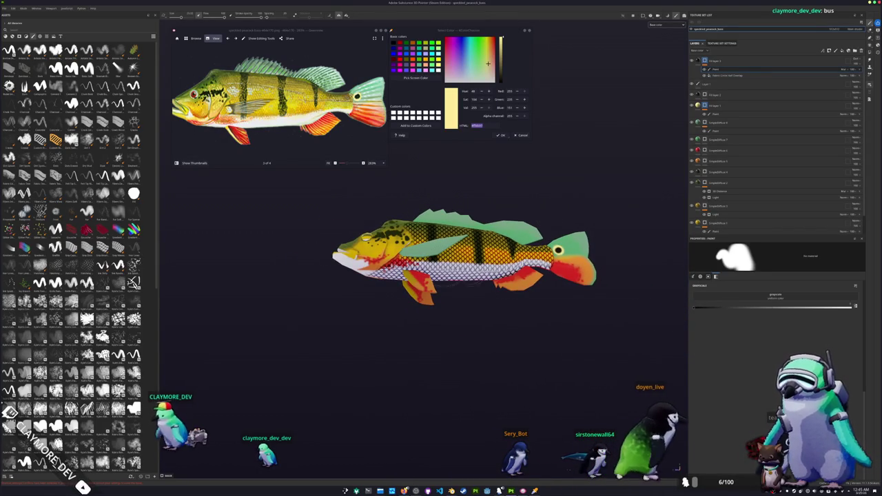
Step: Add a Light generator in Multiply blend mode to the scale layer
{"action": "right_click", "coordinate": [708, 60]}
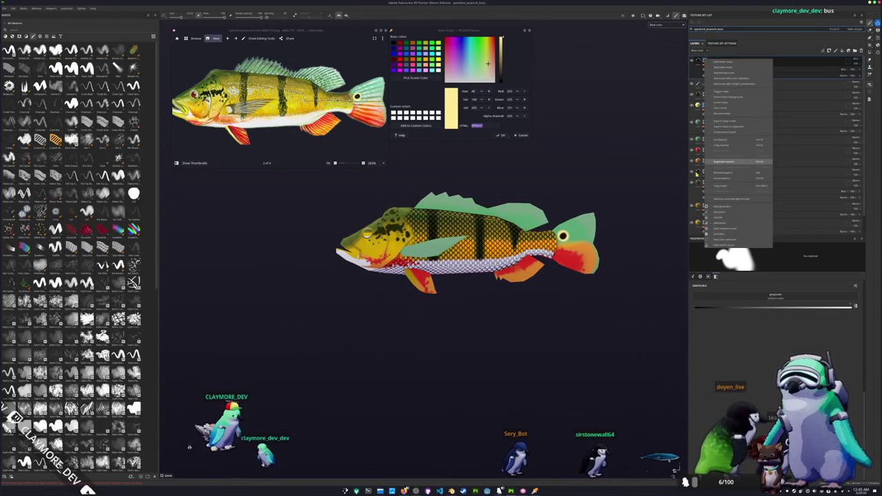
{"action": "left_click", "coordinate": [721, 207]}
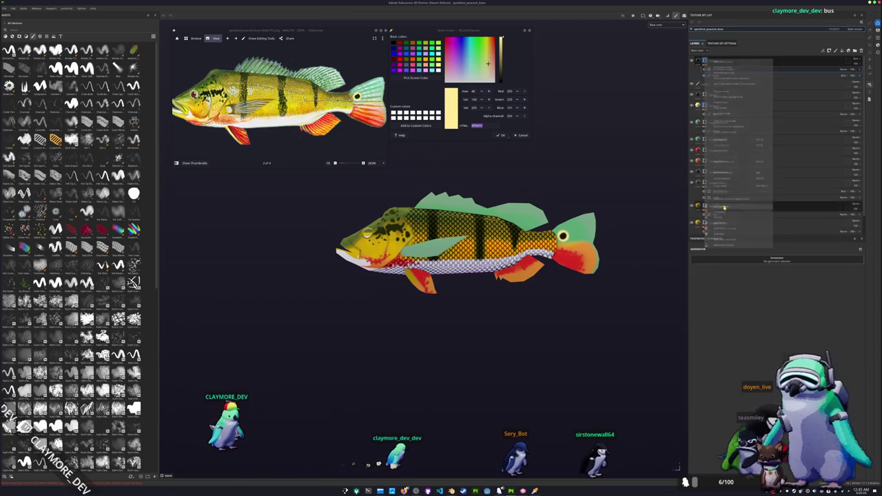
{"action": "left_click", "coordinate": [849, 69]}
{"action": "left_click", "coordinate": [848, 94]}
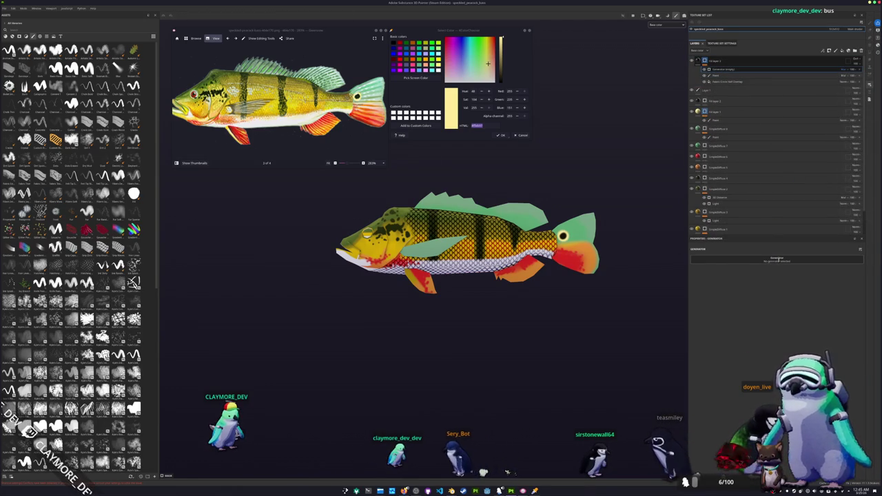
{"action": "left_click", "coordinate": [777, 259]}
{"action": "left_click", "coordinate": [786, 304]}
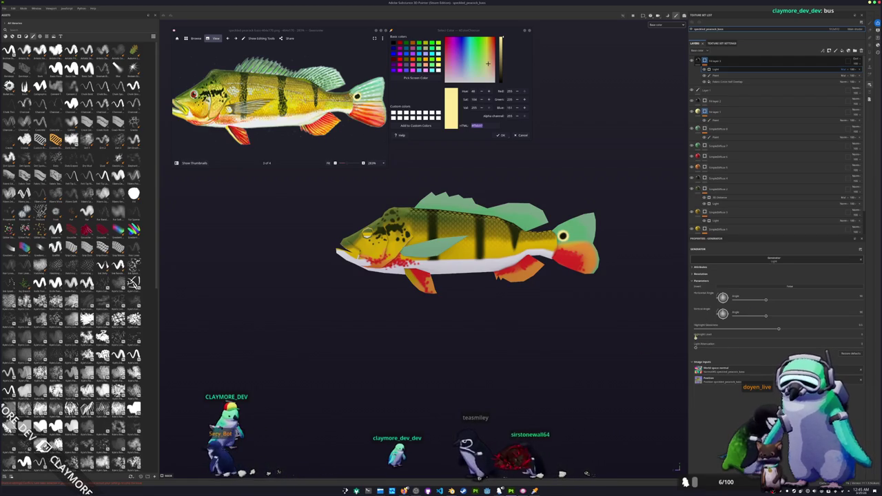
Step: Lower the Light generator's Highlight Smoothness and highlight amount, then check the faint scales
{"action": "left_click_drag", "start_coordinate": [778, 329], "coordinate": [726, 329]}
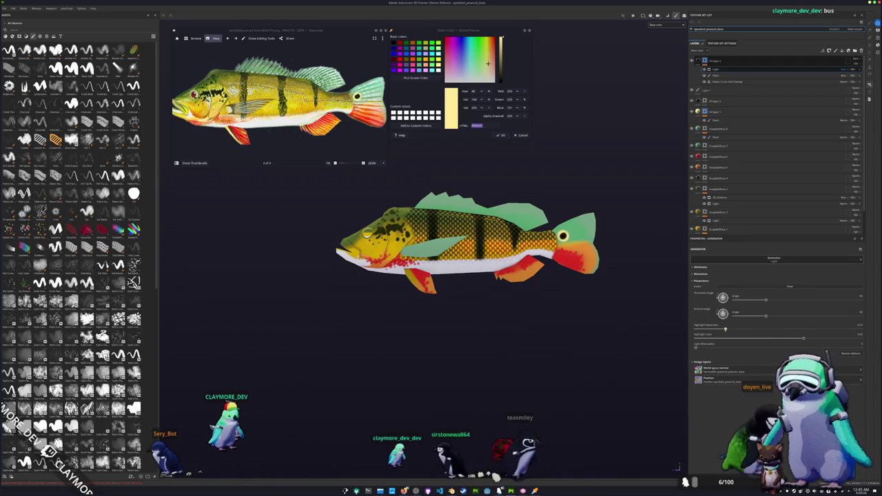
{"action": "left_click_drag", "start_coordinate": [800, 337], "coordinate": [767, 338]}
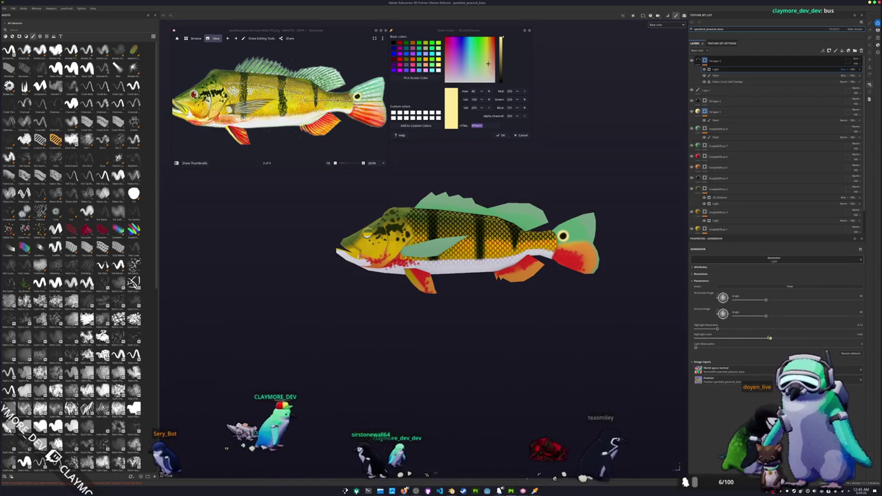
{"action": "scroll", "coordinate": [577, 291], "scroll_direction": "up", "scroll_amount": 3}
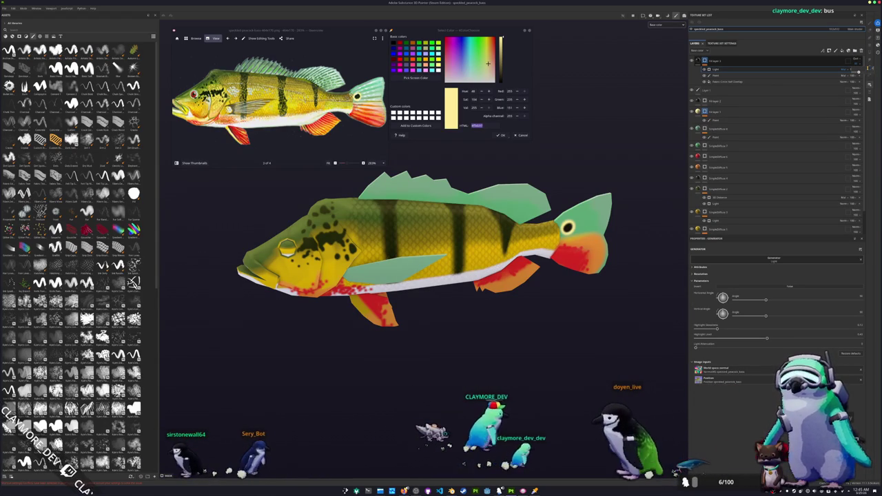
{"action": "left_click_drag", "start_coordinate": [572, 237], "coordinate": [438, 184], "text": "alt"}
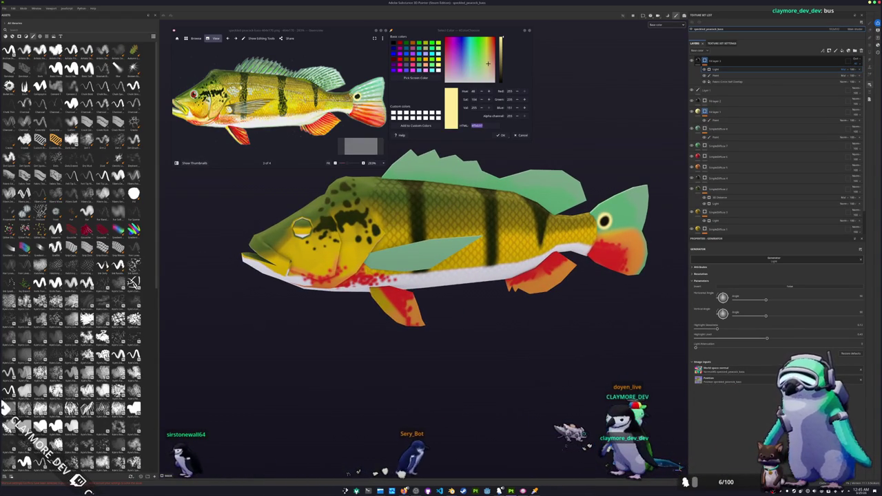
{"action": "key", "text": "ctrl+plus"}
{"action": "key", "text": "ctrl+plus"}
{"action": "key", "text": "ctrl+plus"}
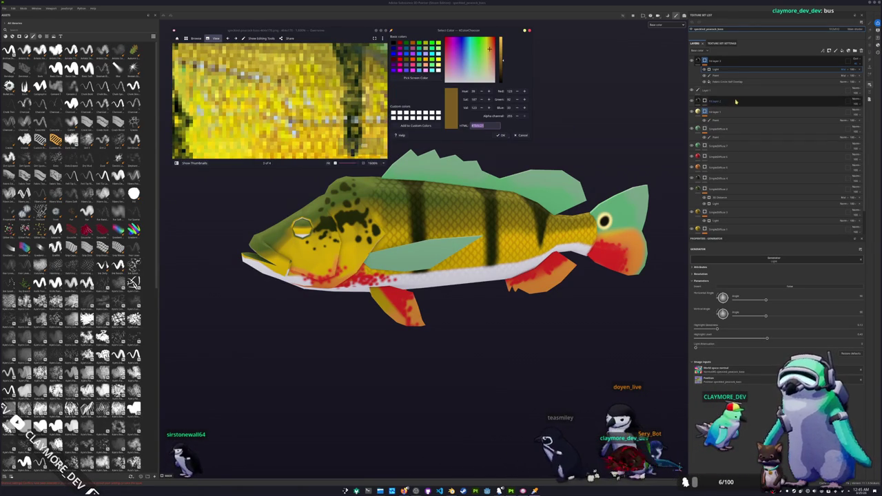
Step: Inspect the SimpleDiffuse fill's base colour and close the picker without changes
{"action": "left_click", "coordinate": [730, 136]}
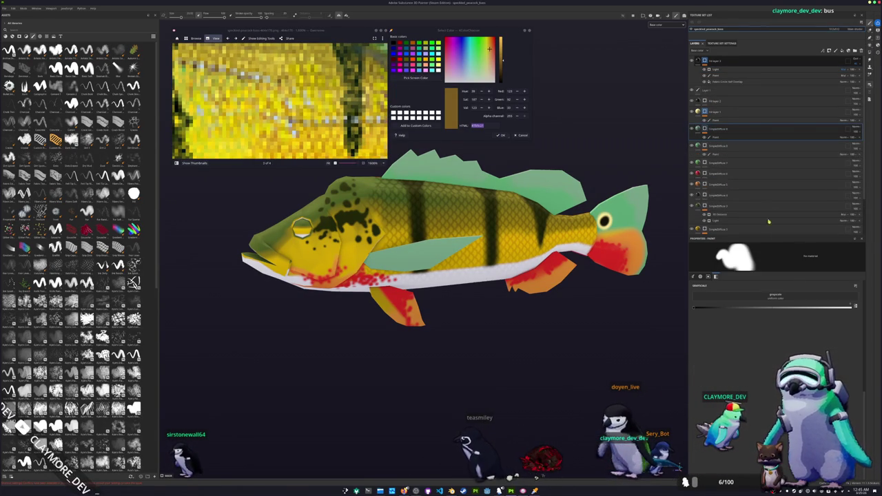
{"action": "right_click", "coordinate": [703, 128]}
{"action": "key", "text": "Escape"}
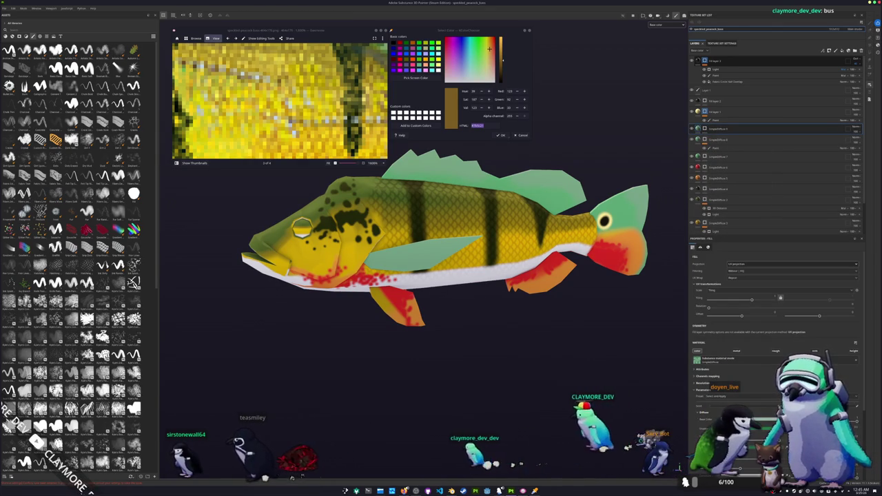
{"action": "left_click", "coordinate": [716, 419]}
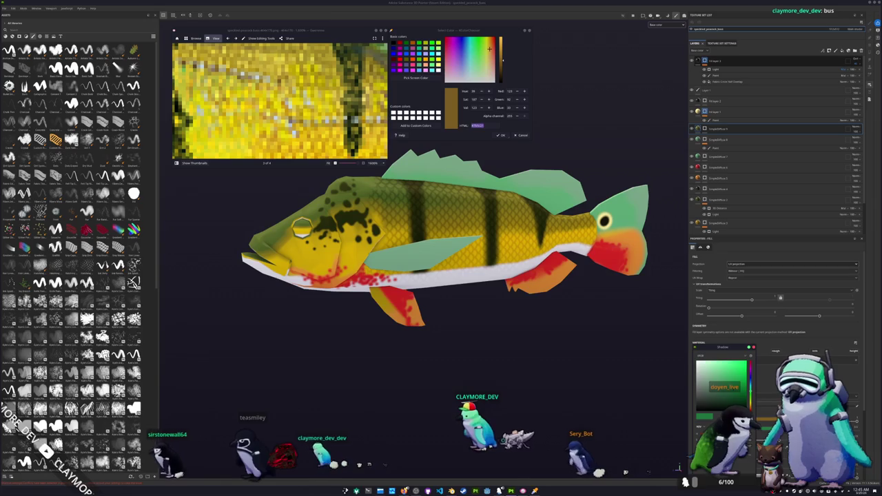
{"action": "key", "text": "Escape"}
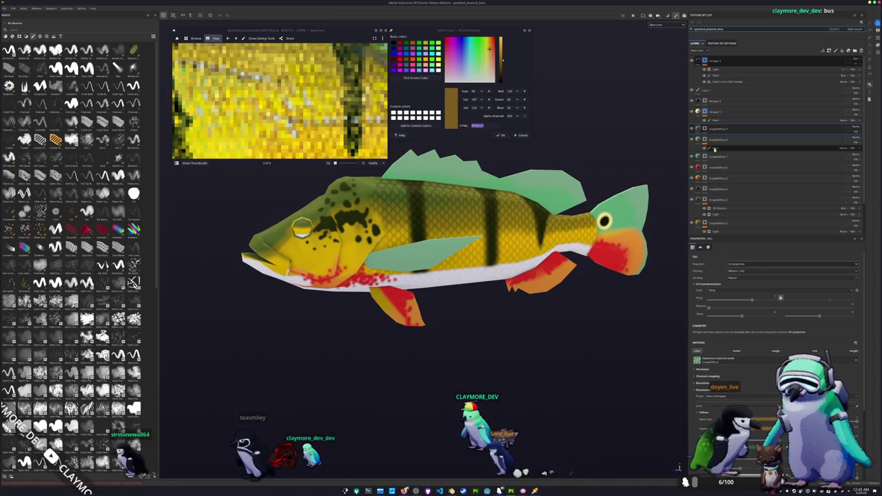
{"action": "left_click", "coordinate": [695, 226]}
Step: Duplicate the Fill layer 3 group with Ctrl+D after reviewing the fish
{"action": "left_click_drag", "start_coordinate": [534, 298], "coordinate": [552, 289], "text": "alt"}
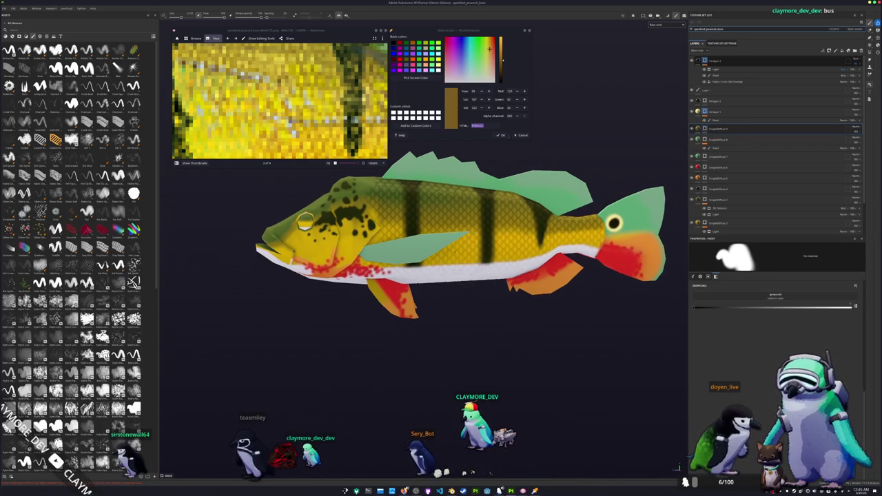
{"action": "middle_click_drag", "start_coordinate": [304, 220], "coordinate": [288, 259], "text": "alt"}
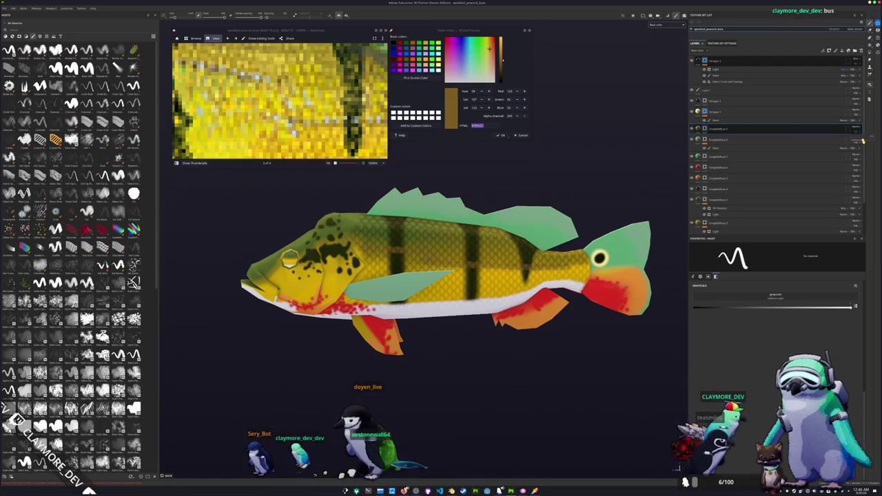
{"action": "left_click_drag", "start_coordinate": [482, 275], "coordinate": [441, 272], "text": "alt"}
{"action": "scroll", "coordinate": [310, 104], "scroll_direction": "down", "scroll_amount": 5}
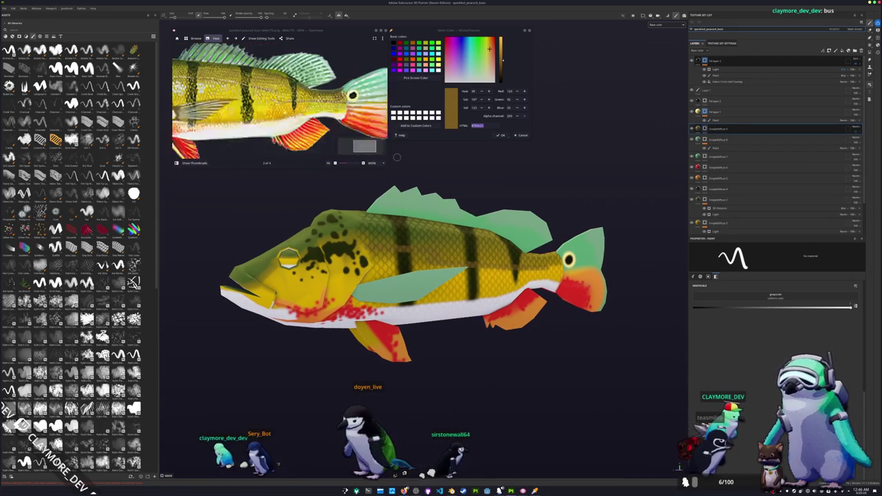
{"action": "left_click_drag", "start_coordinate": [397, 158], "coordinate": [556, 219], "text": "alt"}
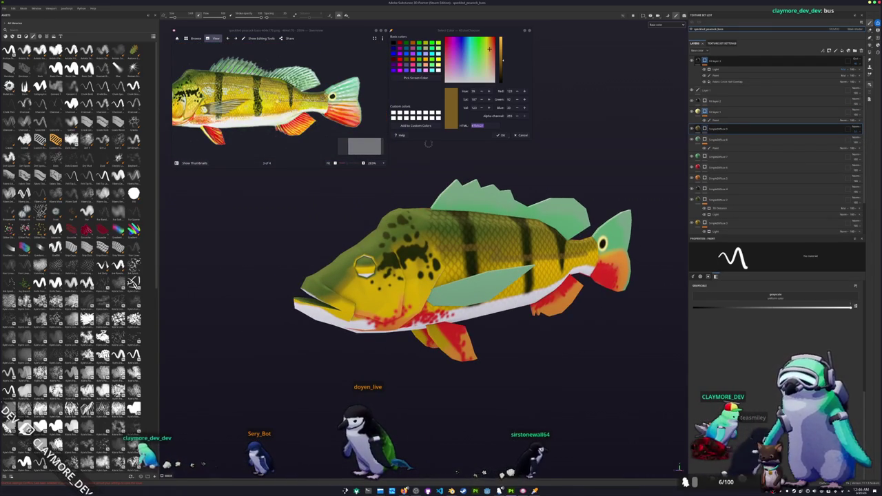
{"action": "mouse_move", "coordinate": [428, 144]}
{"action": "left_mouse_down", "text": "alt"}
{"action": "mouse_move", "coordinate": [424, 230]}
{"action": "mouse_move", "coordinate": [454, 231]}
{"action": "left_mouse_up", "text": "alt"}
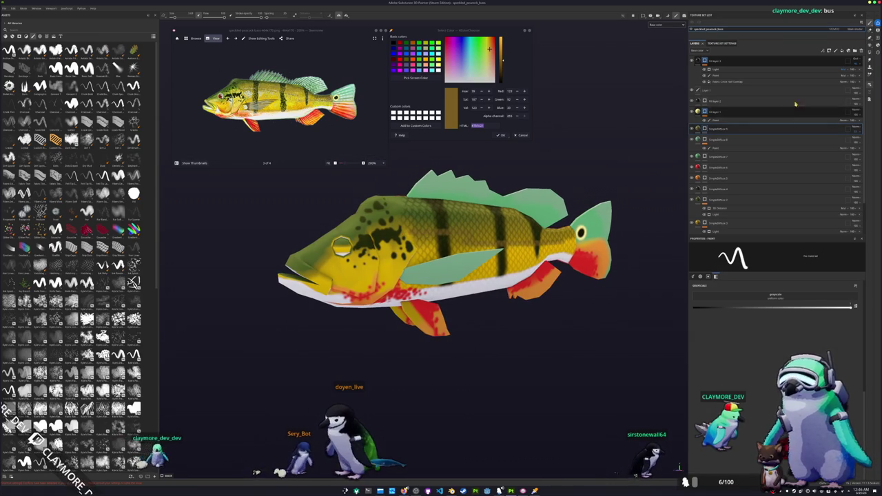
{"action": "key", "text": "ctrl+d"}
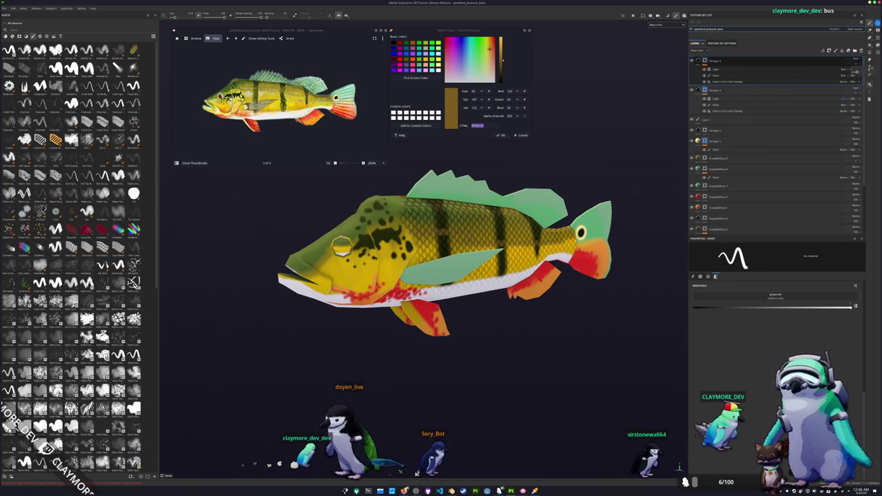
Step: Collapse the duplicated scale group and change an option on the top layer
{"action": "left_click", "coordinate": [853, 72]}
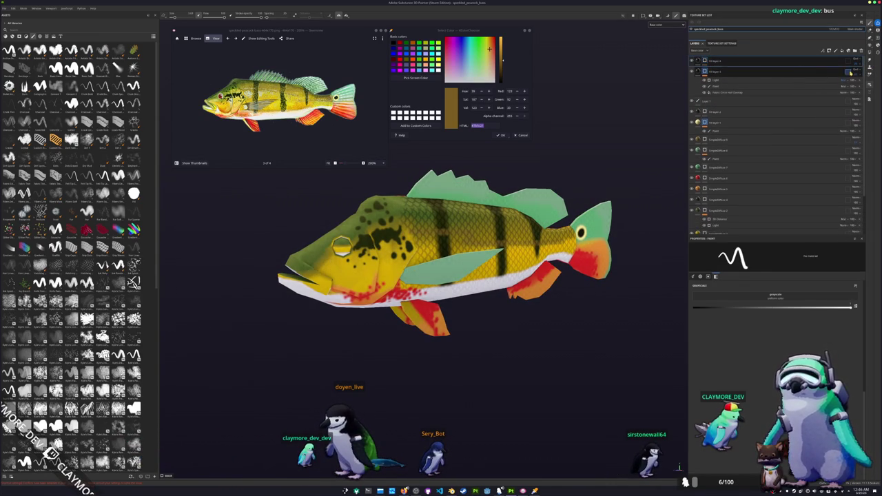
{"action": "right_click", "coordinate": [705, 62]}
{"action": "left_click", "coordinate": [724, 110]}
{"action": "scroll", "coordinate": [406, 279], "scroll_direction": "up", "scroll_amount": 1}
{"action": "scroll", "coordinate": [406, 279], "scroll_direction": "up", "scroll_amount": 2}
{"action": "scroll", "coordinate": [406, 279], "scroll_direction": "up", "scroll_amount": 2}
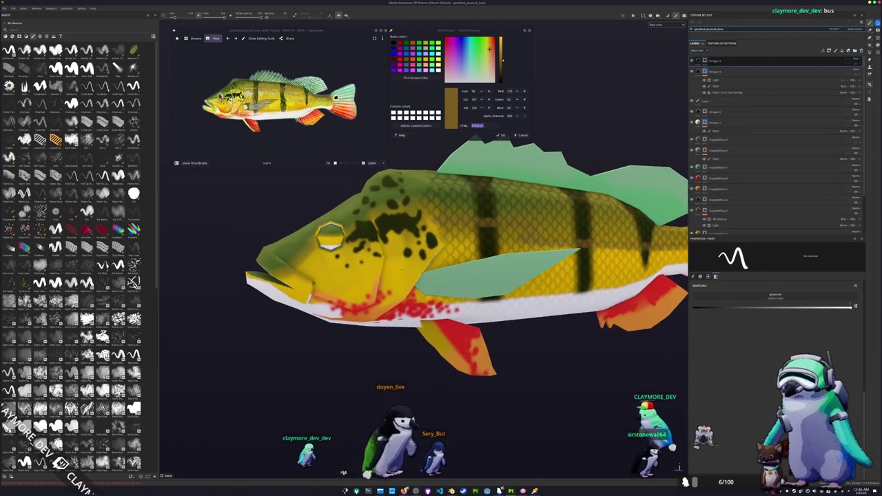
{"action": "scroll", "coordinate": [405, 279], "scroll_direction": "up", "scroll_amount": 1}
{"action": "scroll", "coordinate": [406, 278], "scroll_direction": "up", "scroll_amount": 1}
{"action": "scroll", "coordinate": [406, 278], "scroll_direction": "up", "scroll_amount": 1}
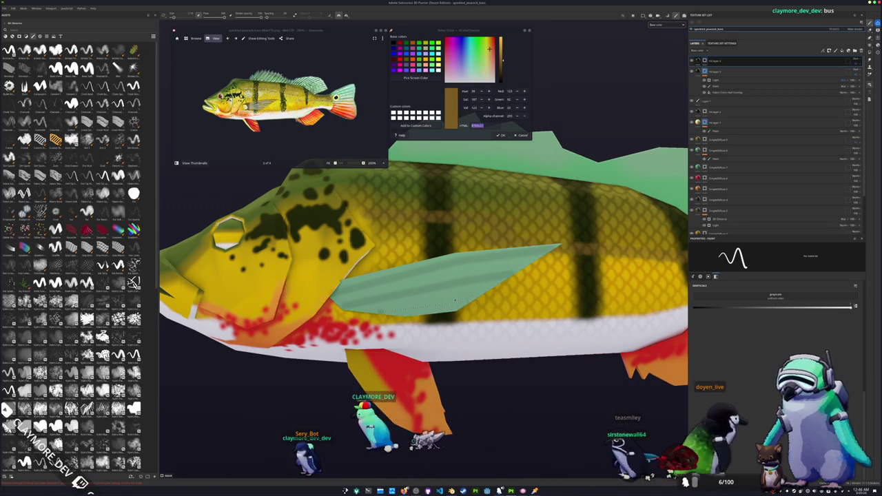
Step: Orbit around the scaled fish, then drag the 'robin egg blue' image search onscreen
{"action": "left_click_drag", "start_coordinate": [439, 301], "coordinate": [430, 266], "text": "alt"}
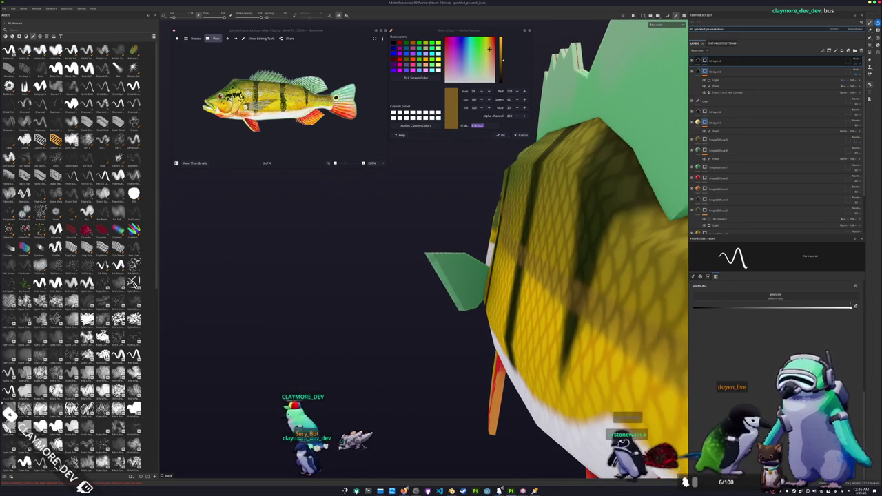
{"action": "left_click_drag", "start_coordinate": [470, 278], "coordinate": [449, 277], "text": "alt"}
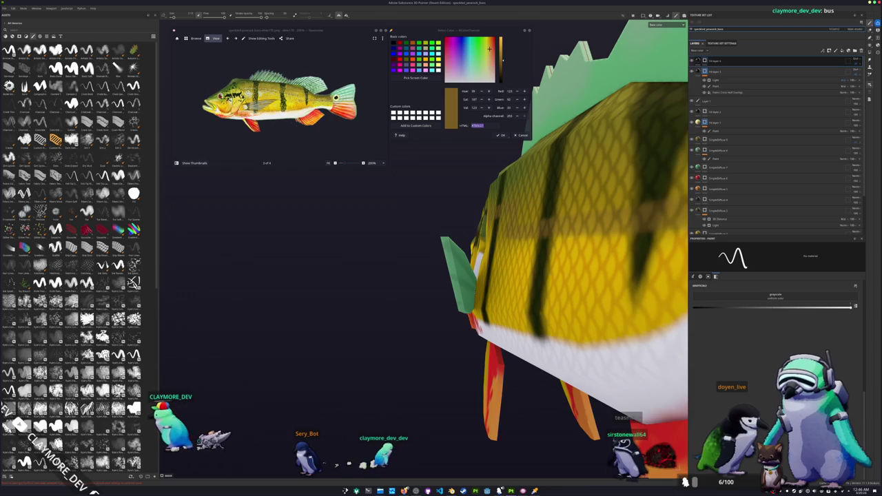
{"action": "mouse_move", "coordinate": [586, 300]}
{"action": "left_mouse_down", "text": "alt"}
{"action": "mouse_move", "coordinate": [440, 303]}
{"action": "mouse_move", "coordinate": [442, 273]}
{"action": "left_mouse_up", "text": "alt"}
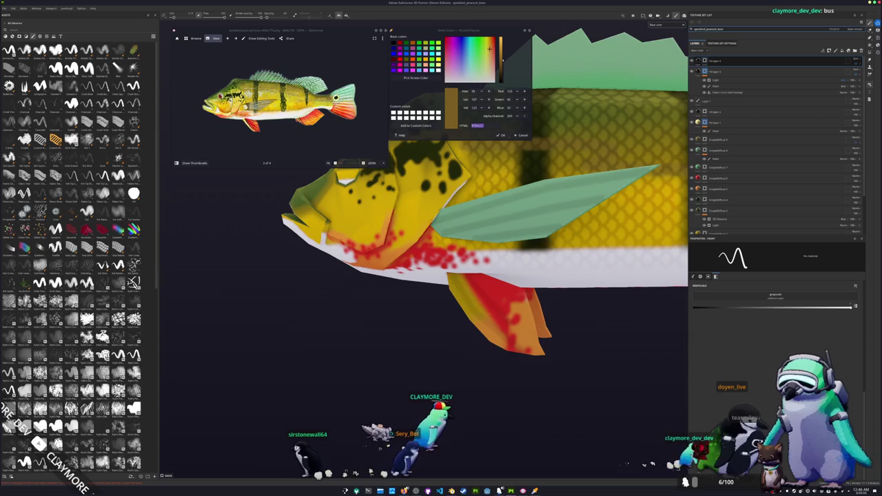
{"action": "left_click_drag", "start_coordinate": [480, 275], "coordinate": [500, 316], "text": "alt"}
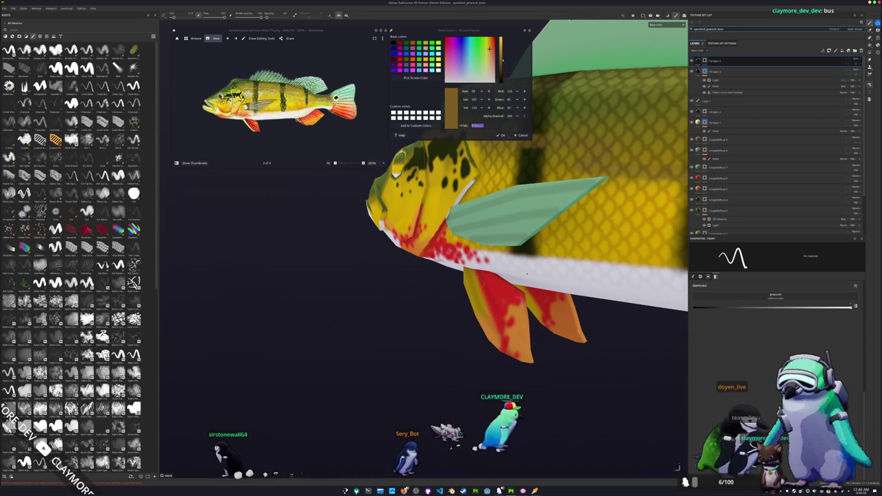
{"action": "mouse_move", "coordinate": [500, 316]}
{"action": "left_mouse_down", "text": "alt"}
{"action": "mouse_move", "coordinate": [492, 281]}
{"action": "mouse_move", "coordinate": [476, 302]}
{"action": "mouse_move", "coordinate": [490, 291]}
{"action": "left_mouse_up", "text": "alt"}
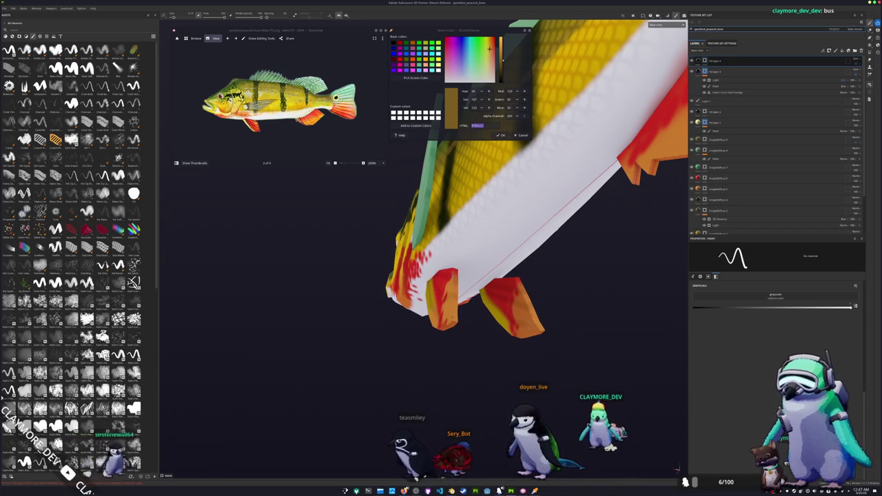
{"action": "mouse_move", "coordinate": [524, 304]}
{"action": "left_mouse_down", "text": "alt"}
{"action": "mouse_move", "coordinate": [555, 332]}
{"action": "mouse_move", "coordinate": [545, 323]}
{"action": "left_mouse_up", "text": "alt"}
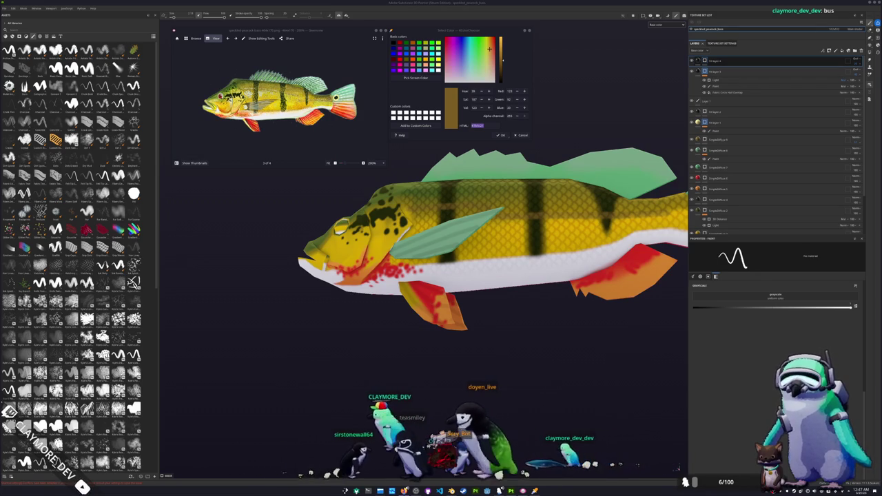
{"action": "left_click_drag", "start_coordinate": [875, 135], "coordinate": [662, 129]}
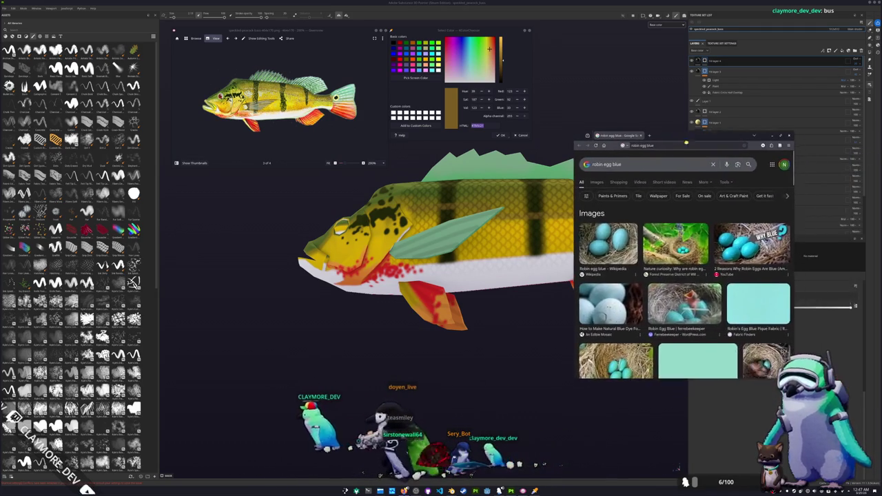
Step: Scroll the robin egg blue results, then return to Substance Painter with a side view
{"action": "scroll", "coordinate": [672, 284], "scroll_direction": "down", "scroll_amount": 2}
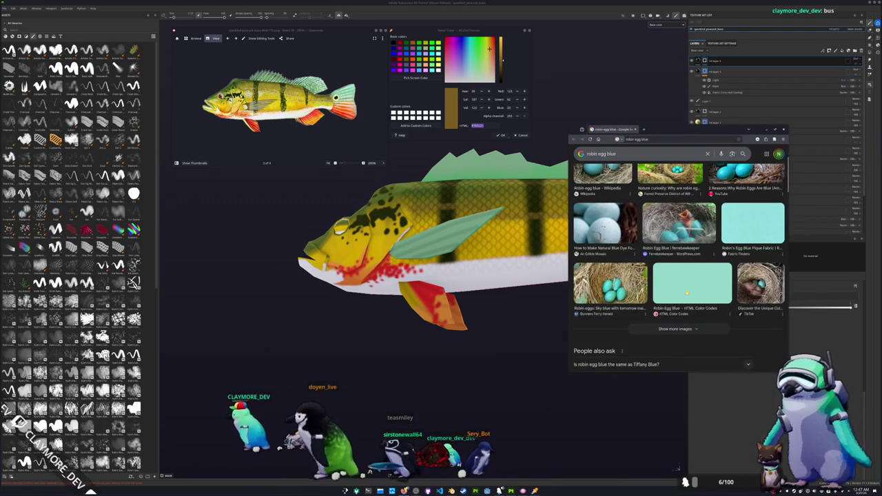
{"action": "left_click_drag", "start_coordinate": [687, 293], "coordinate": [582, 334], "text": "alt"}
{"action": "scroll", "coordinate": [683, 289], "scroll_direction": "up", "scroll_amount": 2}
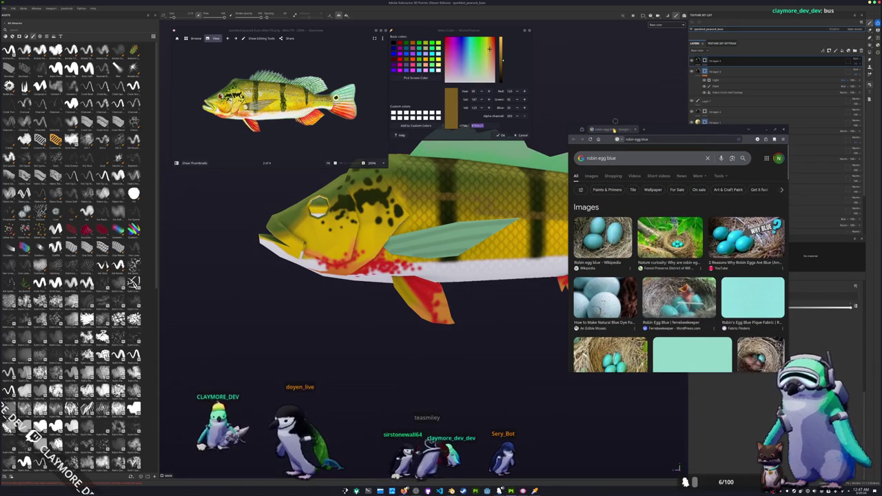
{"action": "left_click", "coordinate": [427, 290]}
{"action": "left_click_drag", "start_coordinate": [427, 289], "coordinate": [245, 447], "text": "alt"}
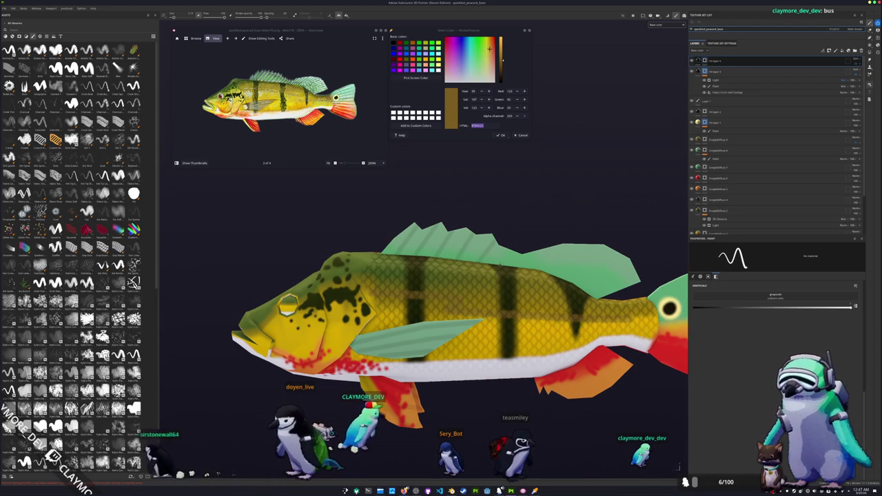
Step: Zoom in on the fish head and eye, undoing a stray red dab on the gill
{"action": "scroll", "coordinate": [288, 304], "scroll_direction": "up", "scroll_amount": 3}
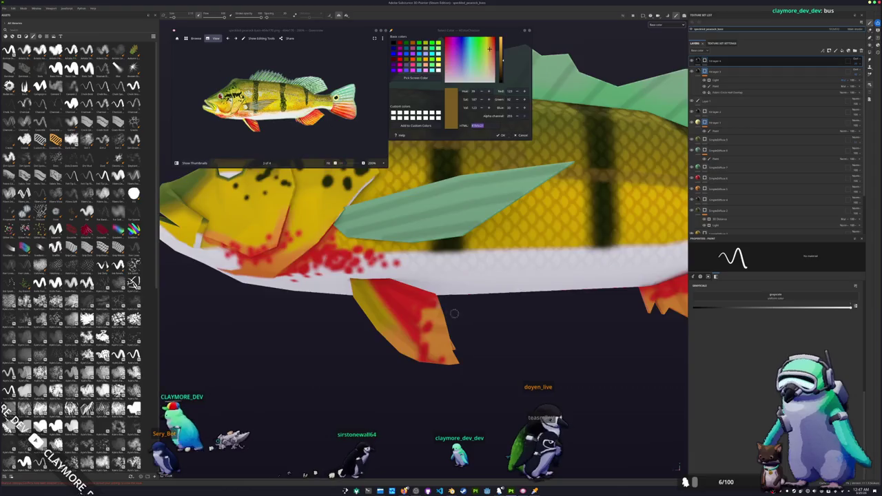
{"action": "scroll", "coordinate": [288, 304], "scroll_direction": "down", "scroll_amount": 4}
{"action": "mouse_move", "coordinate": [288, 303]}
{"action": "left_mouse_down", "text": "alt"}
{"action": "mouse_move", "coordinate": [328, 182]}
{"action": "mouse_move", "coordinate": [357, 223]}
{"action": "left_mouse_up", "text": "alt"}
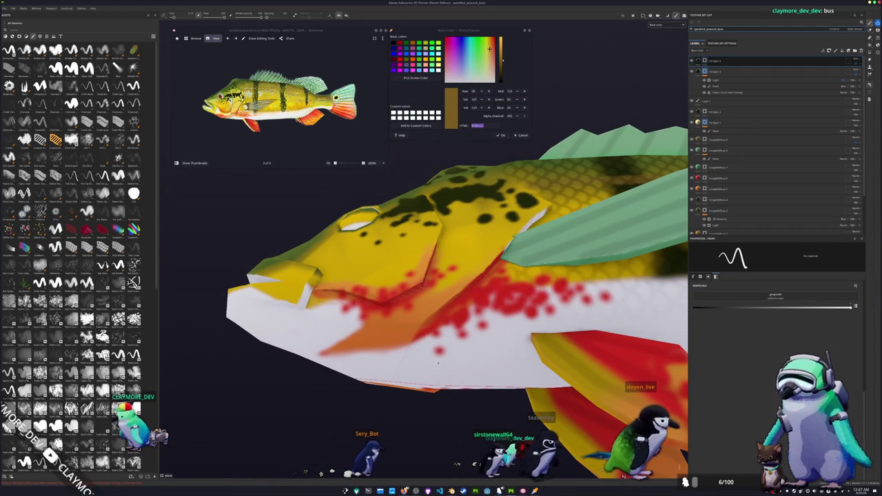
{"action": "left_click_drag", "start_coordinate": [437, 367], "coordinate": [413, 338], "text": "alt"}
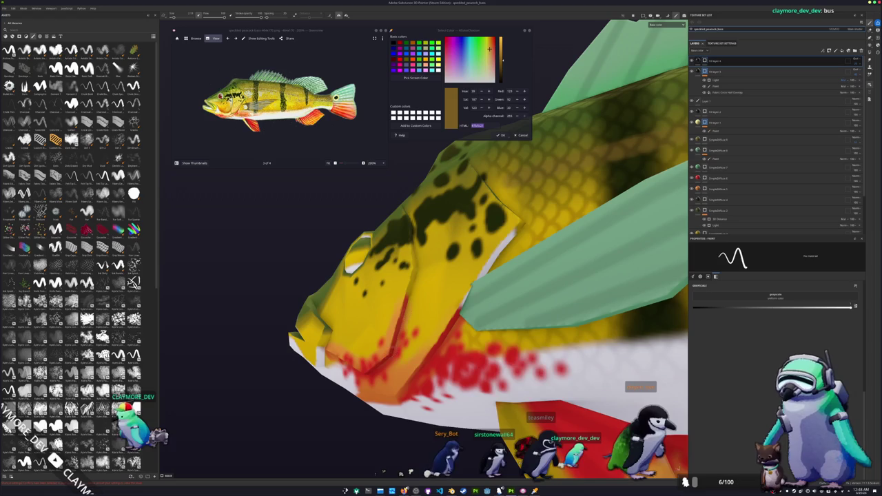
{"action": "mouse_move", "coordinate": [411, 222]}
{"action": "left_mouse_down", "text": "alt"}
{"action": "mouse_move", "coordinate": [403, 220]}
{"action": "mouse_move", "coordinate": [456, 185]}
{"action": "left_mouse_up", "text": "alt"}
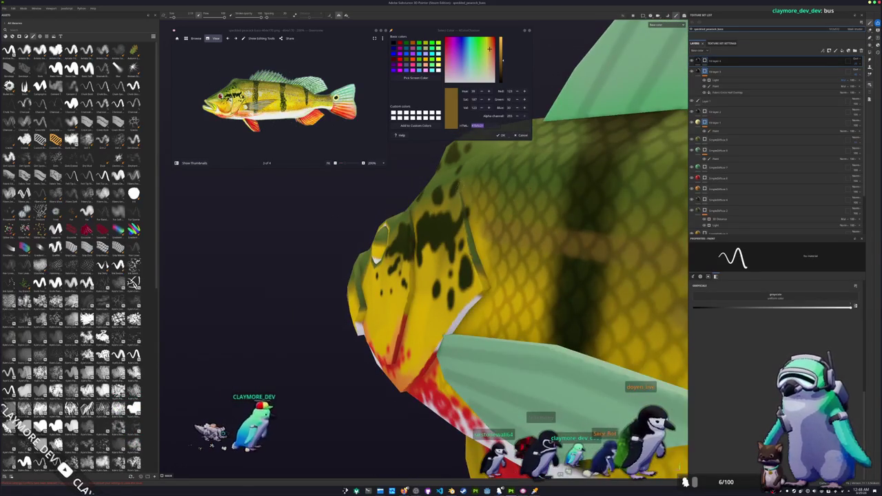
{"action": "left_click_drag", "start_coordinate": [544, 221], "coordinate": [580, 239], "text": "alt"}
{"action": "left_click", "coordinate": [545, 295], "text": "shift"}
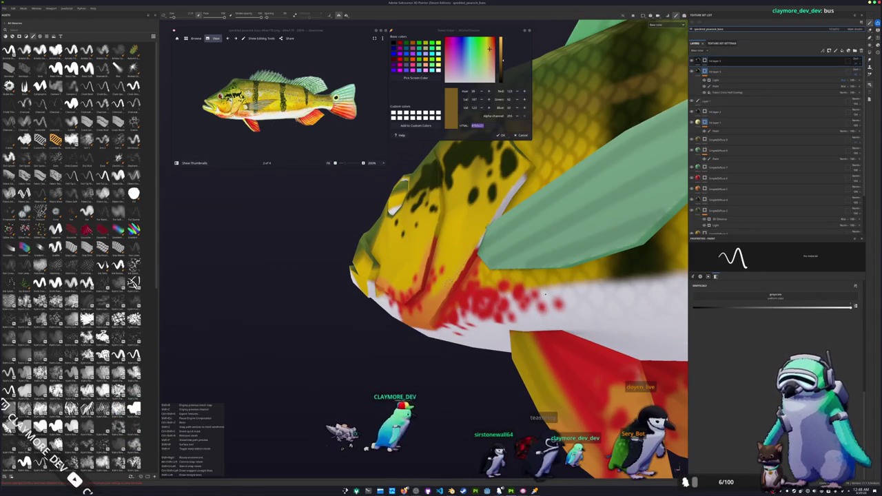
{"action": "key", "text": "ctrl+z"}
{"action": "mouse_move", "coordinate": [455, 338]}
{"action": "left_mouse_down", "text": "alt"}
{"action": "mouse_move", "coordinate": [481, 343]}
{"action": "mouse_move", "coordinate": [441, 344]}
{"action": "mouse_move", "coordinate": [425, 356]}
{"action": "mouse_move", "coordinate": [439, 350]}
{"action": "mouse_move", "coordinate": [493, 376]}
{"action": "mouse_move", "coordinate": [447, 422]}
{"action": "left_mouse_up", "text": "alt"}
{"action": "mouse_move", "coordinate": [450, 364]}
{"action": "left_mouse_down", "text": "alt"}
{"action": "mouse_move", "coordinate": [386, 354]}
{"action": "mouse_move", "coordinate": [458, 352]}
{"action": "left_mouse_up", "text": "alt"}
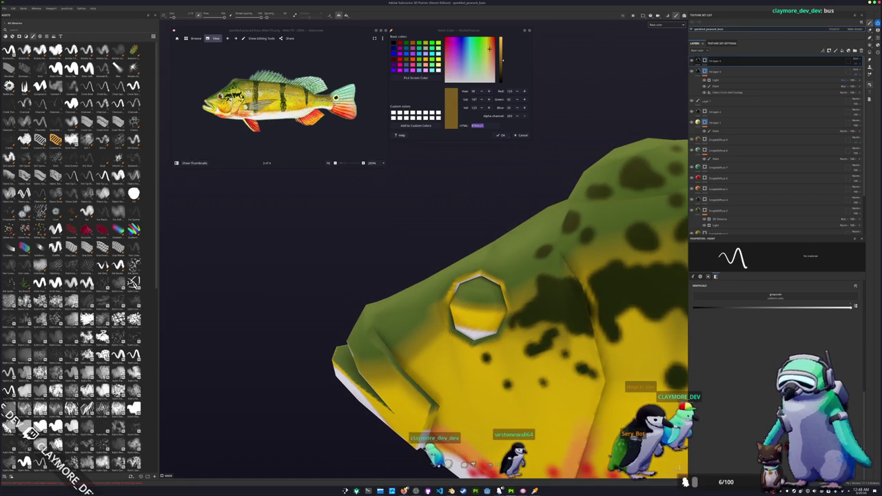
{"action": "left_click_drag", "start_coordinate": [510, 304], "coordinate": [528, 296], "text": "alt"}
{"action": "scroll", "coordinate": [349, 99], "scroll_direction": "up", "scroll_amount": 3}
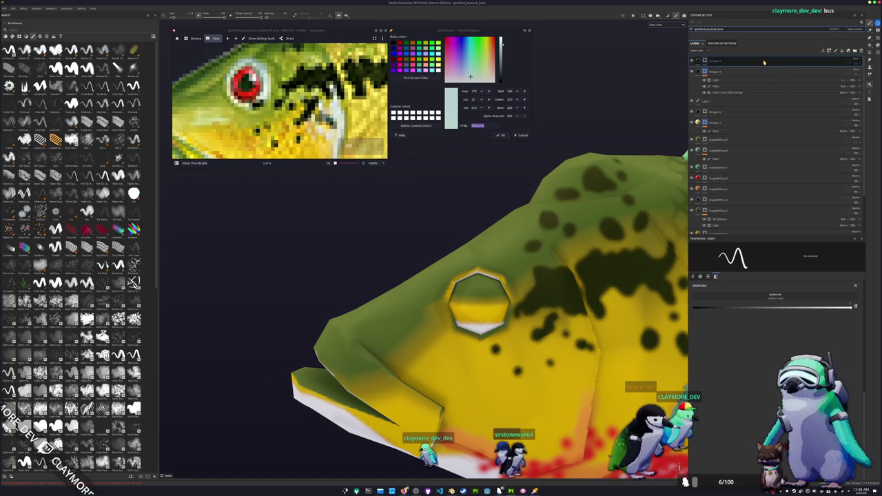
Step: Add a new fill layer with the pasted light cyan base colour, masked out for painting
{"action": "left_click", "coordinate": [842, 54]}
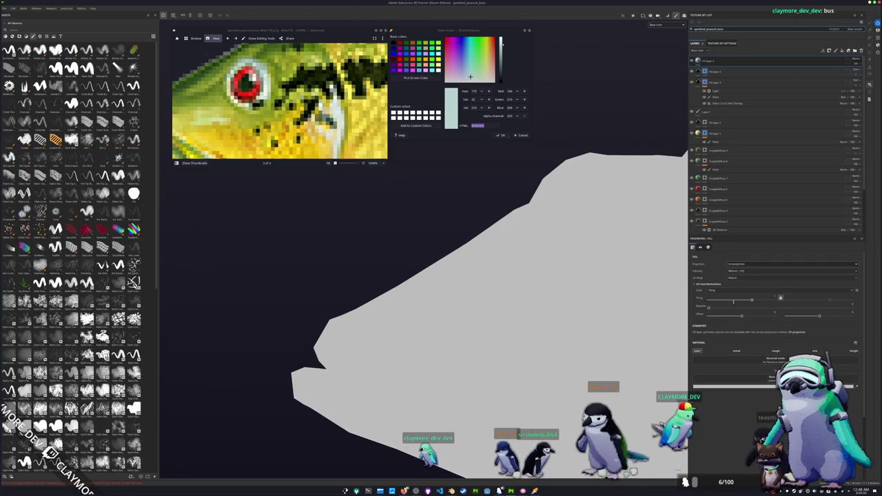
{"action": "left_click", "coordinate": [730, 383]}
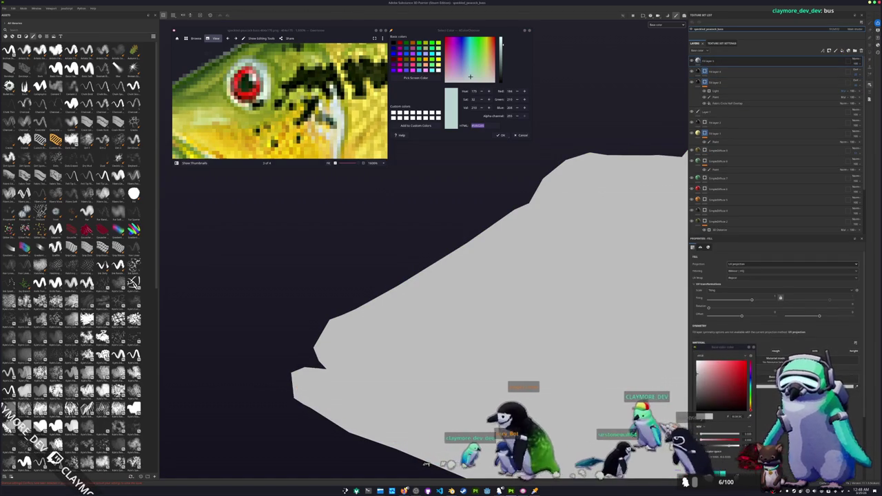
{"action": "key", "text": "ctrl+v"}
{"action": "key", "text": "Delete"}
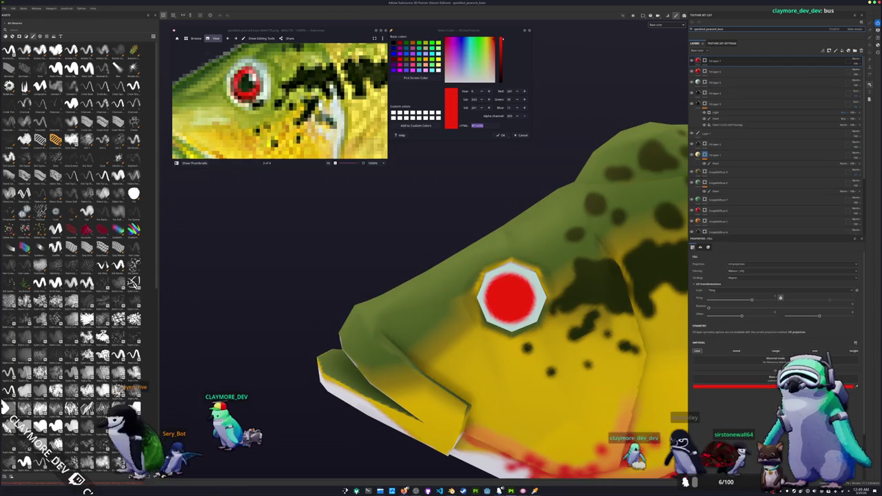
Step: Check the red eye fill's colour, zoom out to the whole fish, and create a new layer folder
{"action": "left_click", "coordinate": [723, 390]}
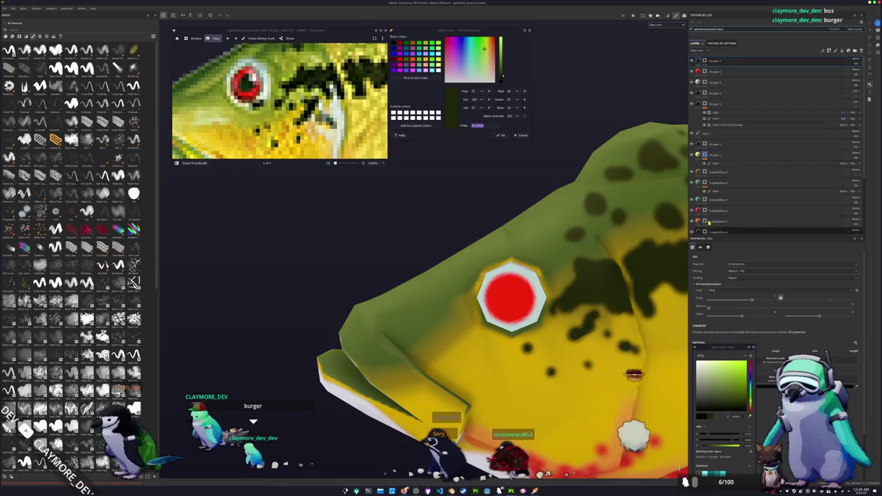
{"action": "key", "text": "1"}
{"action": "scroll", "coordinate": [518, 296], "scroll_direction": "up", "scroll_amount": 2}
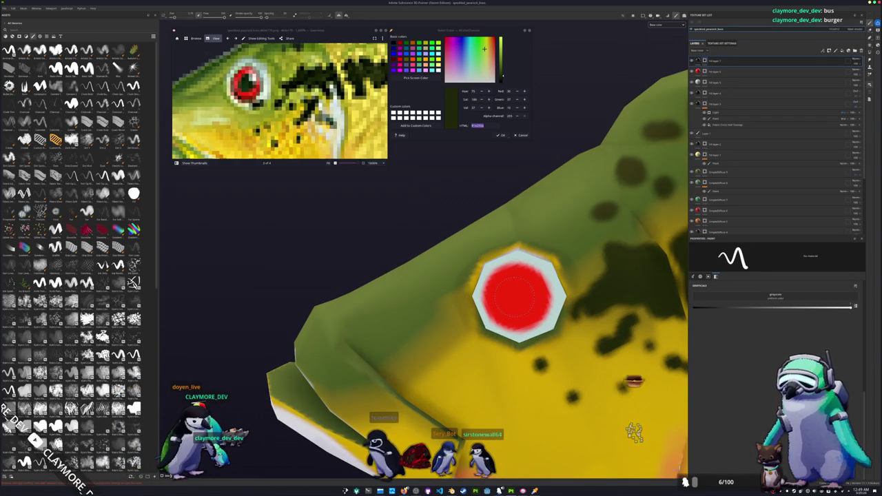
{"action": "scroll", "coordinate": [518, 297], "scroll_direction": "down", "scroll_amount": 5}
{"action": "mouse_move", "coordinate": [557, 359]}
{"action": "left_mouse_down", "text": "alt"}
{"action": "mouse_move", "coordinate": [629, 338]}
{"action": "mouse_move", "coordinate": [483, 324]}
{"action": "left_mouse_up", "text": "alt"}
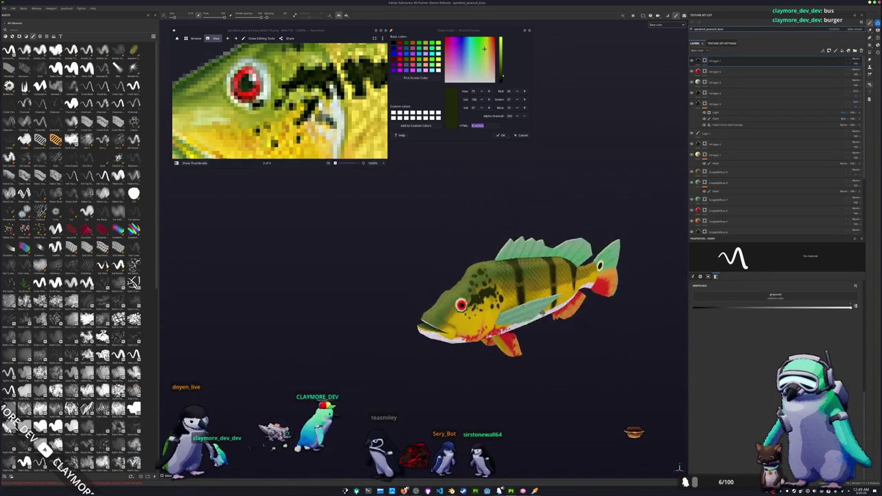
{"action": "scroll", "coordinate": [348, 319], "scroll_direction": "up", "scroll_amount": 3}
{"action": "mouse_move", "coordinate": [349, 319]}
{"action": "left_mouse_down", "text": "alt"}
{"action": "mouse_move", "coordinate": [299, 412]}
{"action": "mouse_move", "coordinate": [570, 307]}
{"action": "mouse_move", "coordinate": [510, 324]}
{"action": "left_mouse_up", "text": "alt"}
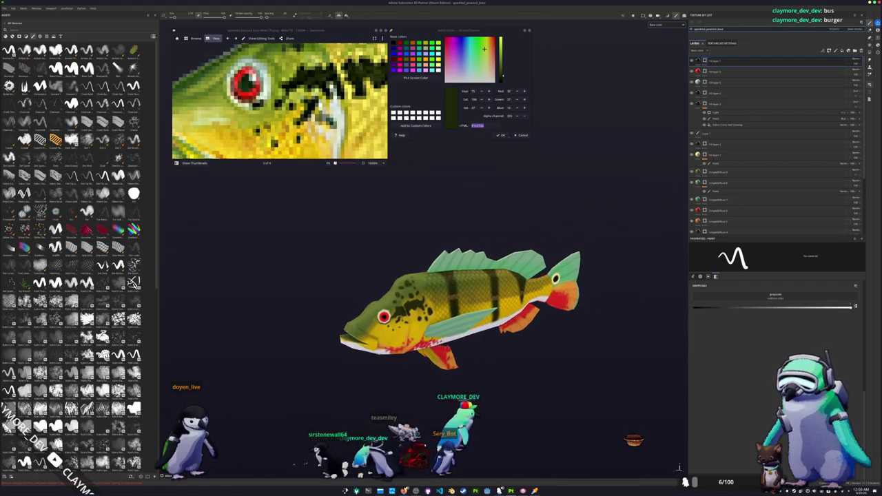
{"action": "key", "text": "ctrl+g"}
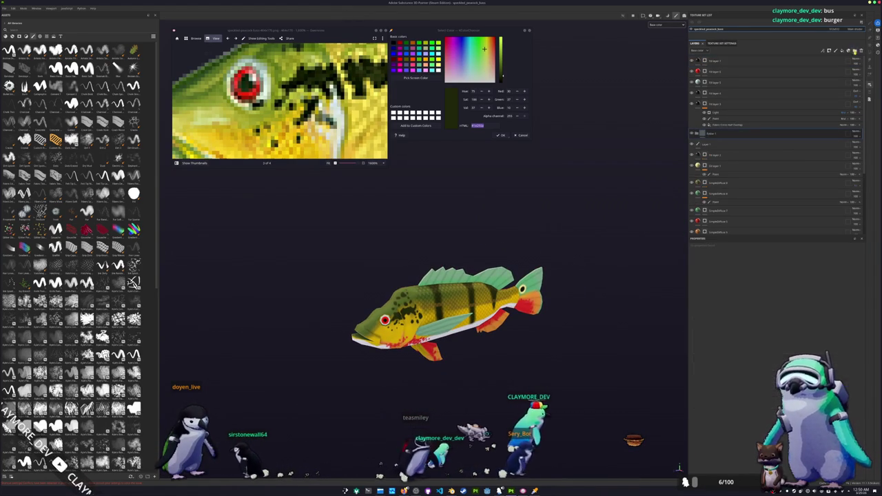
Step: Add a Blur Slope filter to the new folder
{"action": "right_click", "coordinate": [810, 134]}
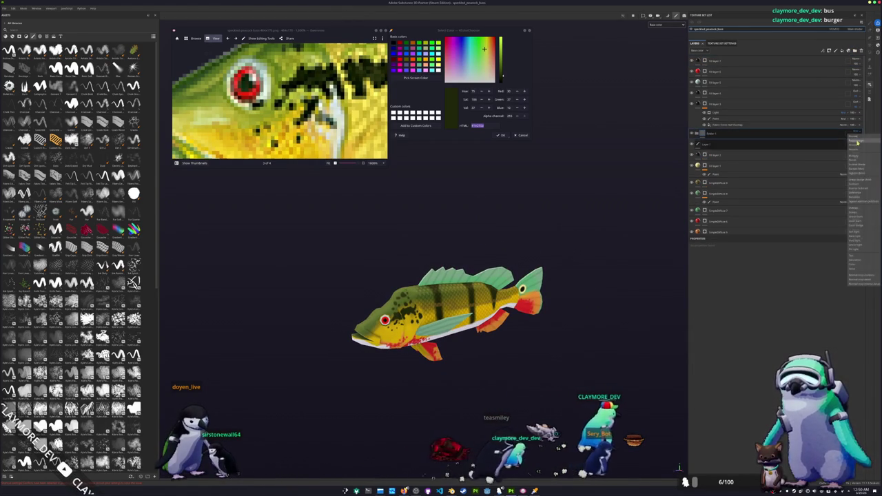
{"action": "left_click", "coordinate": [823, 321]}
{"action": "left_click", "coordinate": [776, 265]}
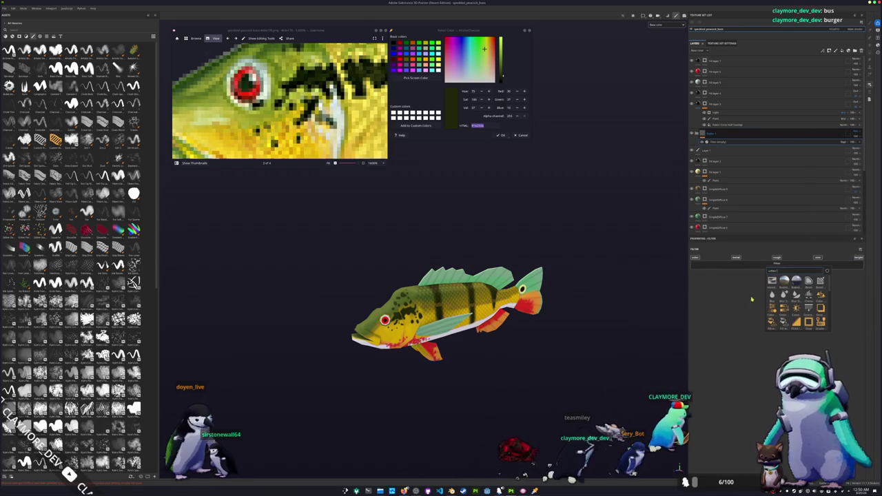
{"action": "left_click", "coordinate": [787, 296]}
{"action": "scroll", "coordinate": [594, 329], "scroll_direction": "up", "scroll_amount": 1}
{"action": "scroll", "coordinate": [595, 328], "scroll_direction": "up", "scroll_amount": 2}
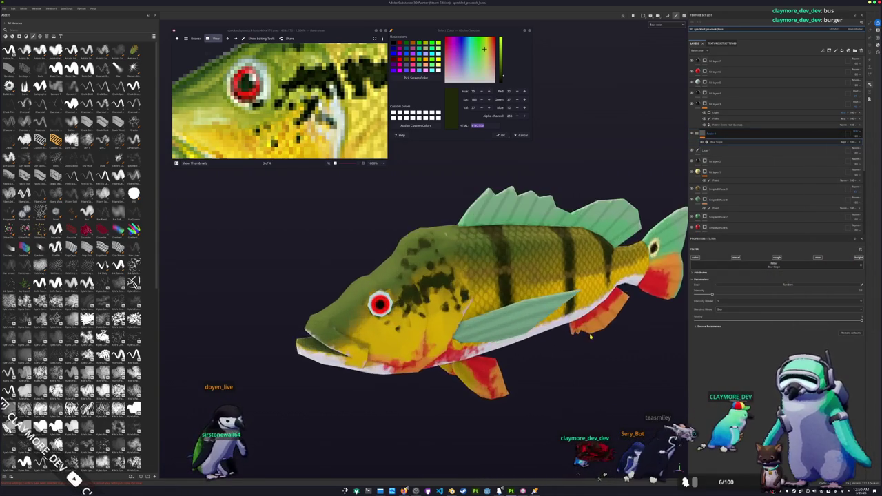
{"action": "scroll", "coordinate": [551, 317], "scroll_direction": "up", "scroll_amount": 2}
{"action": "scroll", "coordinate": [532, 312], "scroll_direction": "up", "scroll_amount": 1}
Step: Move the blur folder up near the top of the layer stack
{"action": "left_click_drag", "start_coordinate": [532, 312], "coordinate": [671, 296], "text": "alt"}
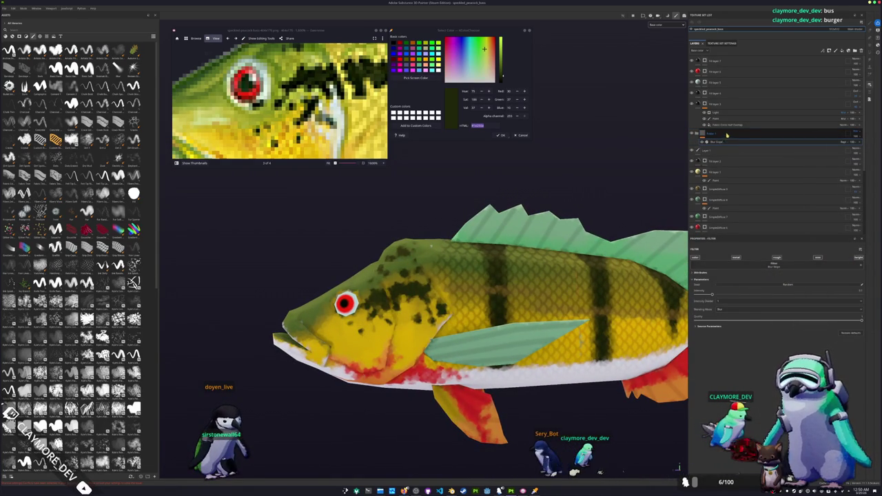
{"action": "left_click_drag", "start_coordinate": [725, 136], "coordinate": [716, 94]}
{"action": "scroll", "coordinate": [585, 195], "scroll_direction": "down", "scroll_amount": 3}
{"action": "left_click_drag", "start_coordinate": [585, 196], "coordinate": [595, 249], "text": "alt"}
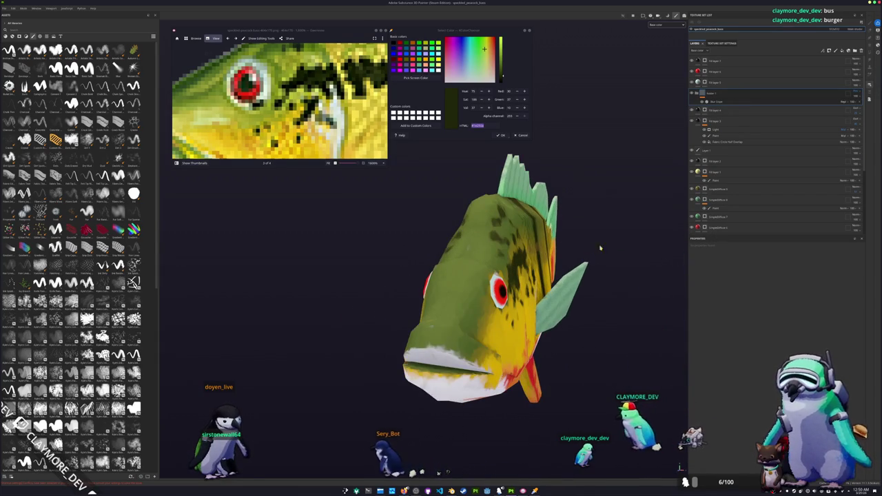
Step: Move the bottom fill layer to the top of the stack and switch to polygon filling
{"action": "scroll", "coordinate": [706, 207], "scroll_direction": "down", "scroll_amount": 5}
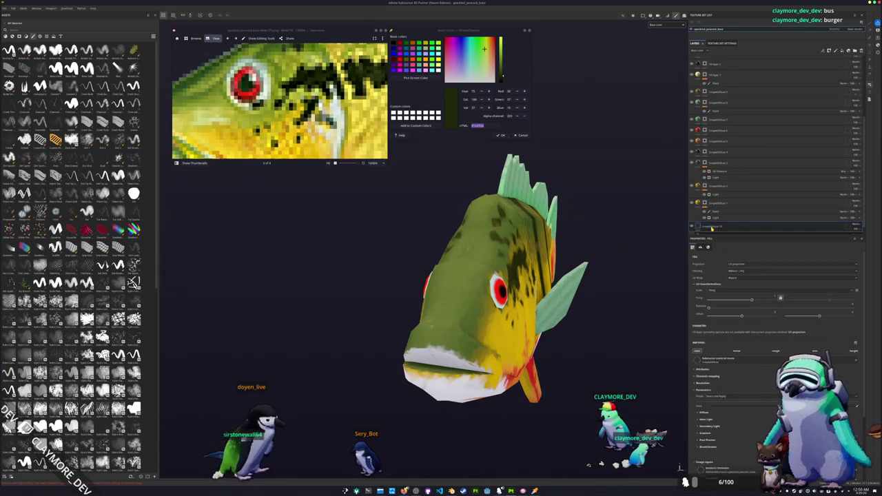
{"action": "left_click_drag", "start_coordinate": [712, 228], "coordinate": [732, 85]}
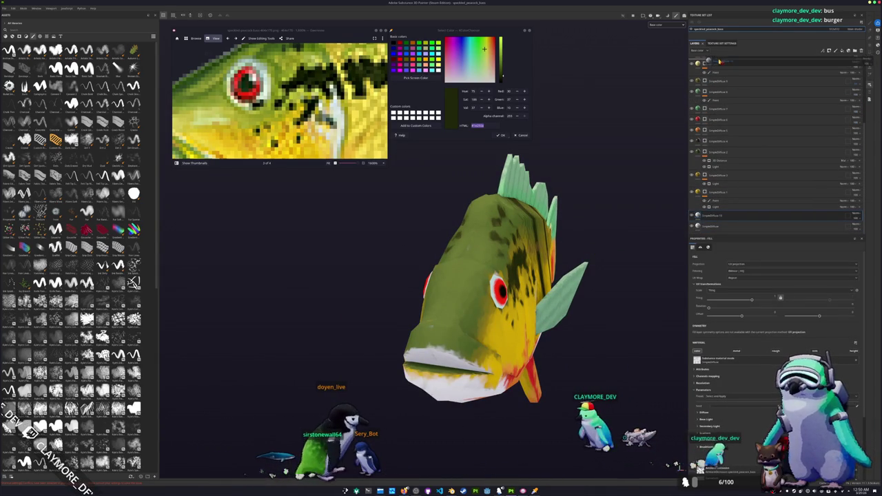
{"action": "mouse_move", "coordinate": [732, 85]}
{"action": "left_mouse_down"}
{"action": "mouse_move", "coordinate": [717, 60]}
{"action": "mouse_move", "coordinate": [718, 109]}
{"action": "mouse_move", "coordinate": [698, 107]}
{"action": "left_mouse_up"}
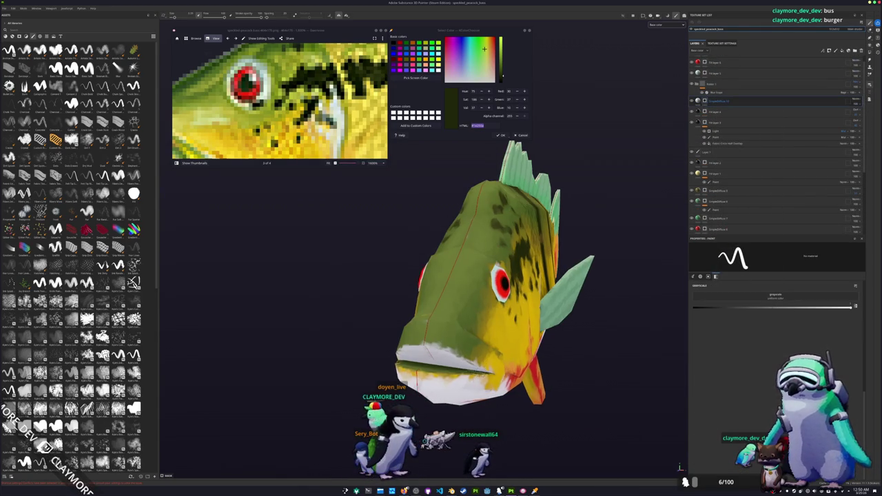
{"action": "left_click_drag", "start_coordinate": [482, 276], "coordinate": [510, 275], "text": "alt"}
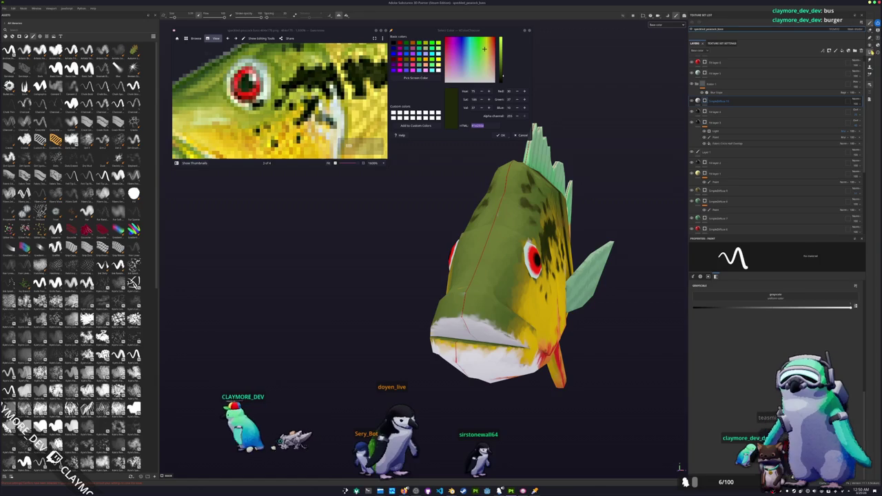
{"action": "key", "text": "4"}
{"action": "mouse_move", "coordinate": [484, 340]}
{"action": "left_mouse_down", "text": "alt"}
{"action": "mouse_move", "coordinate": [460, 337]}
{"action": "mouse_move", "coordinate": [476, 338]}
{"action": "left_mouse_up", "text": "alt"}
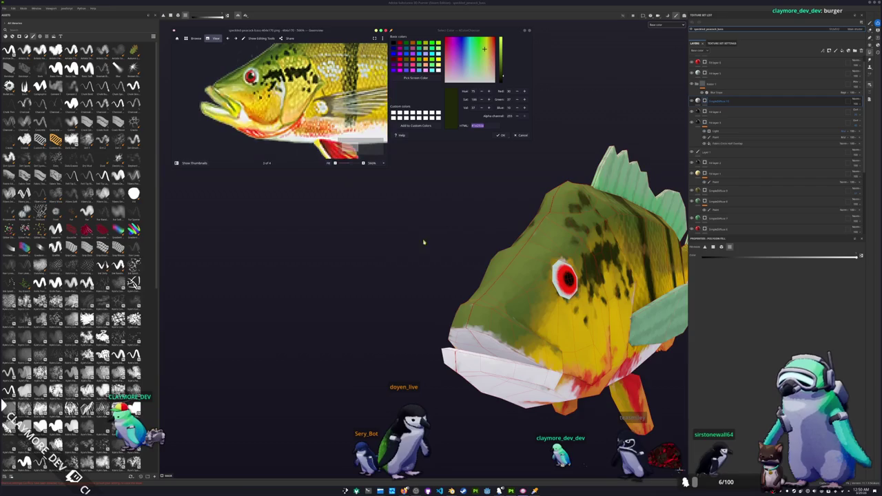
{"action": "scroll", "coordinate": [417, 263], "scroll_direction": "up", "scroll_amount": 2}
{"action": "mouse_move", "coordinate": [417, 263]}
{"action": "left_mouse_down", "text": "alt"}
{"action": "mouse_move", "coordinate": [366, 269]}
{"action": "mouse_move", "coordinate": [276, 303]}
{"action": "left_mouse_up", "text": "alt"}
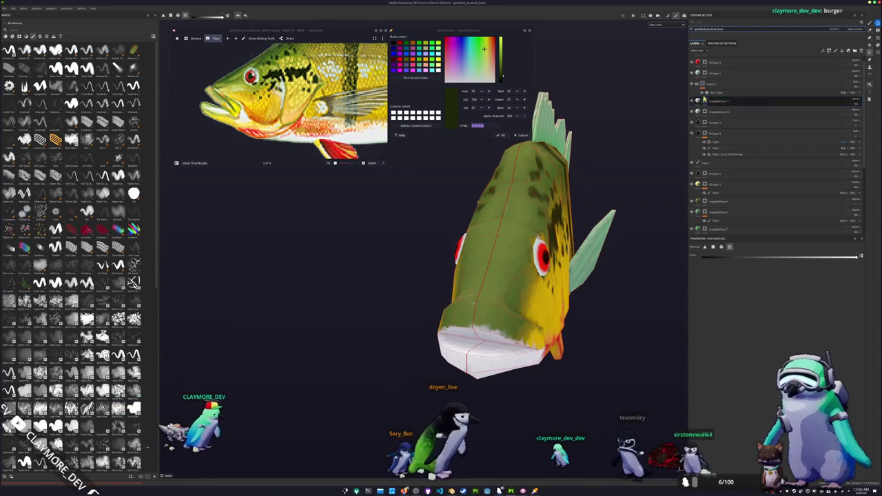
Step: Set the fill layer's Base Color to black for the body bars
{"action": "right_click", "coordinate": [705, 101]}
{"action": "left_click", "coordinate": [721, 141]}
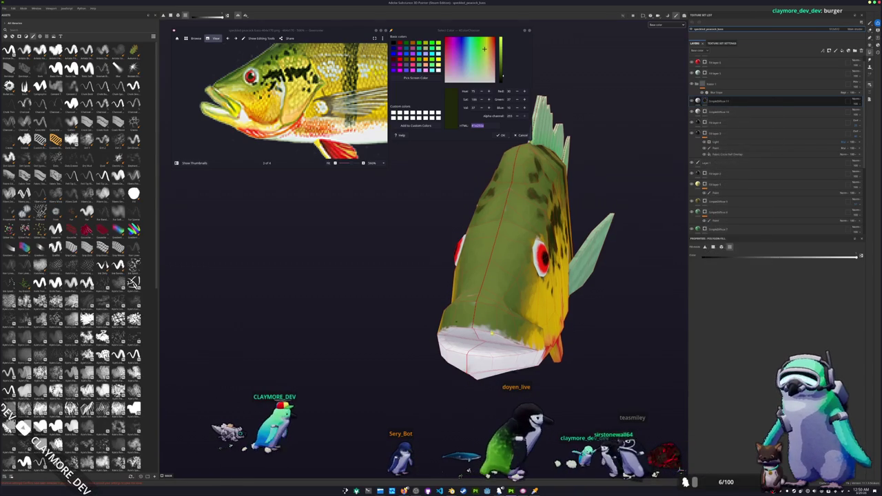
{"action": "left_click", "coordinate": [698, 101]}
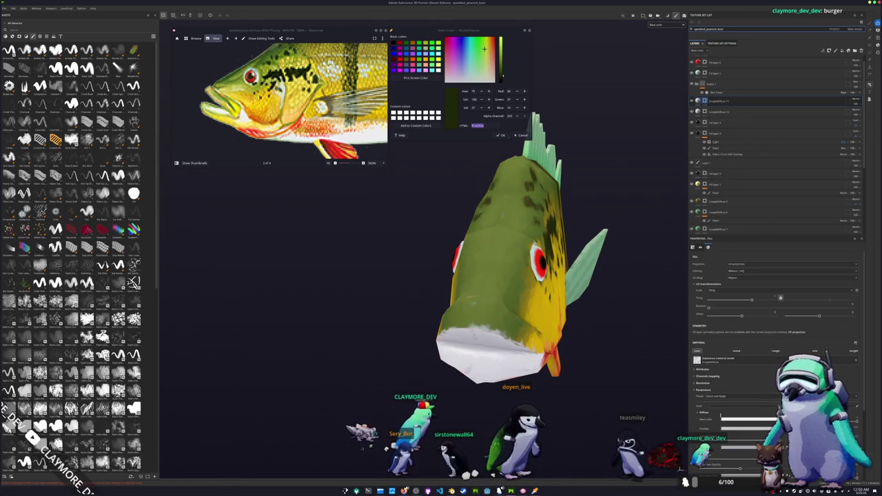
{"action": "left_click", "coordinate": [739, 418]}
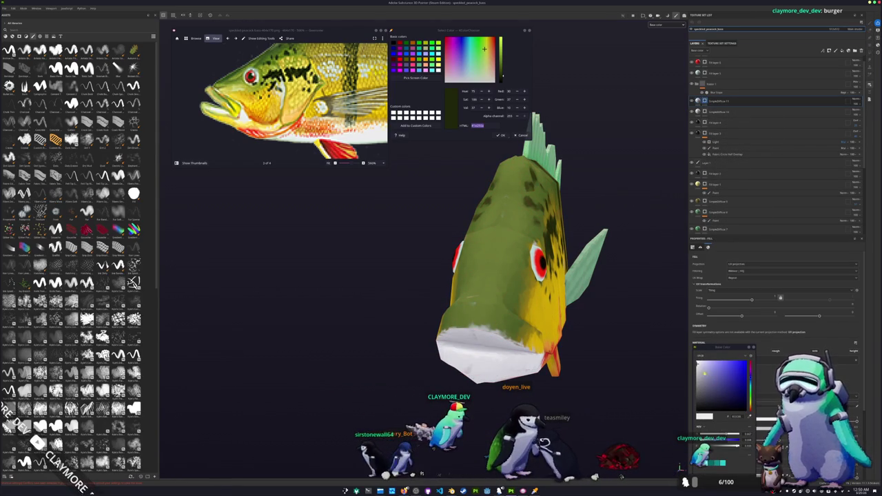
{"action": "left_click_drag", "start_coordinate": [705, 372], "coordinate": [695, 406]}
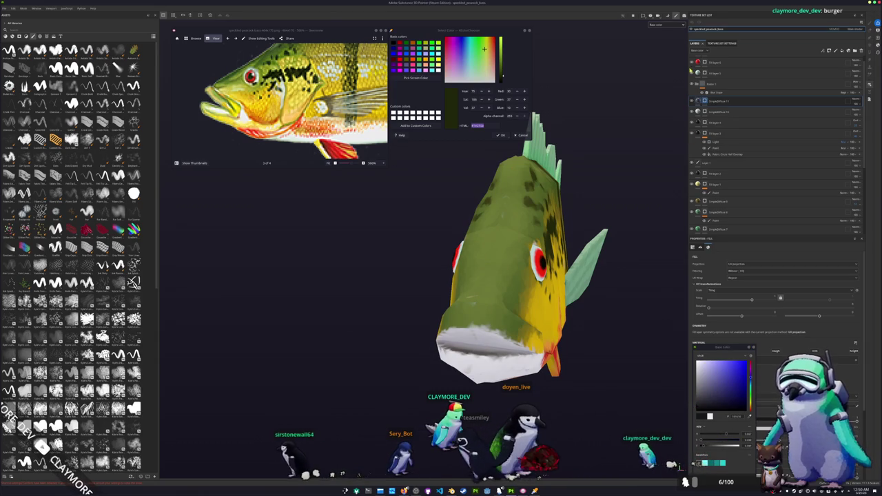
{"action": "left_click", "coordinate": [705, 101]}
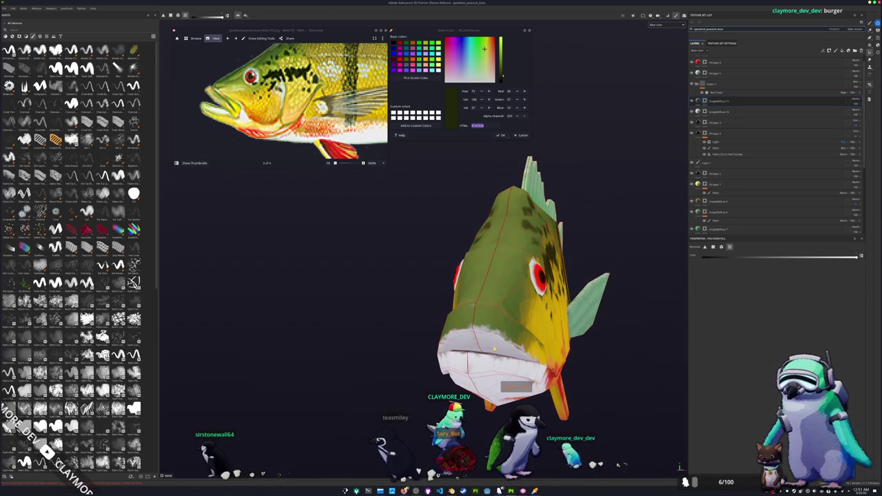
{"action": "mouse_move", "coordinate": [494, 349]}
{"action": "left_mouse_down", "text": "alt"}
{"action": "mouse_move", "coordinate": [497, 377]}
{"action": "mouse_move", "coordinate": [519, 308]}
{"action": "mouse_move", "coordinate": [551, 276]}
{"action": "left_mouse_up", "text": "alt"}
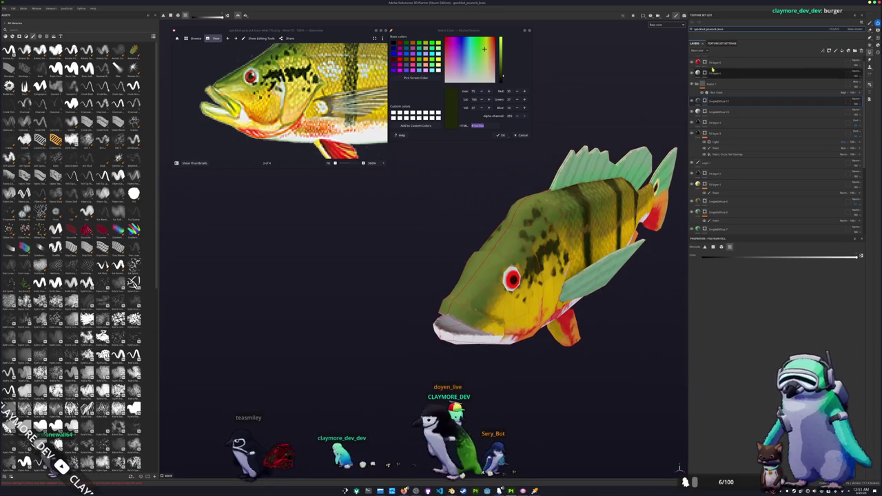
{"action": "left_click", "coordinate": [758, 101]}
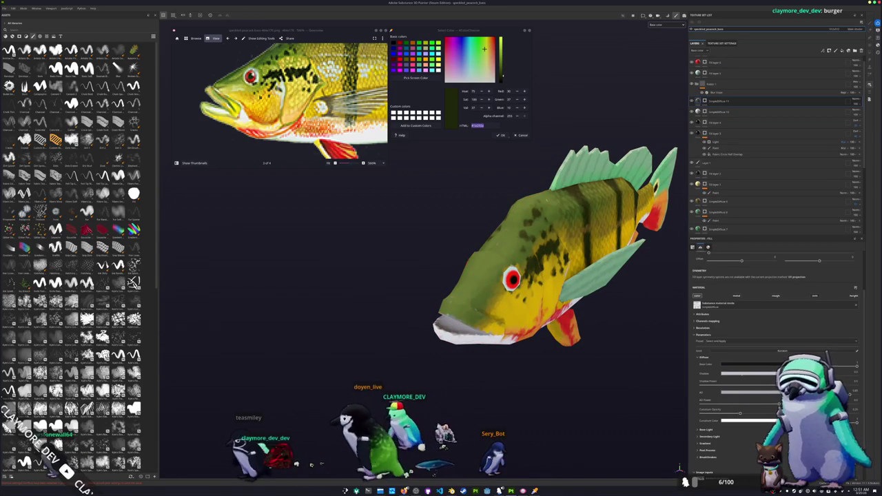
Step: Change the Blur Slope filter's blending mode to Min, then bring up Export Textures with Ctrl+Shift+E
{"action": "left_click", "coordinate": [751, 364]}
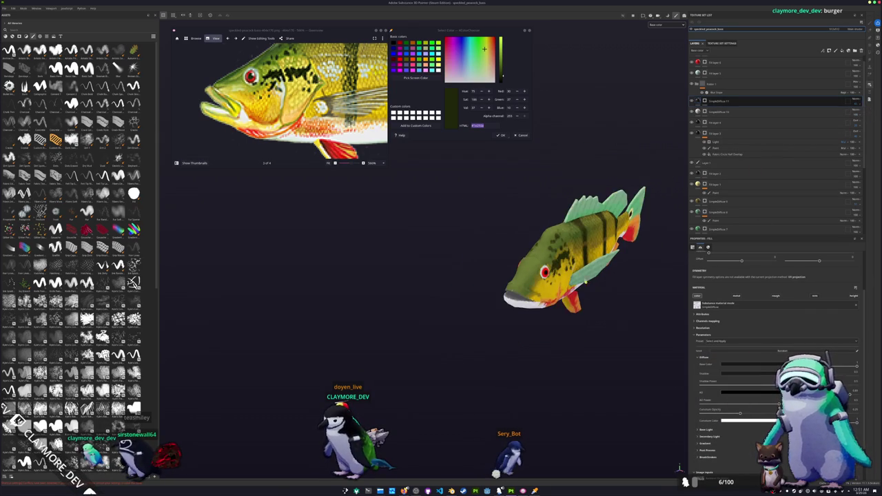
{"action": "mouse_move", "coordinate": [679, 468]}
{"action": "left_mouse_down", "text": "alt"}
{"action": "mouse_move", "coordinate": [562, 347]}
{"action": "mouse_move", "coordinate": [457, 350]}
{"action": "mouse_move", "coordinate": [467, 350]}
{"action": "left_mouse_up", "text": "alt"}
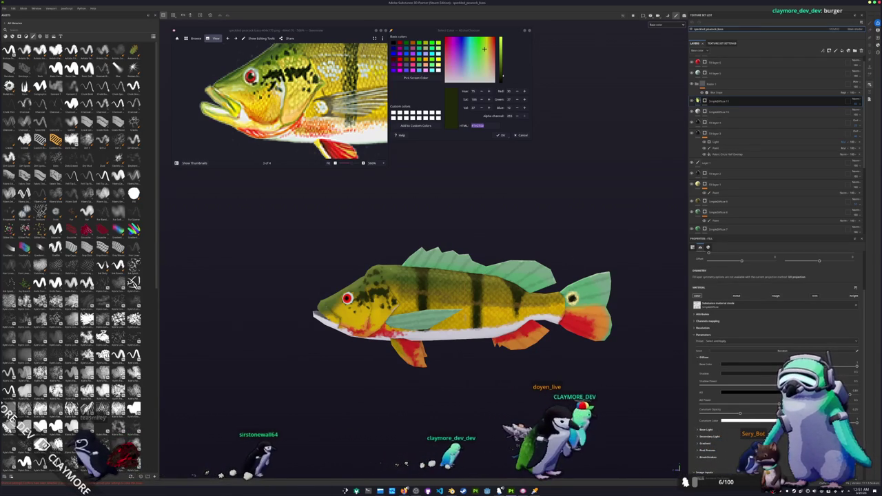
{"action": "left_click", "coordinate": [710, 228]}
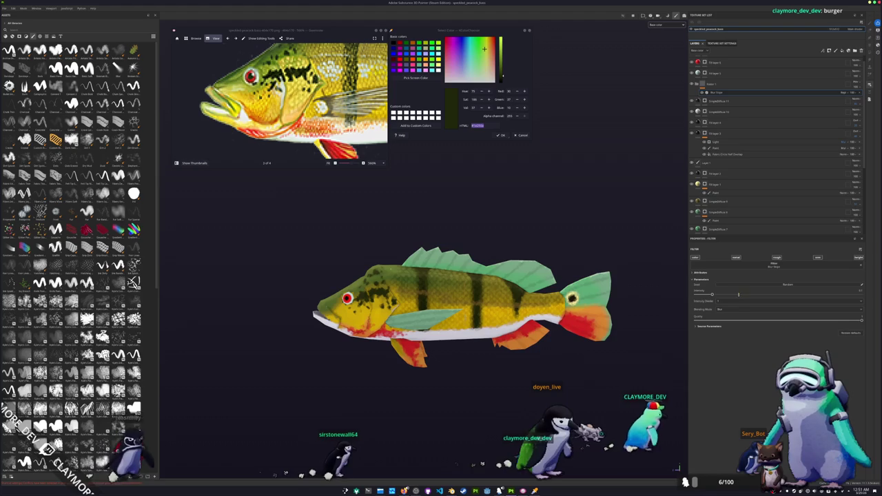
{"action": "left_click", "coordinate": [722, 321]}
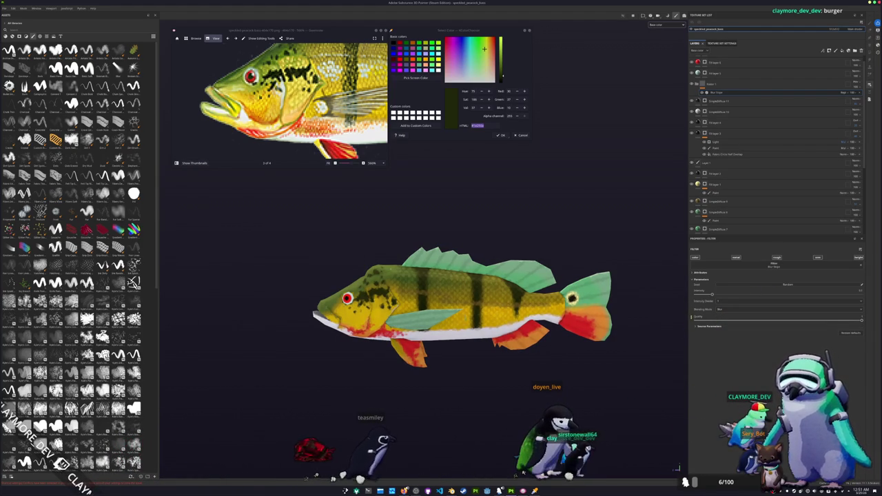
{"action": "left_click_drag", "start_coordinate": [648, 323], "coordinate": [650, 346], "text": "alt"}
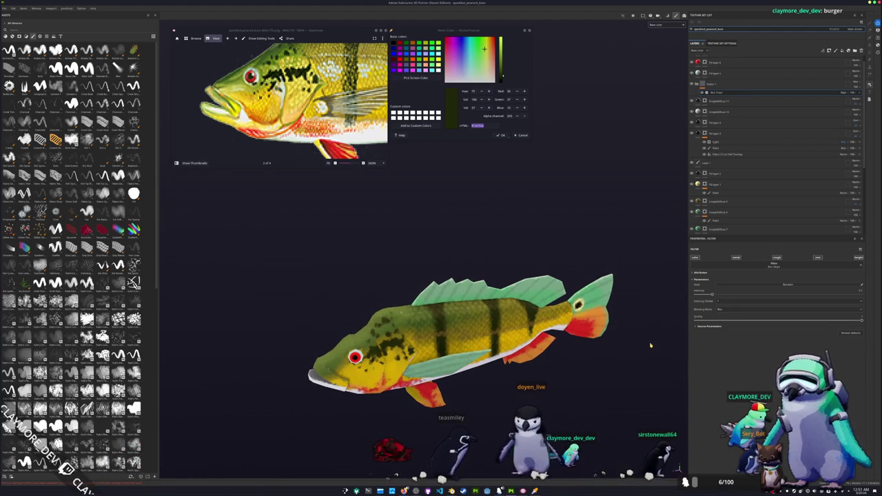
{"action": "key", "text": "ctrl+shift+e"}
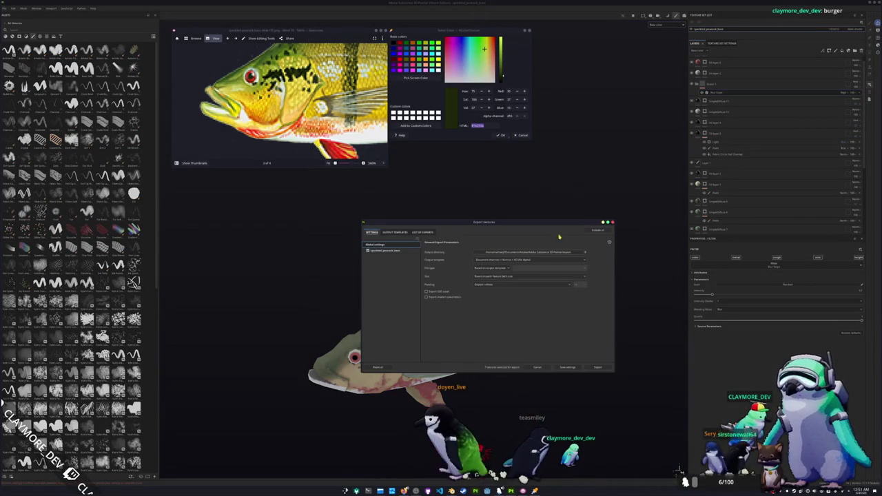
Step: Export the textures into the peacock_bass folder, then close the colour picker window
{"action": "left_click", "coordinate": [541, 257]}
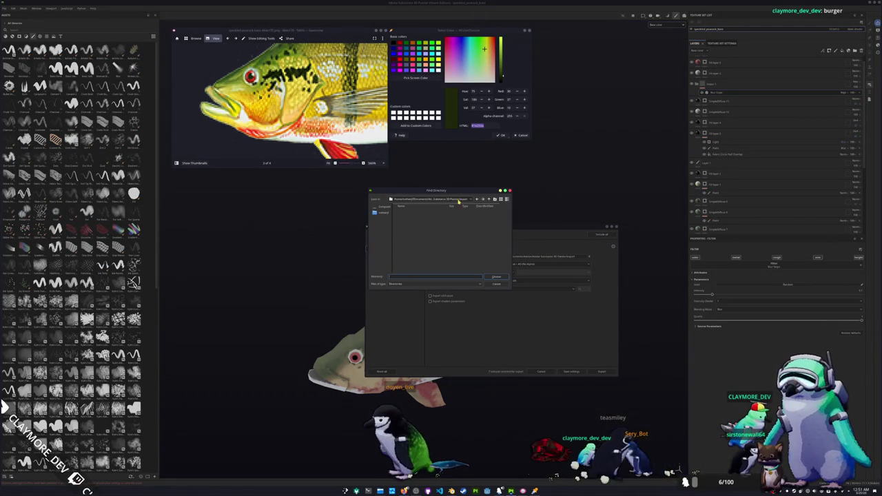
{"action": "left_click", "coordinate": [458, 200]}
{"action": "left_click", "coordinate": [449, 238]}
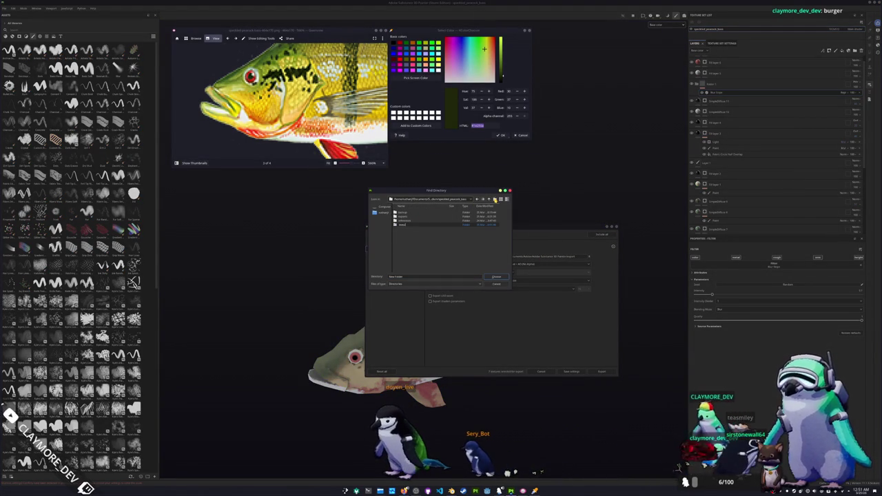
{"action": "left_click", "coordinate": [496, 278]}
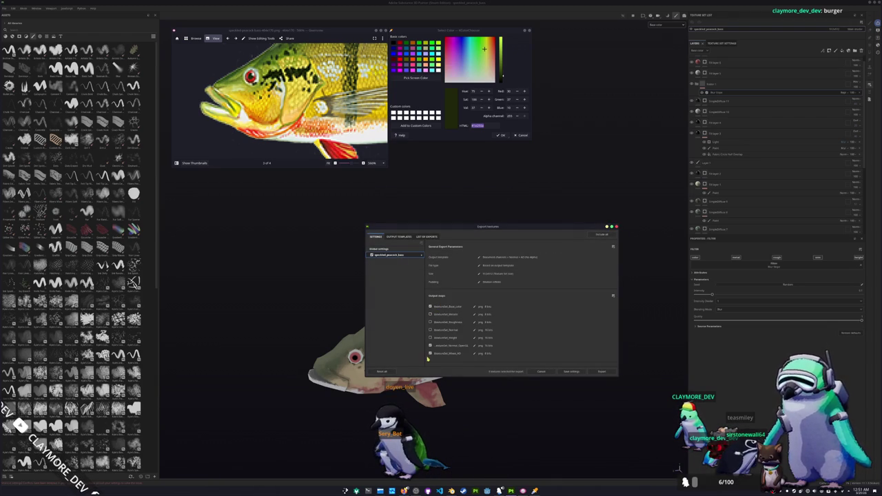
{"action": "left_click", "coordinate": [598, 372]}
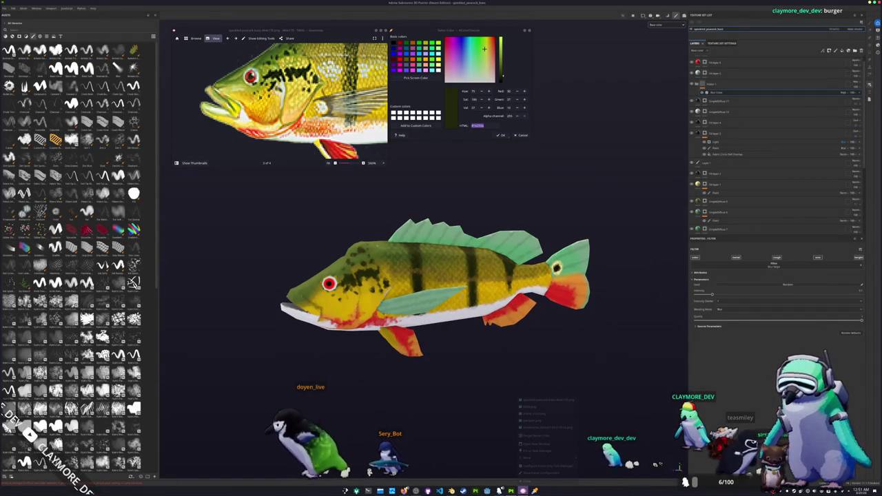
{"action": "right_click", "coordinate": [529, 490]}
{"action": "left_click", "coordinate": [532, 481]}
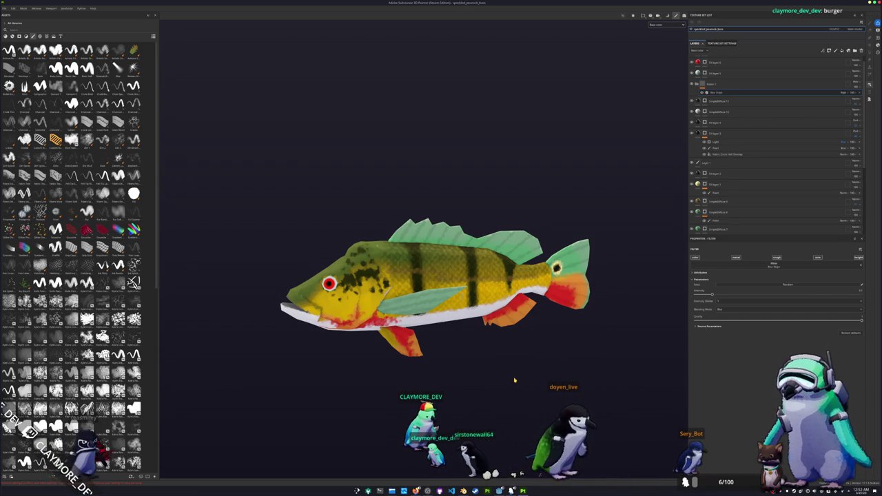
Step: Switch from Substance 3D Painter over to the Godot editor
{"action": "key", "text": "alt+Tab"}
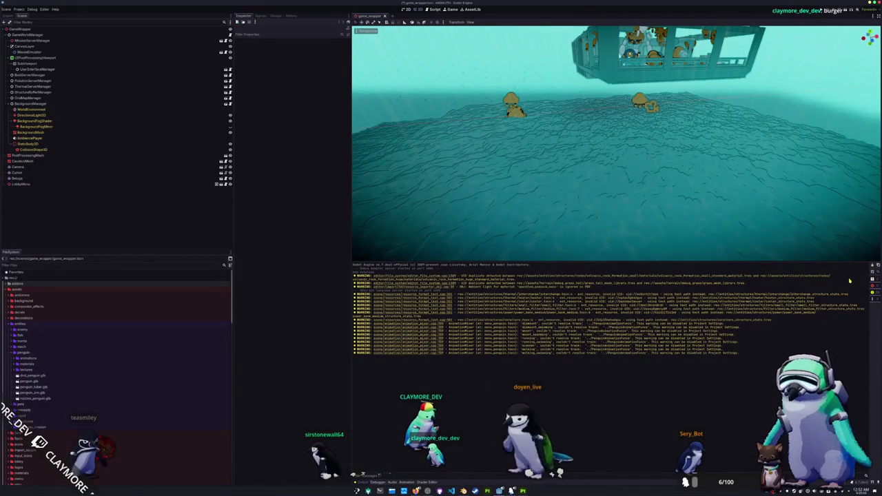
Step: Fly the camera toward the seabed and save the game_wrapper scene
{"action": "scroll", "coordinate": [635, 219], "scroll_direction": "down", "scroll_amount": 3}
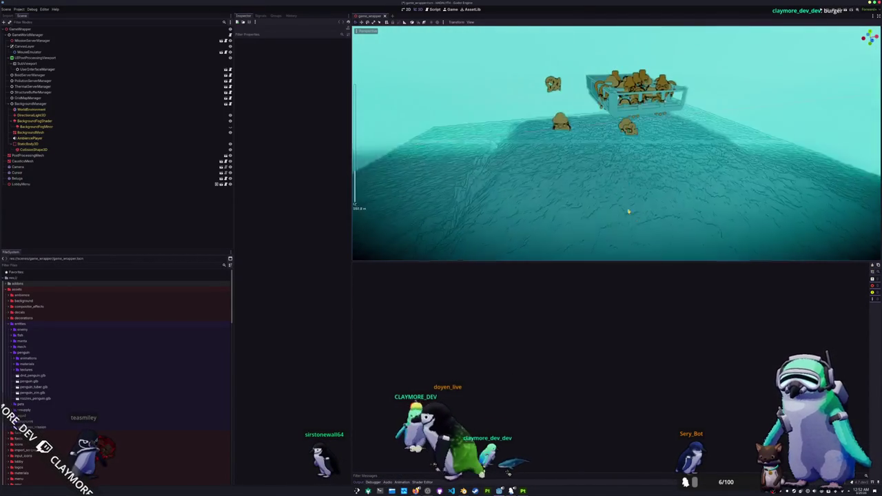
{"action": "scroll", "coordinate": [635, 219], "scroll_direction": "up", "scroll_amount": 3}
{"action": "scroll", "coordinate": [636, 219], "scroll_direction": "up", "scroll_amount": 2}
{"action": "middle_click_drag", "start_coordinate": [634, 217], "coordinate": [608, 225]}
{"action": "key", "text": "ctrl+s"}
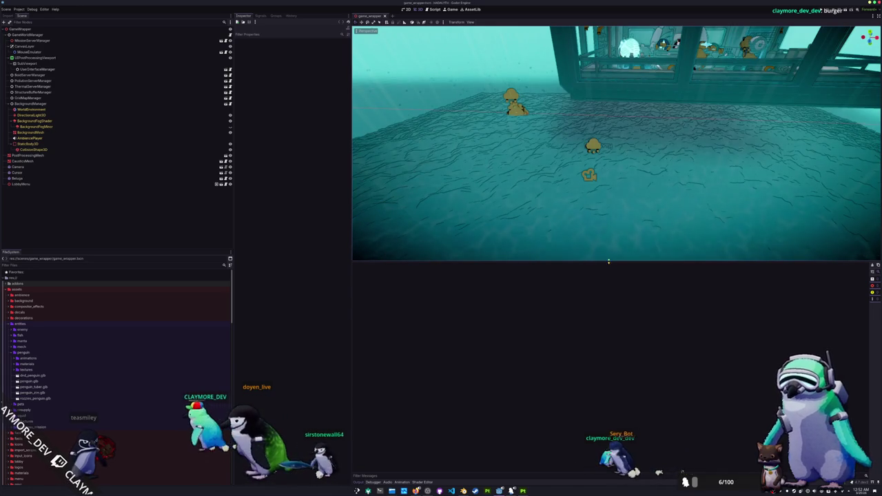
Step: Make the 3D view taller, orbit over the ship, and open the penguin folder
{"action": "left_click_drag", "start_coordinate": [601, 263], "coordinate": [589, 375]}
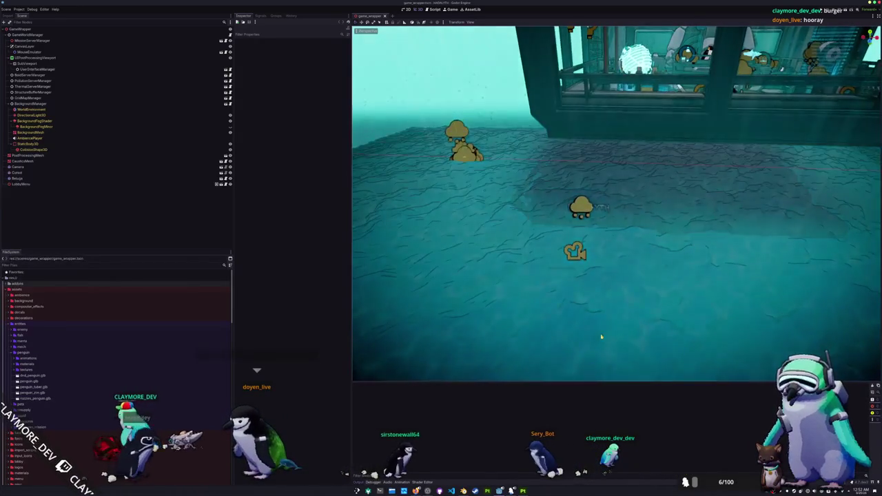
{"action": "mouse_move", "coordinate": [604, 264]}
{"action": "middle_mouse_down"}
{"action": "mouse_move", "coordinate": [596, 312]}
{"action": "mouse_move", "coordinate": [575, 290]}
{"action": "middle_mouse_up"}
{"action": "scroll", "coordinate": [596, 313], "scroll_direction": "up", "scroll_amount": 5}
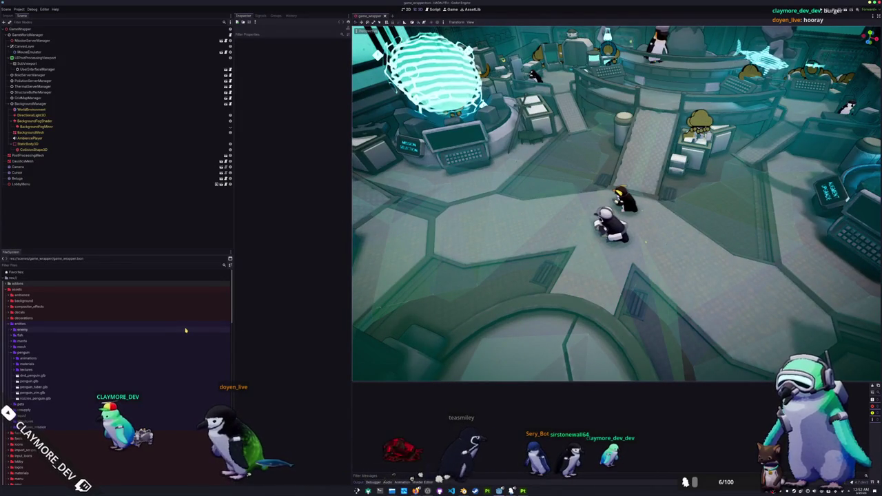
{"action": "double_click", "coordinate": [102, 352]}
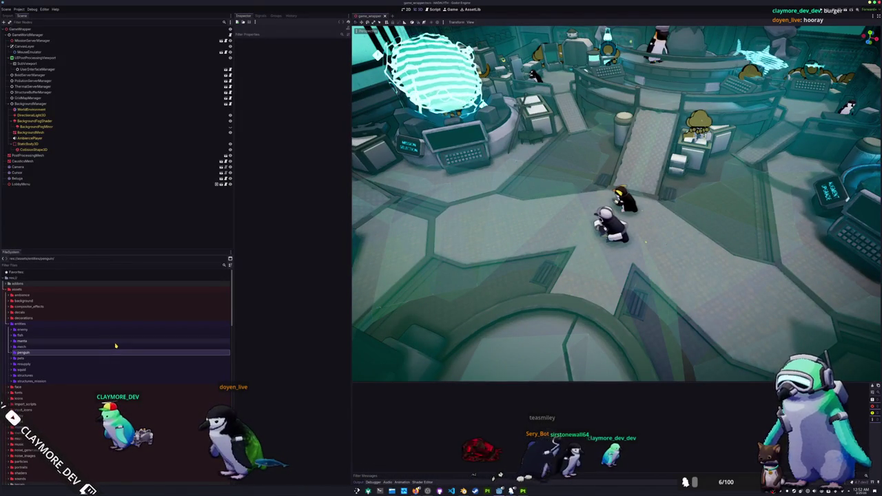
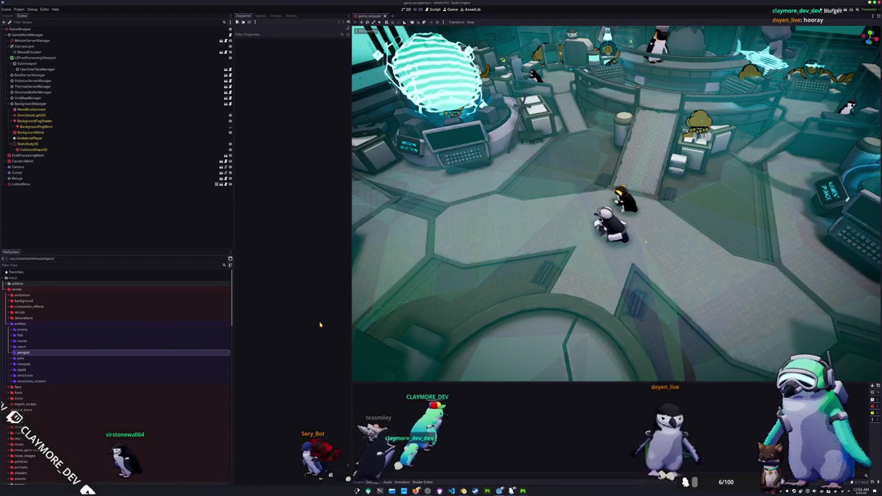
Step: Open the enemy_ambient_alarm scene and orbit the view around the alarm enemy
{"action": "scroll", "coordinate": [76, 313], "scroll_direction": "down", "scroll_amount": 5}
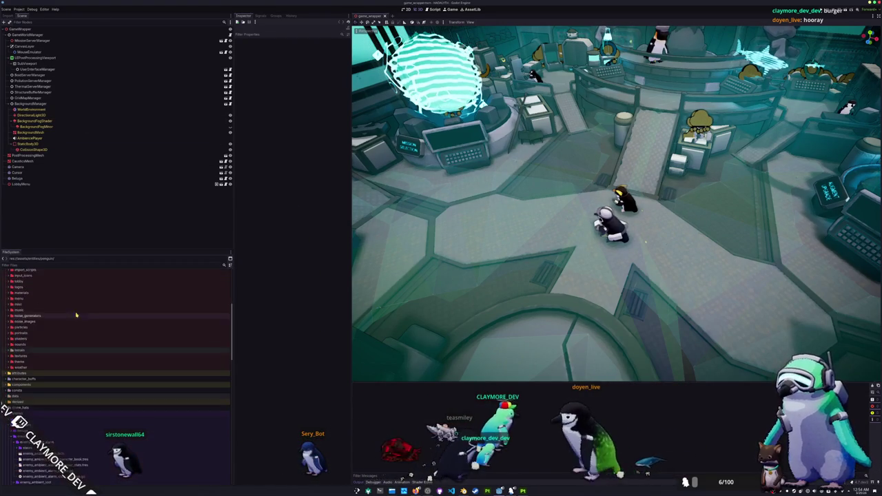
{"action": "scroll", "coordinate": [76, 313], "scroll_direction": "down", "scroll_amount": 5}
{"action": "left_click", "coordinate": [48, 308]}
{"action": "key", "text": "Left"}
{"action": "key", "text": "Left"}
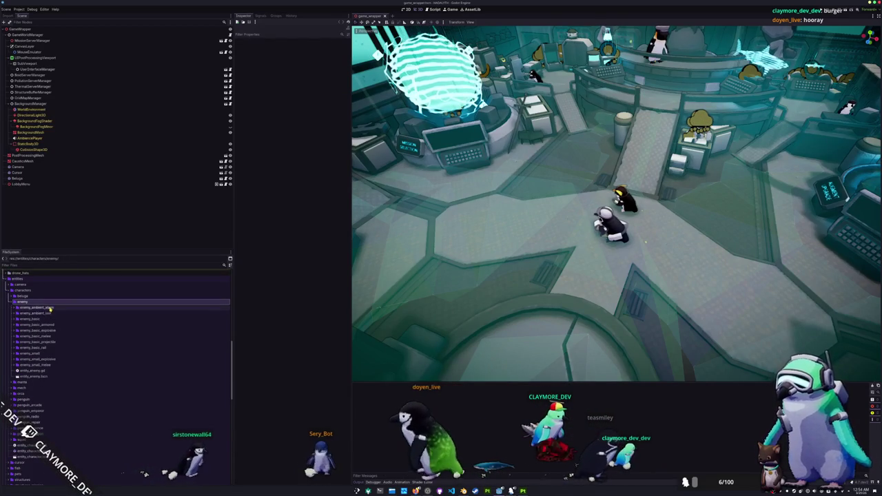
{"action": "left_click", "coordinate": [48, 307]}
{"action": "double_click", "coordinate": [43, 319]}
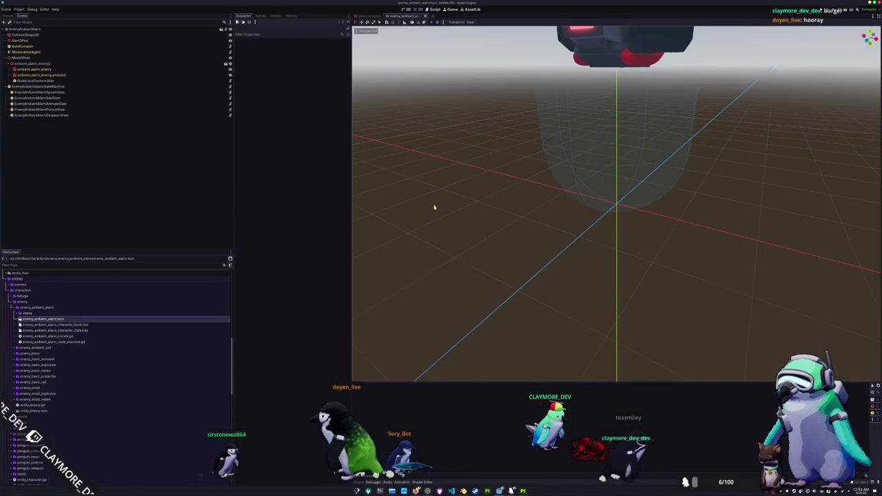
{"action": "scroll", "coordinate": [507, 182], "scroll_direction": "down", "scroll_amount": 3}
{"action": "mouse_move", "coordinate": [508, 181]}
{"action": "middle_mouse_down"}
{"action": "mouse_move", "coordinate": [508, 216]}
{"action": "mouse_move", "coordinate": [393, 205]}
{"action": "mouse_move", "coordinate": [530, 184]}
{"action": "mouse_move", "coordinate": [540, 149]}
{"action": "mouse_move", "coordinate": [517, 193]}
{"action": "mouse_move", "coordinate": [490, 193]}
{"action": "middle_mouse_up"}
Step: Expand entities/fish/medium in the FileSystem and bring up the medium folder's actions
{"action": "scroll", "coordinate": [95, 328], "scroll_direction": "down", "scroll_amount": 3}
{"action": "scroll", "coordinate": [69, 358], "scroll_direction": "down", "scroll_amount": 3}
{"action": "scroll", "coordinate": [69, 364], "scroll_direction": "down", "scroll_amount": 3}
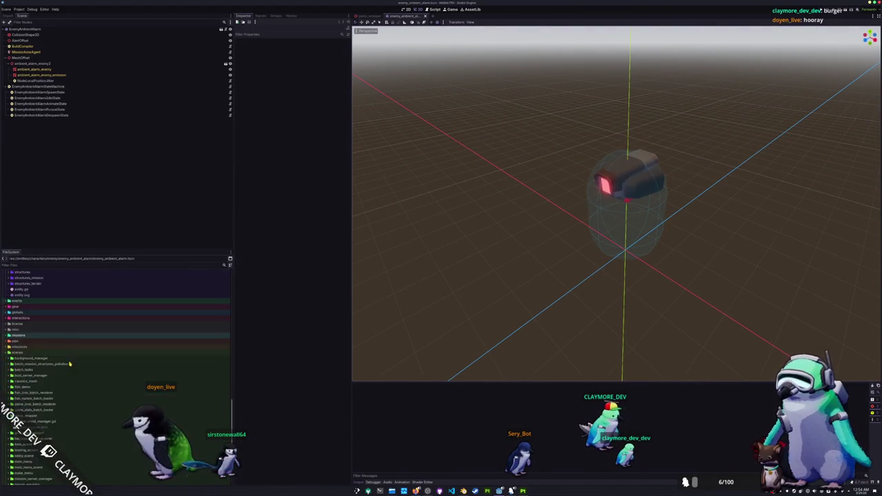
{"action": "scroll", "coordinate": [65, 366], "scroll_direction": "up", "scroll_amount": 3}
{"action": "scroll", "coordinate": [59, 368], "scroll_direction": "up", "scroll_amount": 3}
{"action": "scroll", "coordinate": [52, 371], "scroll_direction": "up", "scroll_amount": 3}
{"action": "scroll", "coordinate": [46, 373], "scroll_direction": "up", "scroll_amount": 3}
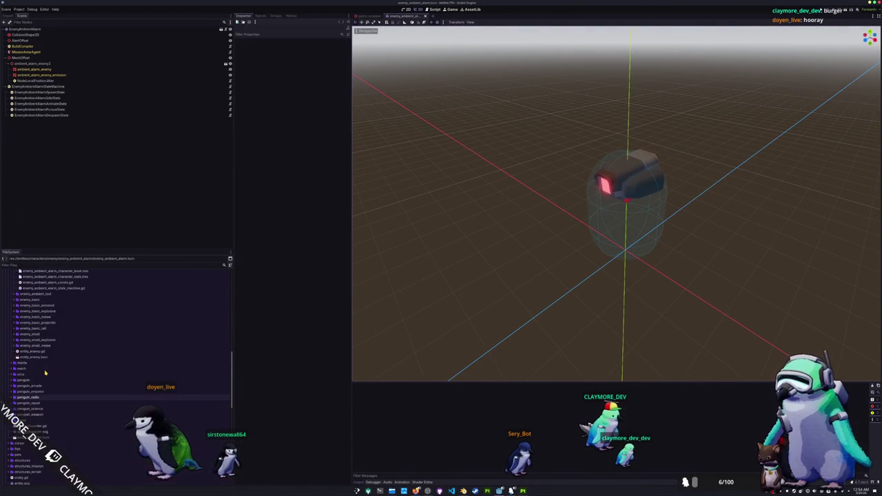
{"action": "scroll", "coordinate": [45, 373], "scroll_direction": "up", "scroll_amount": 3}
{"action": "scroll", "coordinate": [20, 363], "scroll_direction": "down", "scroll_amount": 5}
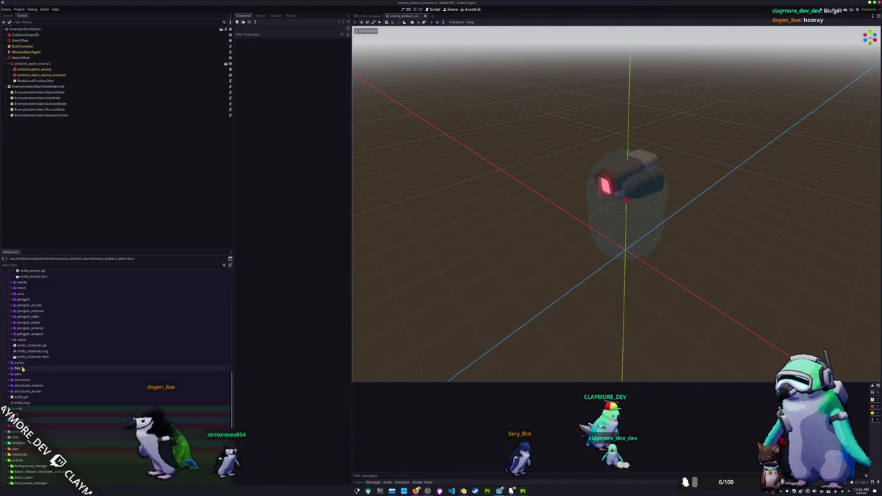
{"action": "double_click", "coordinate": [22, 368]}
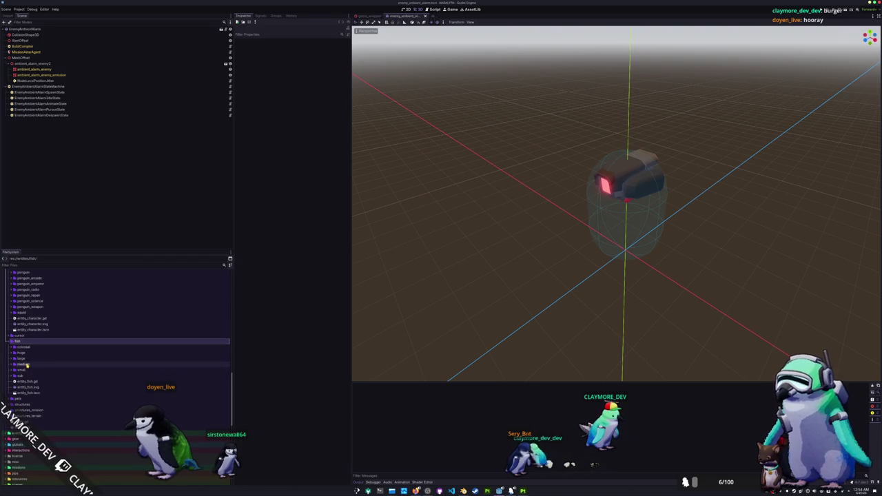
{"action": "double_click", "coordinate": [28, 364]}
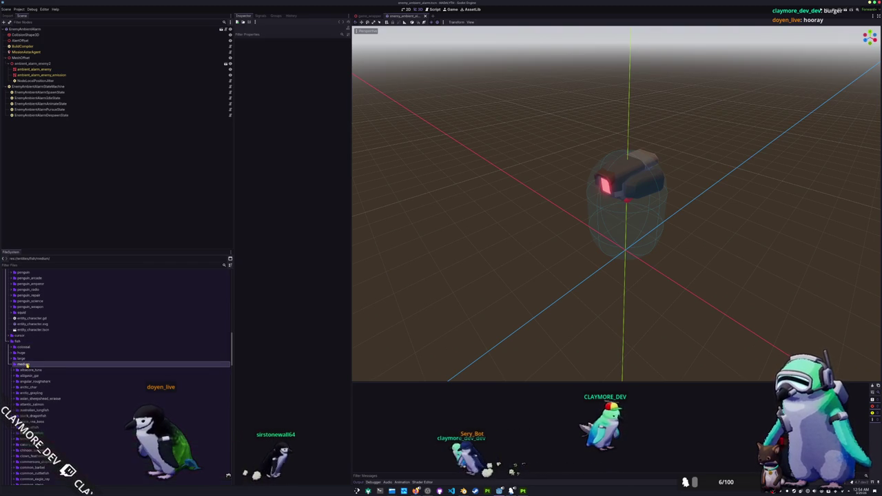
{"action": "right_click", "coordinate": [28, 364]}
Step: Create an empty speckled_peacock_bass folder in medium, then delete it
{"action": "left_click", "coordinate": [98, 368]}
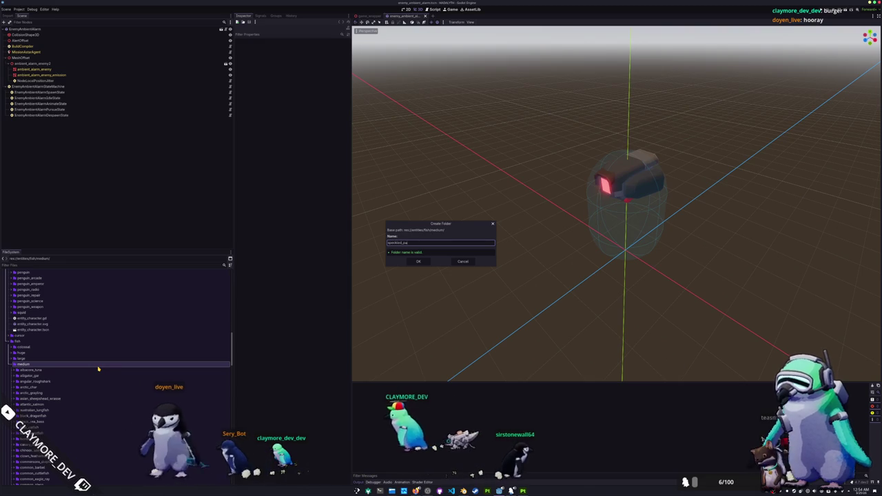
{"action": "type", "text": "acock_bass"}
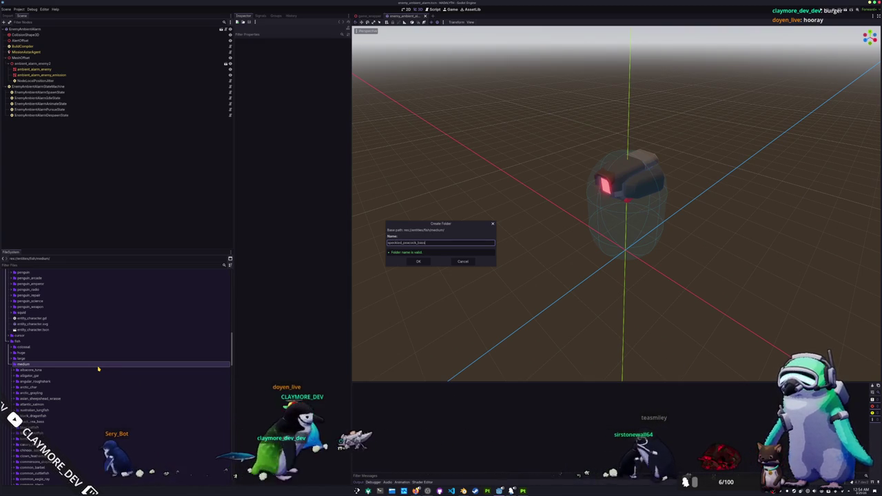
{"action": "key", "text": "Return"}
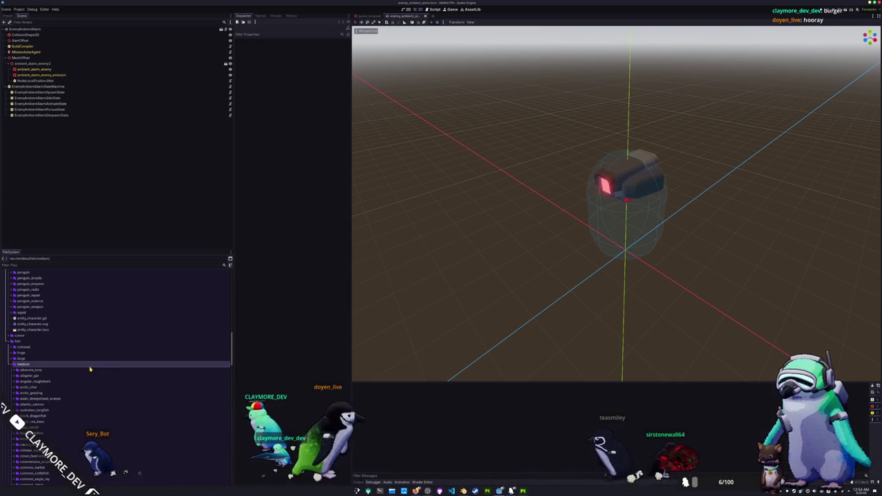
{"action": "scroll", "coordinate": [79, 393], "scroll_direction": "down", "scroll_amount": 5}
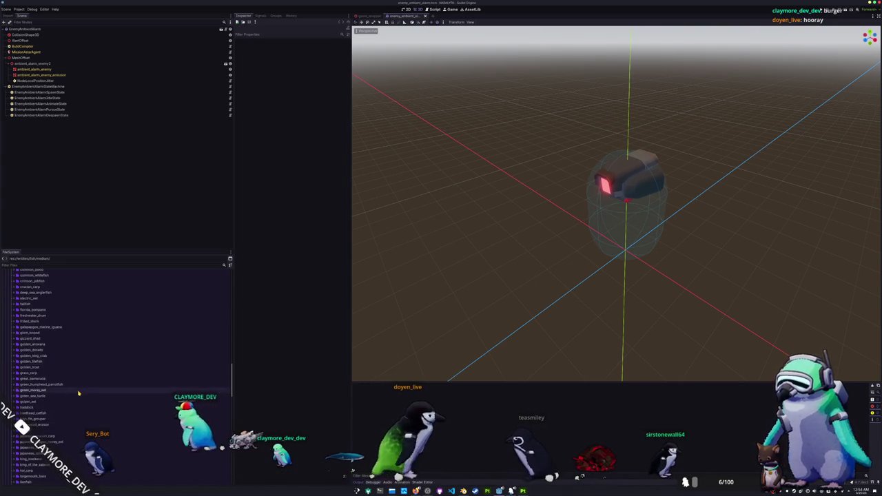
{"action": "scroll", "coordinate": [69, 391], "scroll_direction": "down", "scroll_amount": 10}
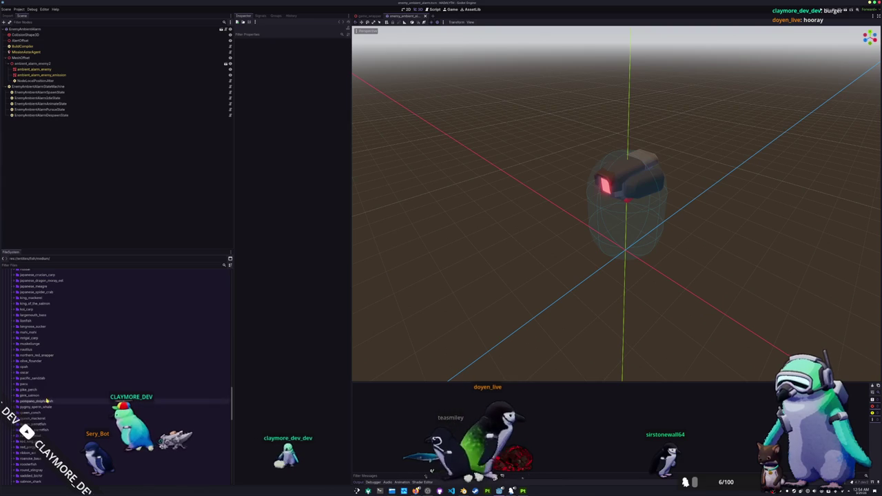
{"action": "scroll", "coordinate": [62, 386], "scroll_direction": "down", "scroll_amount": 3}
{"action": "scroll", "coordinate": [52, 369], "scroll_direction": "down", "scroll_amount": 4}
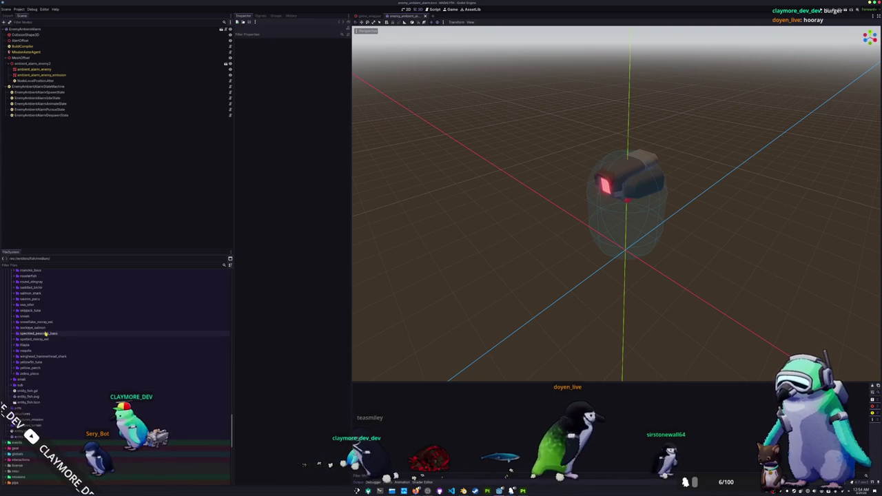
{"action": "left_click", "coordinate": [49, 334]}
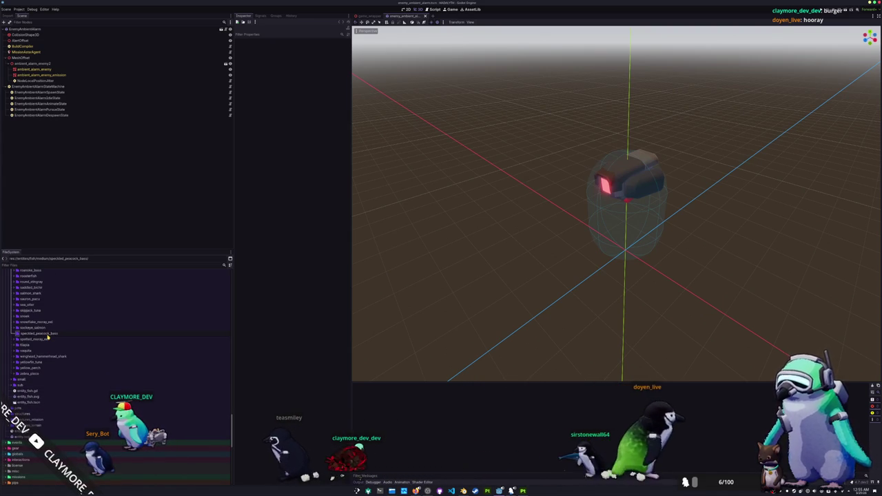
{"action": "left_click", "coordinate": [48, 335]}
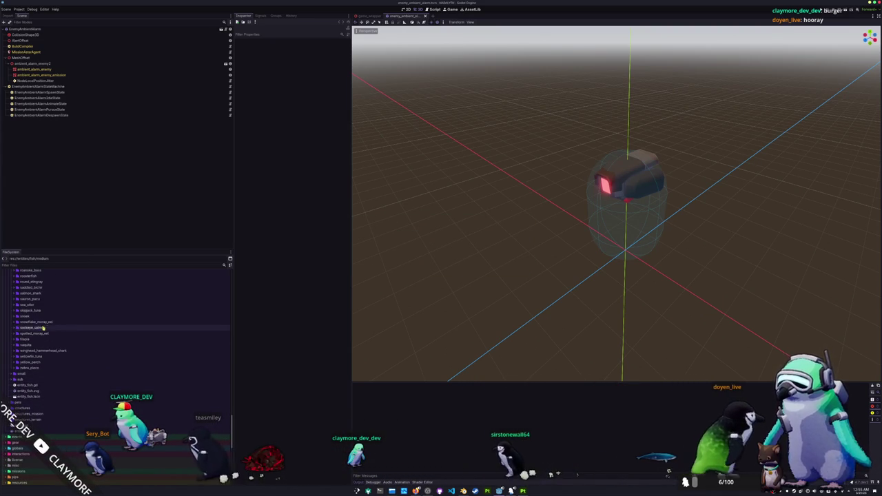
Step: Duplicate high_fin_grouper as speckled_peacock_bass with Ctrl+D and expand the new folder
{"action": "scroll", "coordinate": [44, 331], "scroll_direction": "up", "scroll_amount": 3}
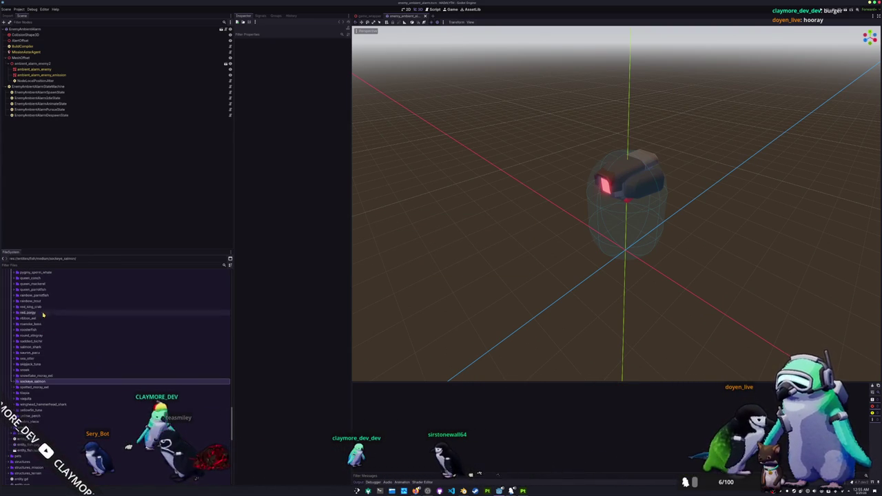
{"action": "scroll", "coordinate": [44, 324], "scroll_direction": "up", "scroll_amount": 6}
{"action": "left_click", "coordinate": [43, 336]}
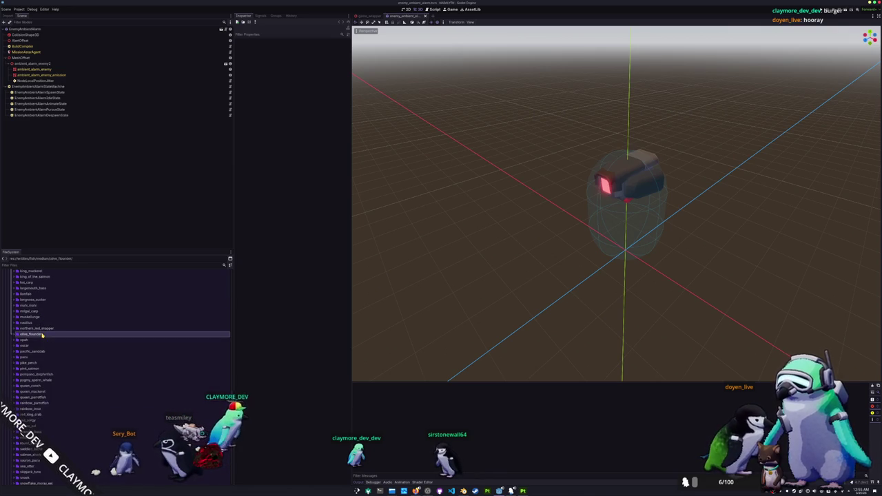
{"action": "scroll", "coordinate": [43, 336], "scroll_direction": "up", "scroll_amount": 3}
{"action": "scroll", "coordinate": [43, 331], "scroll_direction": "up", "scroll_amount": 2}
{"action": "left_click", "coordinate": [43, 312]}
{"action": "scroll", "coordinate": [44, 312], "scroll_direction": "up", "scroll_amount": 2}
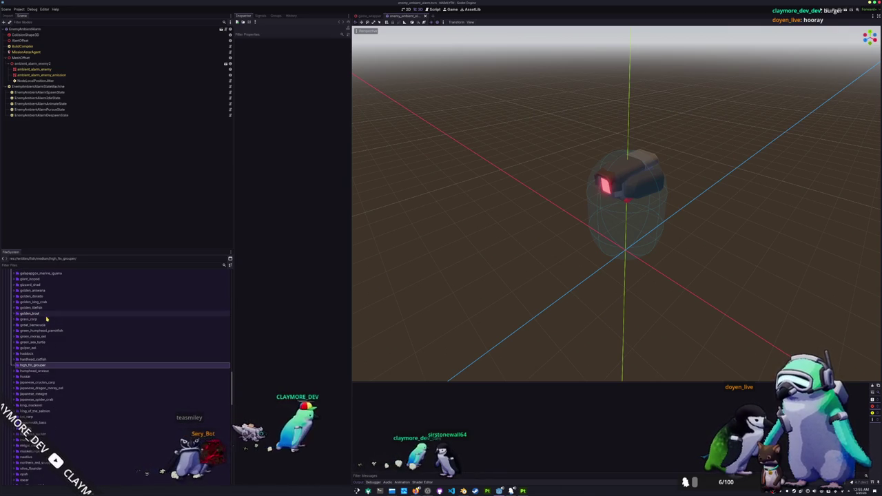
{"action": "scroll", "coordinate": [69, 337], "scroll_direction": "up", "scroll_amount": 3}
{"action": "key", "text": "ctrl+d"}
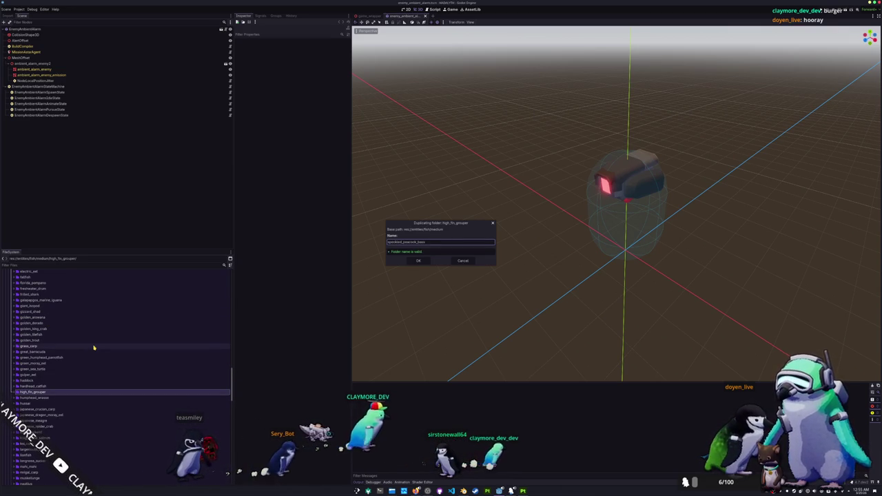
{"action": "key", "text": "Return"}
{"action": "scroll", "coordinate": [88, 368], "scroll_direction": "down", "scroll_amount": 3}
{"action": "scroll", "coordinate": [76, 386], "scroll_direction": "down", "scroll_amount": 3}
{"action": "scroll", "coordinate": [71, 394], "scroll_direction": "down", "scroll_amount": 3}
{"action": "double_click", "coordinate": [54, 361]}
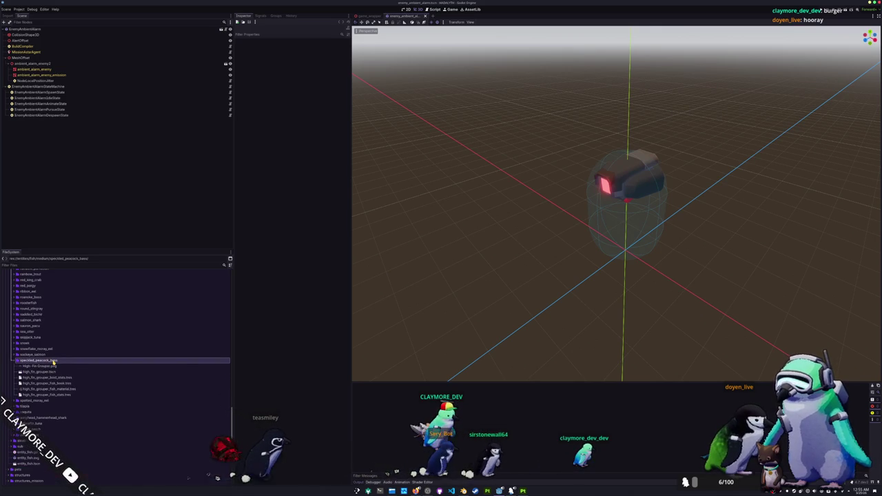
Step: Rename the scene, fish stats, material, fish book and boid stats files to speckled_peacock_bass, then open the scene
{"action": "left_click", "coordinate": [52, 372]}
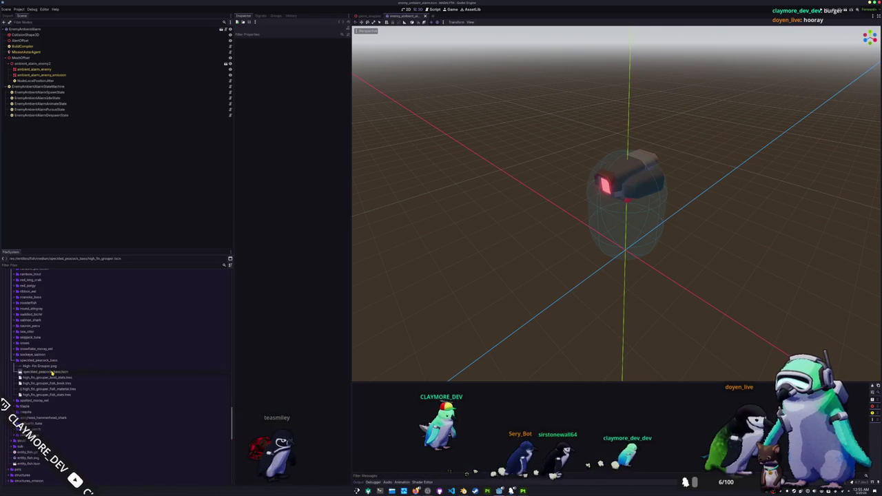
{"action": "key", "text": "Return"}
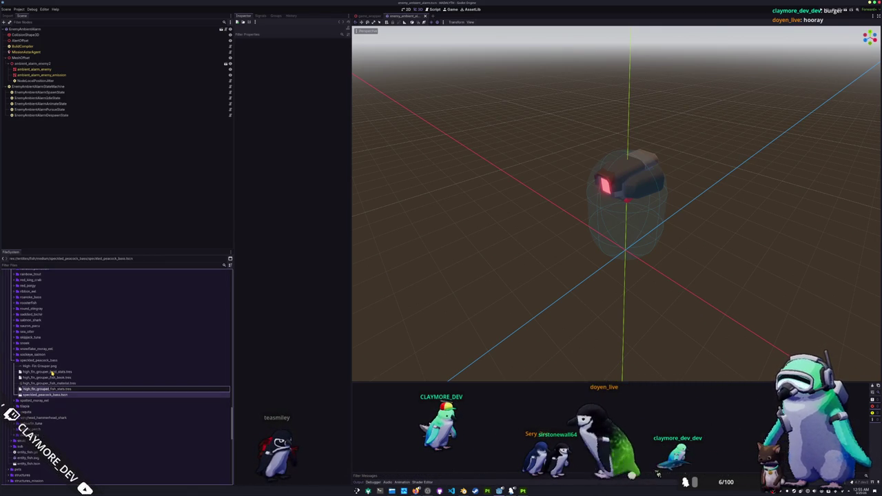
{"action": "key", "text": "Return"}
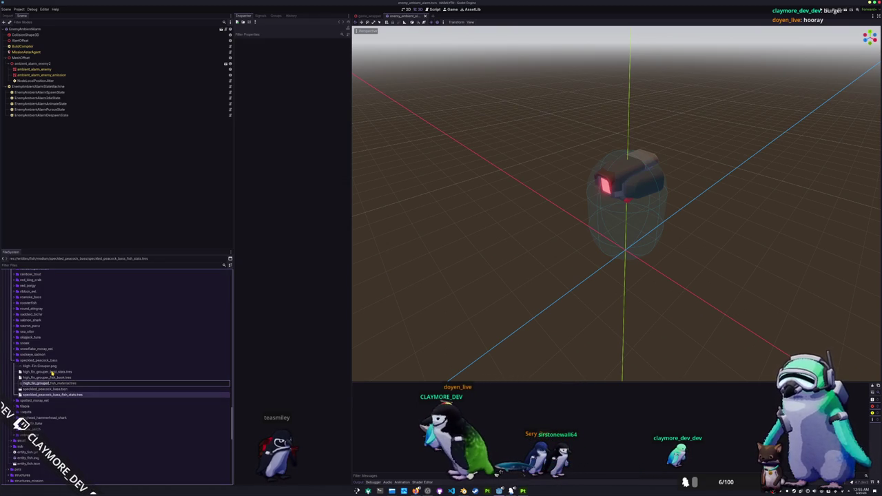
{"action": "key", "text": "Return"}
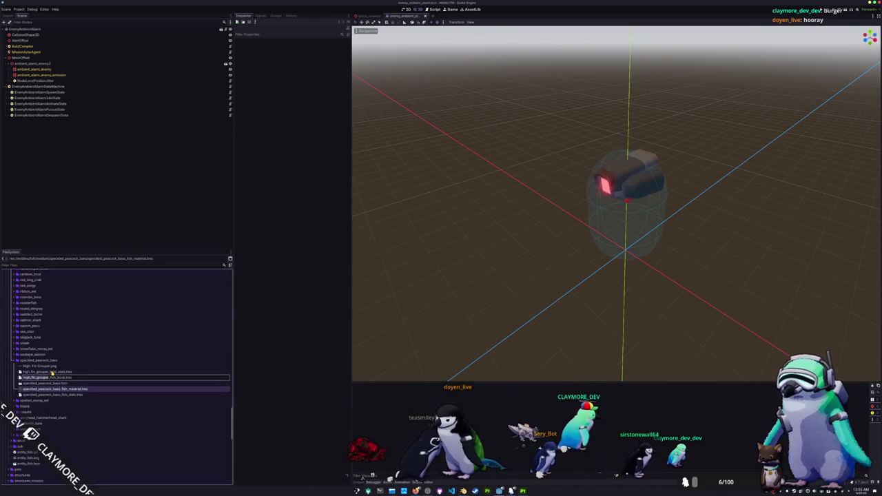
{"action": "key", "text": "Return"}
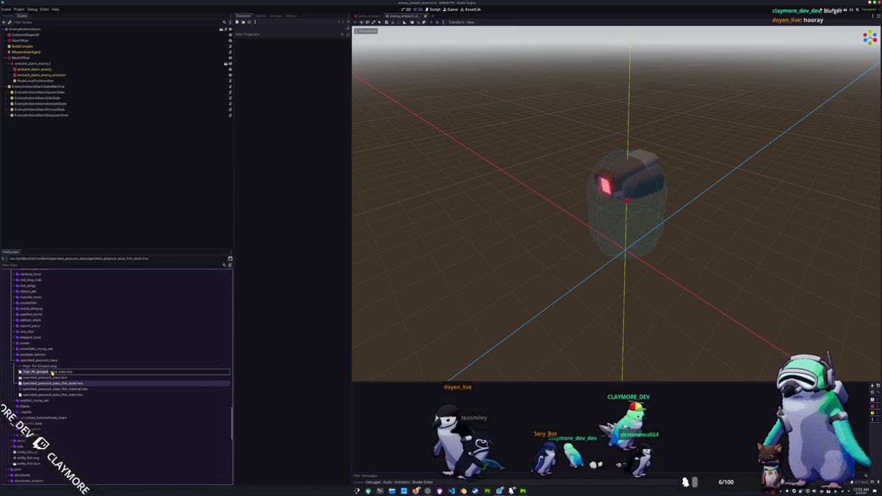
{"action": "key", "text": "Return"}
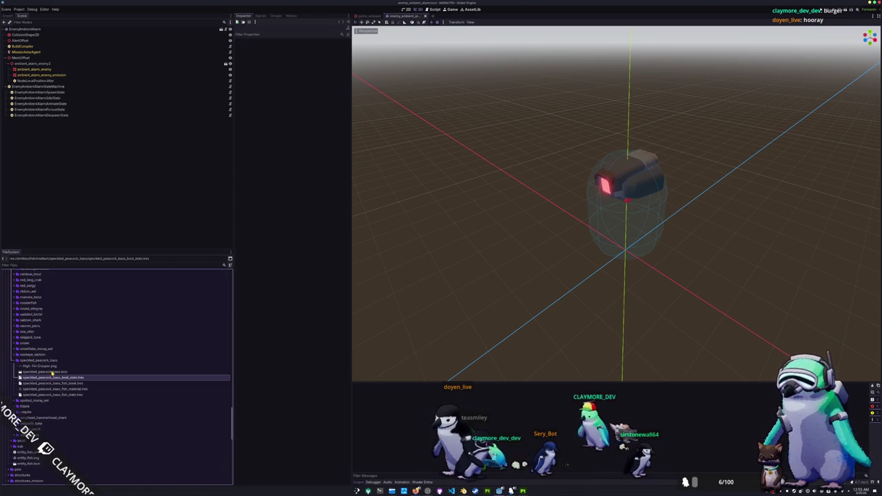
{"action": "double_click", "coordinate": [51, 372]}
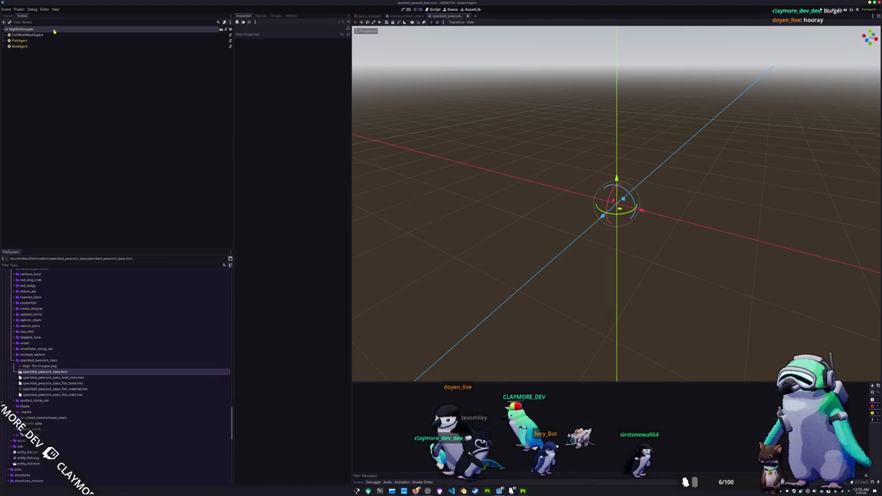
Step: Rename the HighFinGrouper root node to SpeckledPeacockBass
{"action": "left_click", "coordinate": [54, 30]}
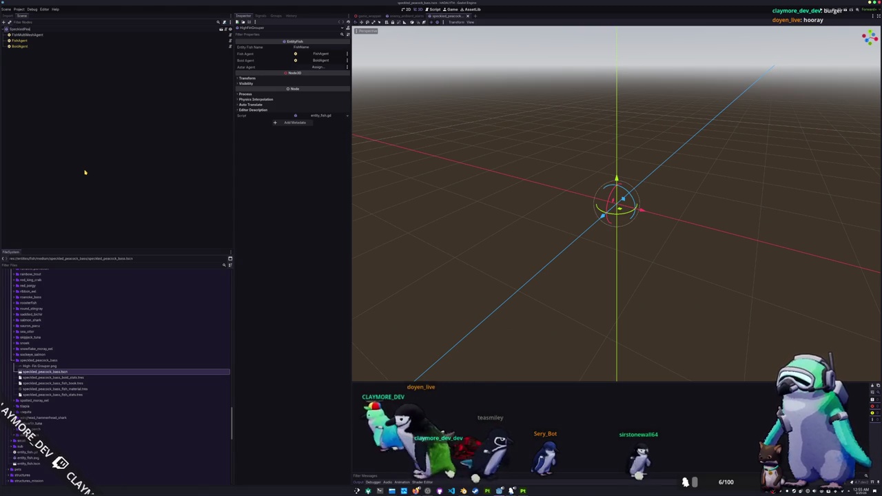
{"action": "type", "text": "cockBass"}
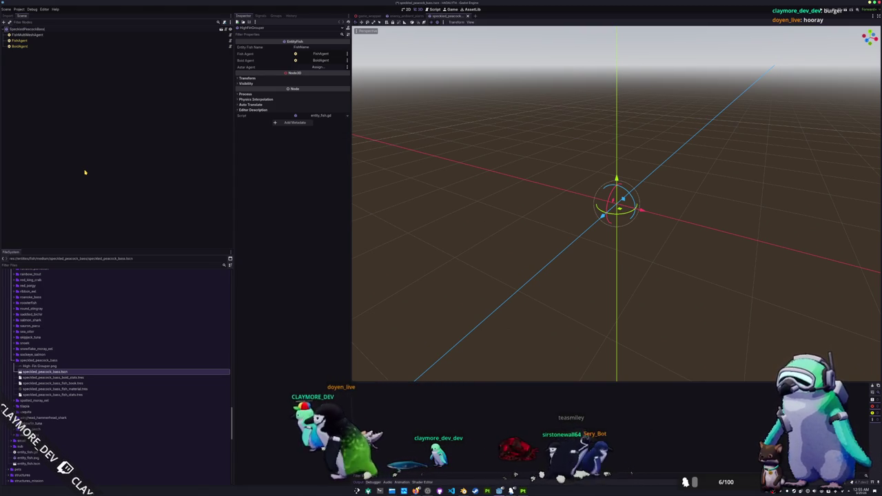
{"action": "key", "text": "Return"}
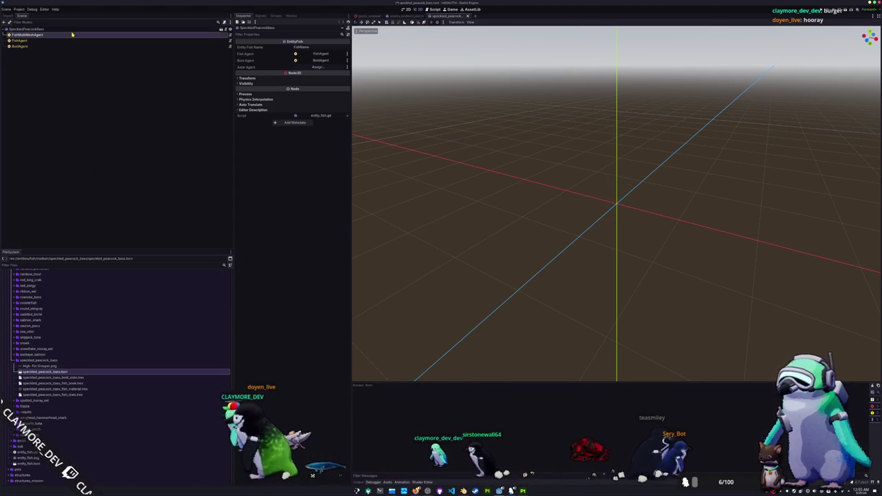
Step: Quick Load the 'peacock' mesh into FishMultiMeshAgent's Mesh, then switch to Blender
{"action": "left_click", "coordinate": [72, 34]}
{"action": "left_click", "coordinate": [324, 71]}
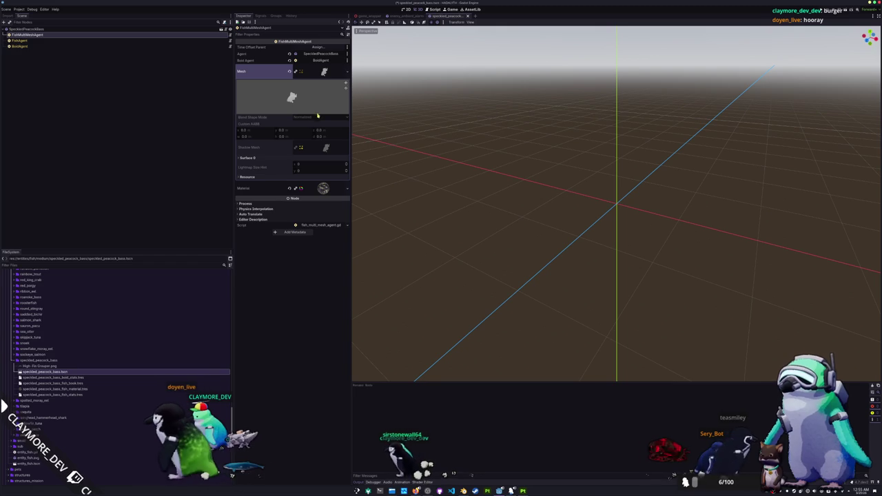
{"action": "right_click", "coordinate": [334, 81]}
{"action": "left_click", "coordinate": [323, 173]}
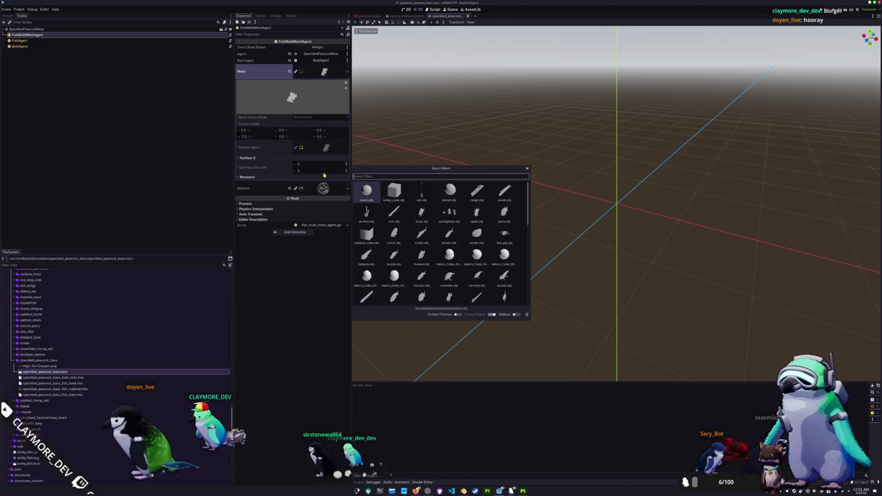
{"action": "type", "text": "peacock"}
{"action": "key", "text": "Return"}
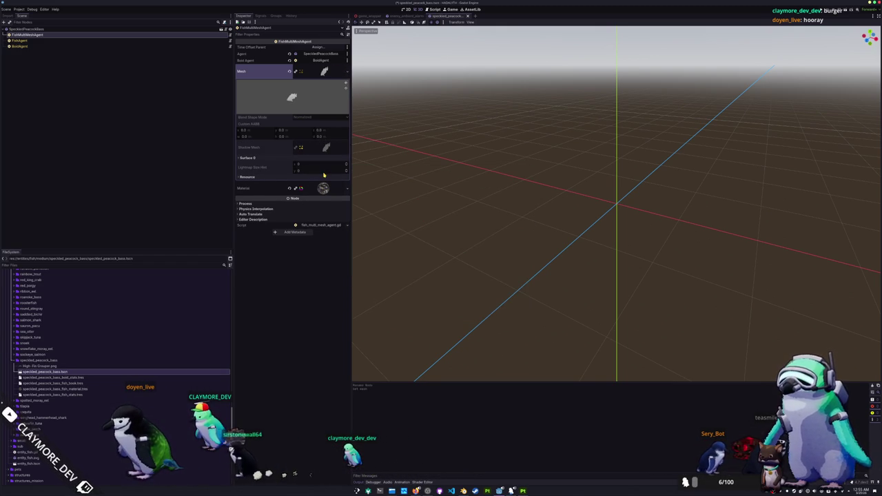
{"action": "key", "text": "alt+Tab"}
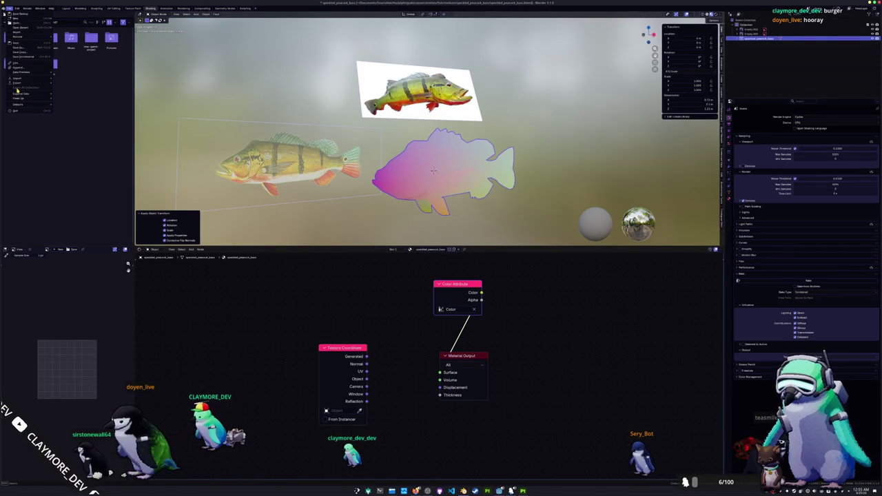
Step: Export the peacock bass model from Blender over the existing file and return to Godot
{"action": "left_click", "coordinate": [77, 101]}
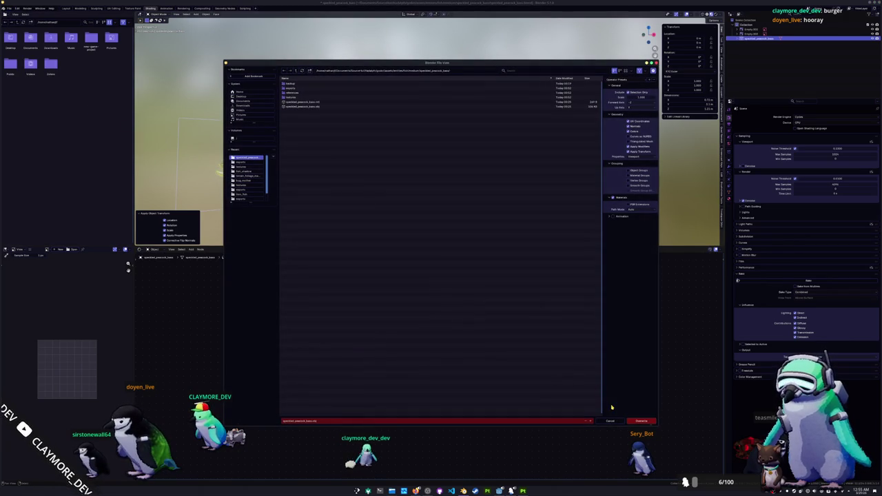
{"action": "left_click", "coordinate": [645, 423]}
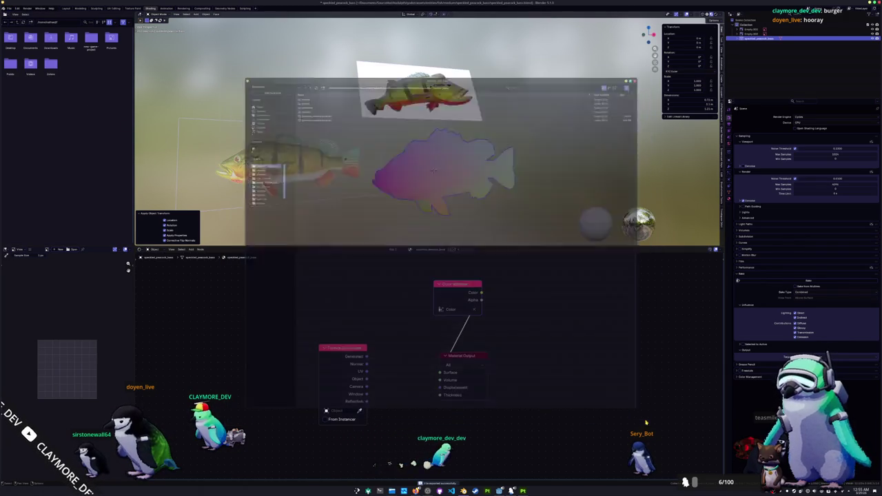
{"action": "key", "text": "alt+Tab"}
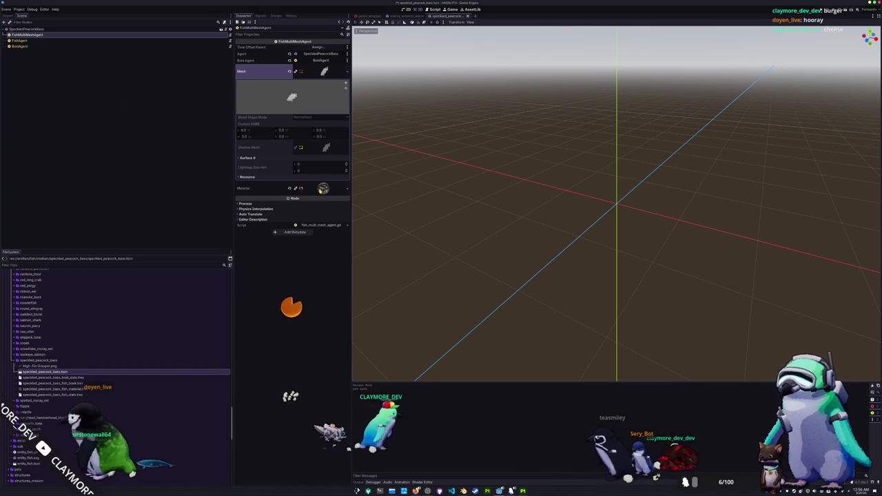
Step: Set the material's albedo to the speckled peacock bass colour texture and expand FishAgent's Fish Stats
{"action": "left_click", "coordinate": [324, 188]}
{"action": "left_click", "coordinate": [255, 240]}
{"action": "left_click", "coordinate": [345, 250]}
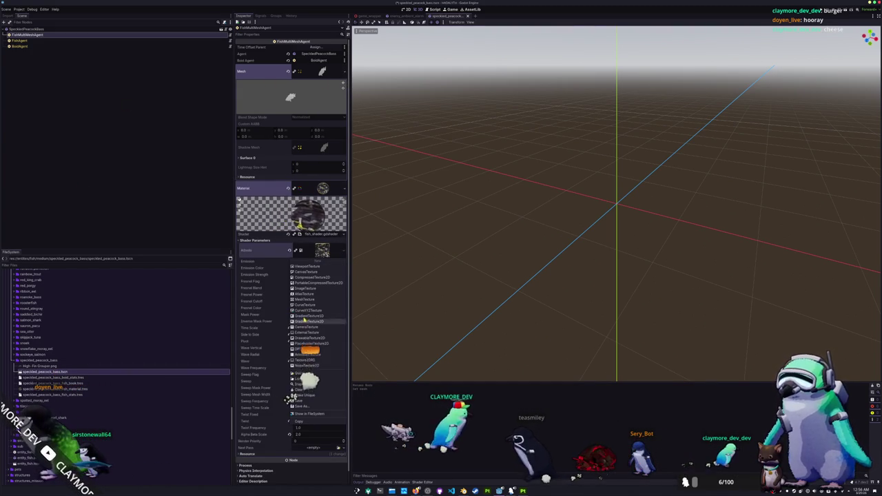
{"action": "left_click", "coordinate": [303, 373]}
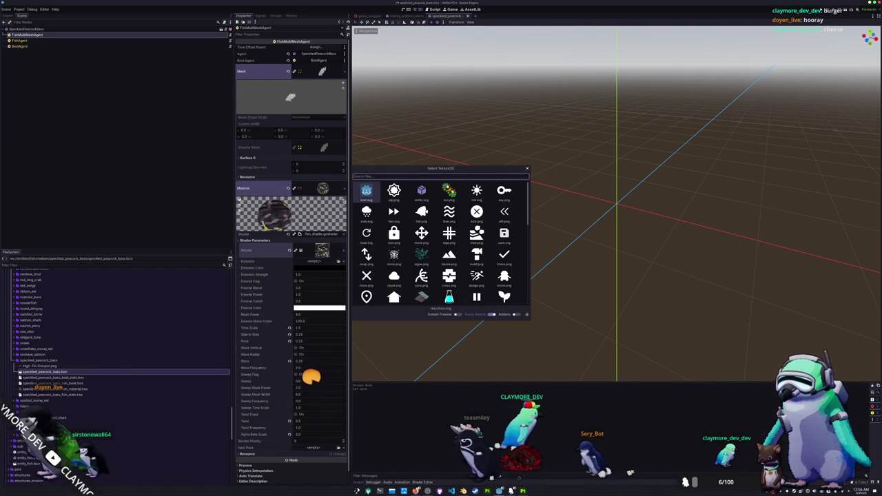
{"action": "type", "text": "speckled_"}
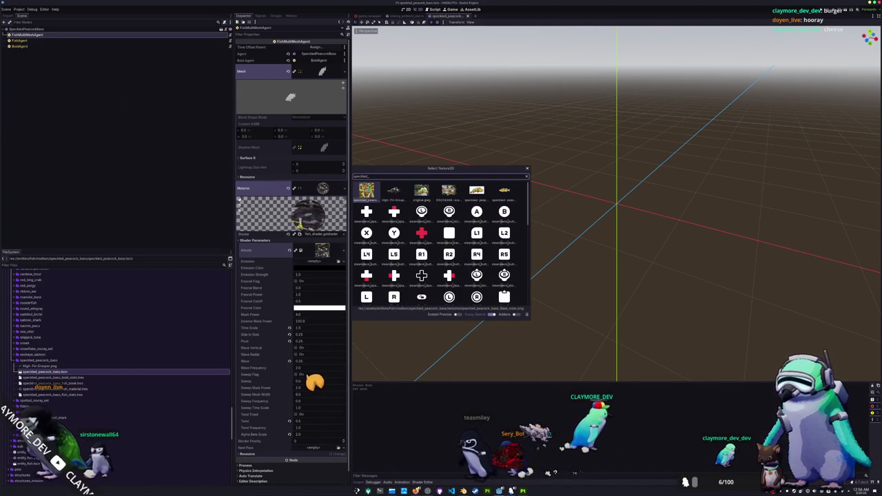
{"action": "key", "text": "Return"}
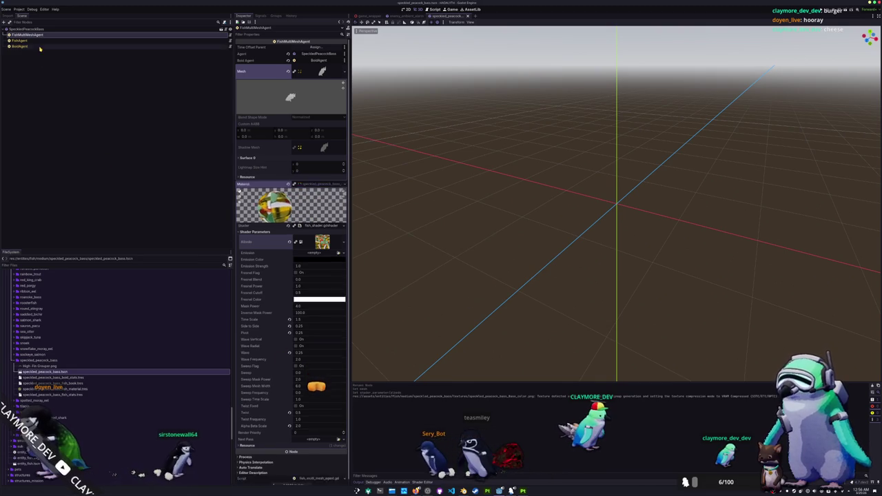
{"action": "left_click", "coordinate": [19, 40]}
{"action": "left_click", "coordinate": [324, 47]}
{"action": "type", "text": "Speckled Peacock Bass"}
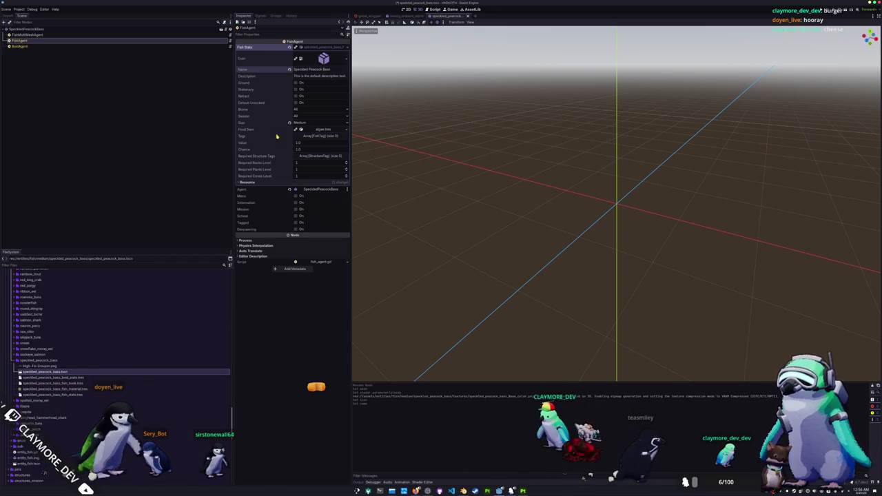
Step: Save the fish scene and delete the leftover High-Fin Grouper.png from the project
{"action": "key", "text": "ctrl+s"}
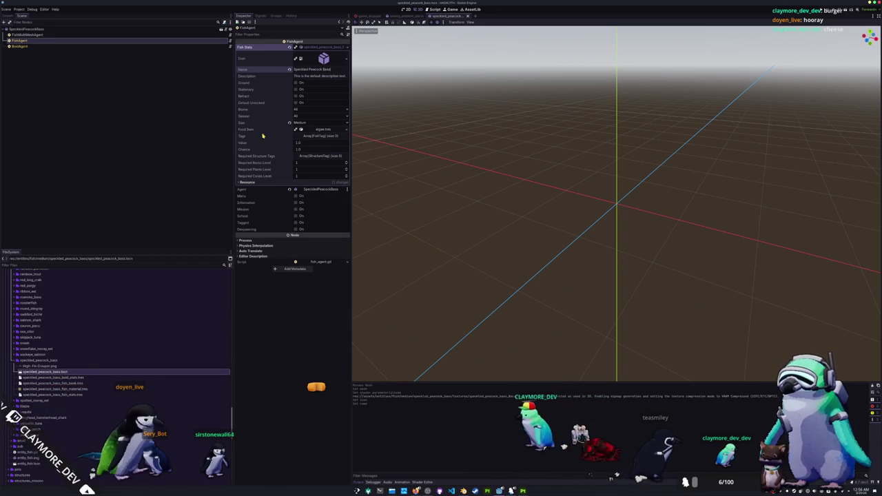
{"action": "left_click", "coordinate": [62, 45]}
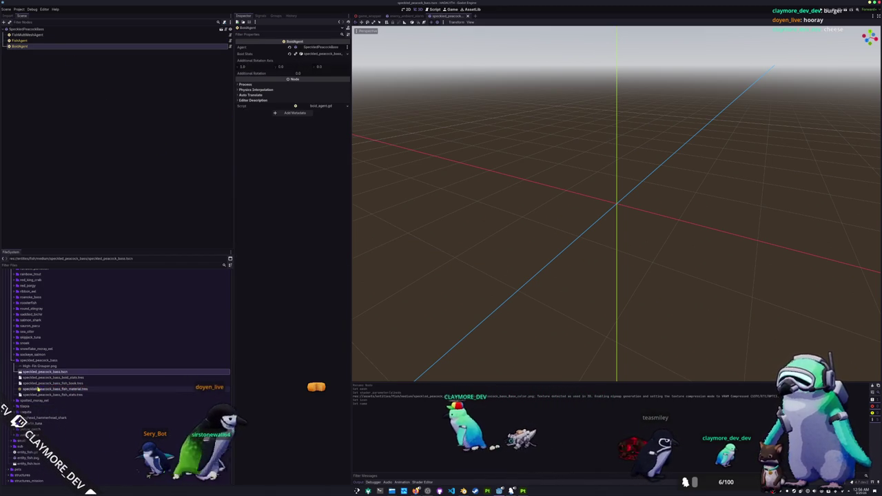
{"action": "left_click", "coordinate": [45, 366]}
{"action": "key", "text": "Delete"}
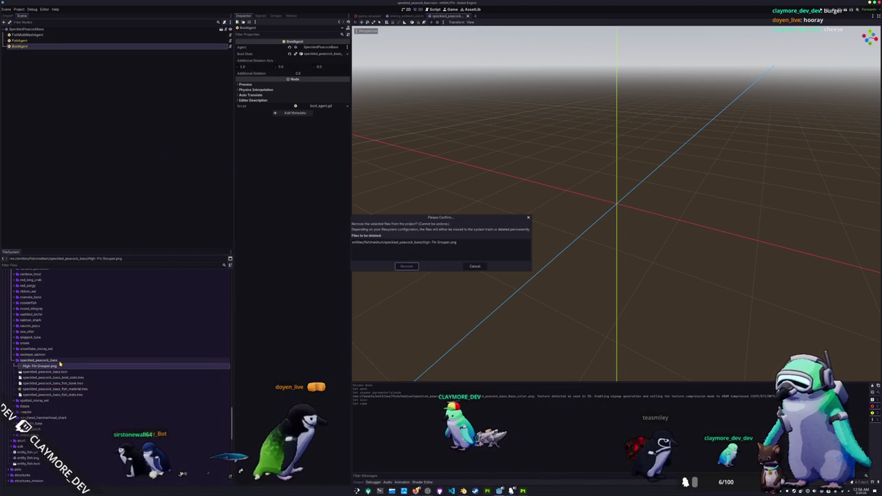
{"action": "key", "text": "Return"}
Step: Open batch_tasks.tscn via quick search for 'batch'
{"action": "key", "text": "alt+shift+o"}
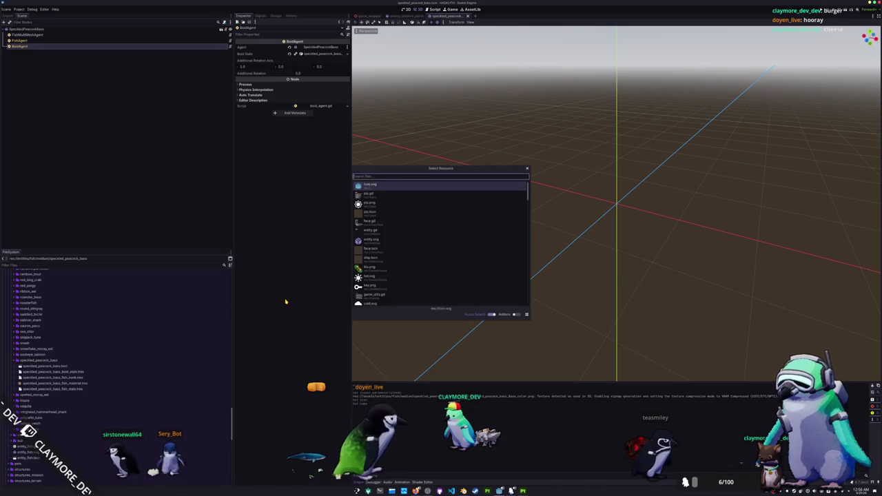
{"action": "type", "text": "batch"}
{"action": "key", "text": "Down"}
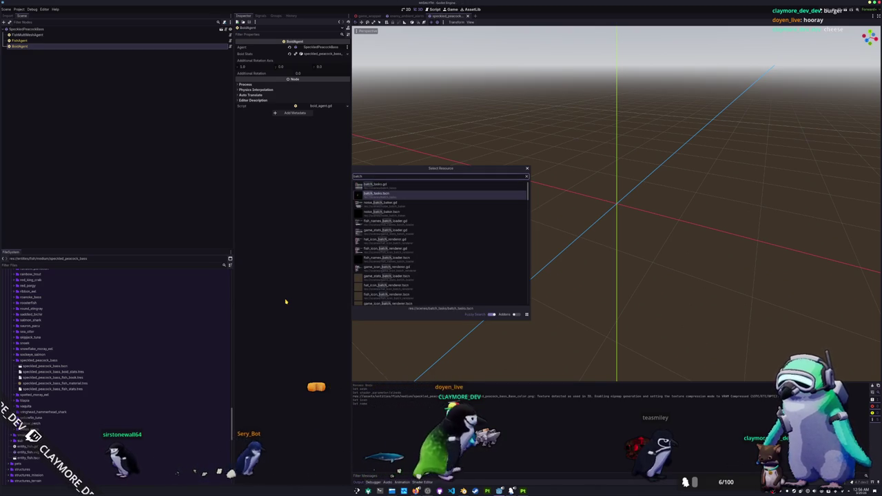
{"action": "key", "text": "Return"}
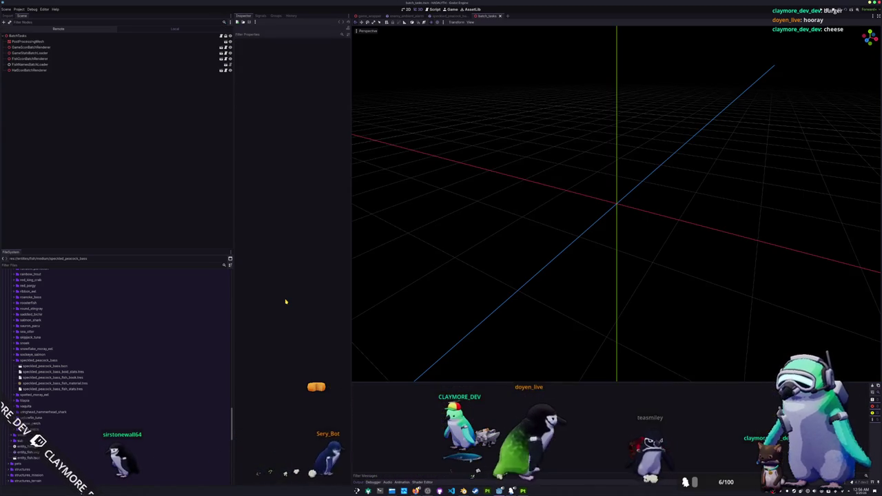
Step: Run the batch_tasks scene with F6 and move the game window aside until HADALYTH loads
{"action": "key", "text": "F6"}
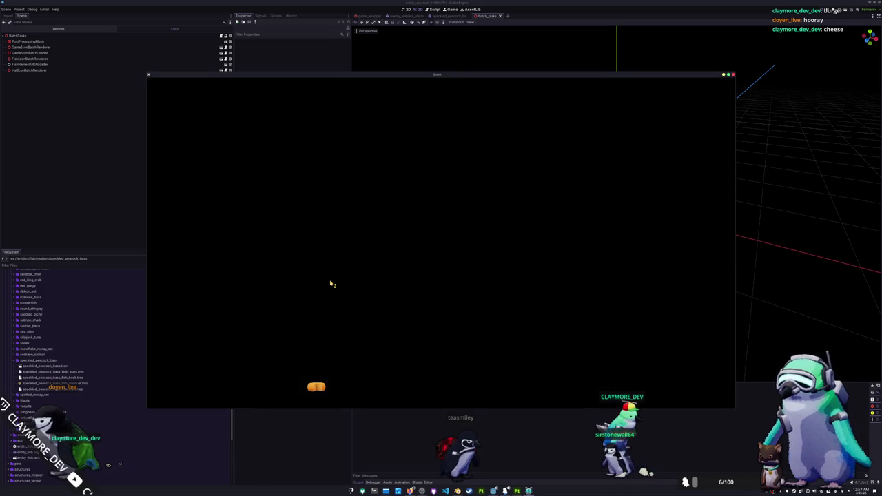
{"action": "mouse_move", "coordinate": [403, 76]}
{"action": "left_mouse_down"}
{"action": "mouse_move", "coordinate": [429, 113]}
{"action": "mouse_move", "coordinate": [439, 82]}
{"action": "mouse_move", "coordinate": [509, 81]}
{"action": "mouse_move", "coordinate": [576, 137]}
{"action": "mouse_move", "coordinate": [535, 97]}
{"action": "mouse_move", "coordinate": [531, 67]}
{"action": "left_mouse_up"}
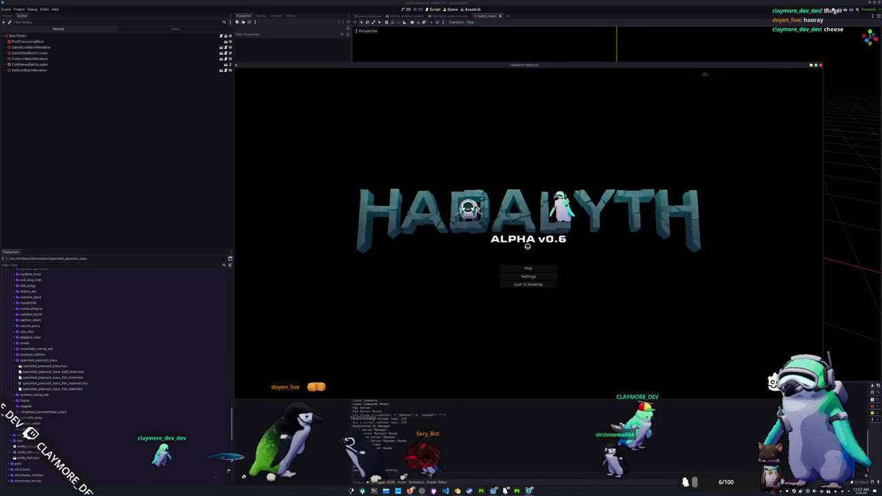
Step: Start the game, load the existing save slot and walk the player around the base
{"action": "left_click", "coordinate": [530, 270]}
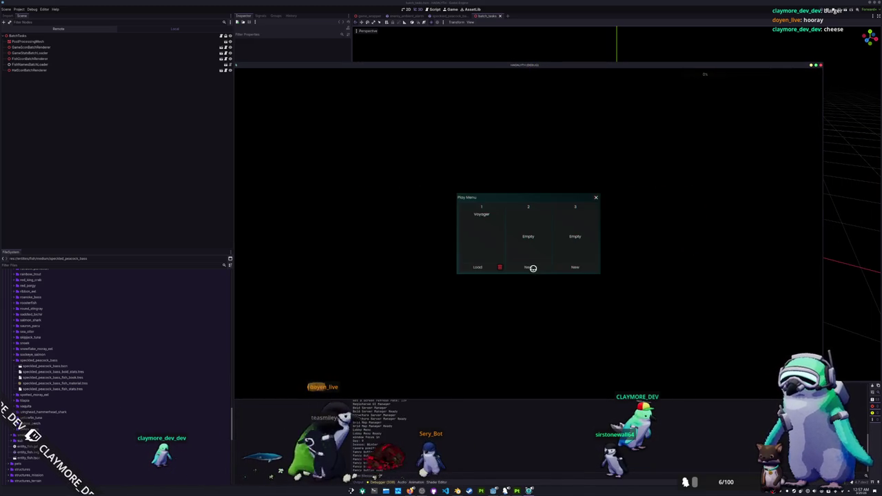
{"action": "left_click", "coordinate": [480, 266]}
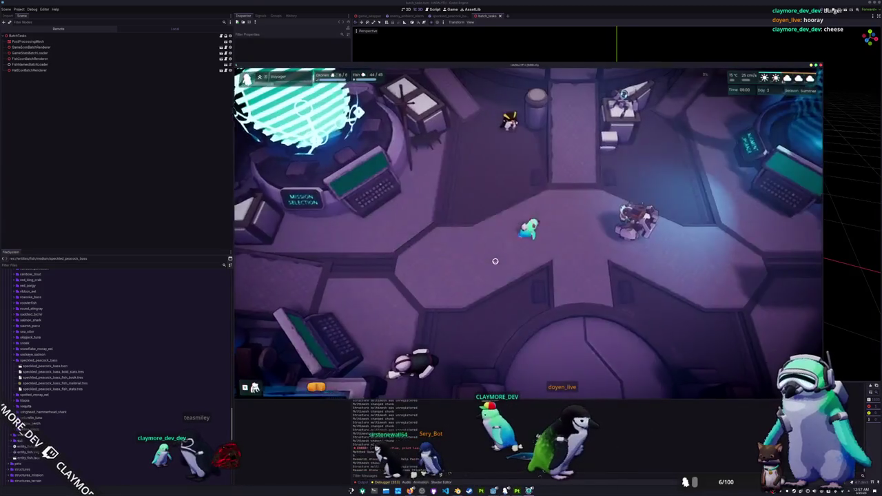
{"action": "key", "text": "w"}
{"action": "key", "text": "d"}
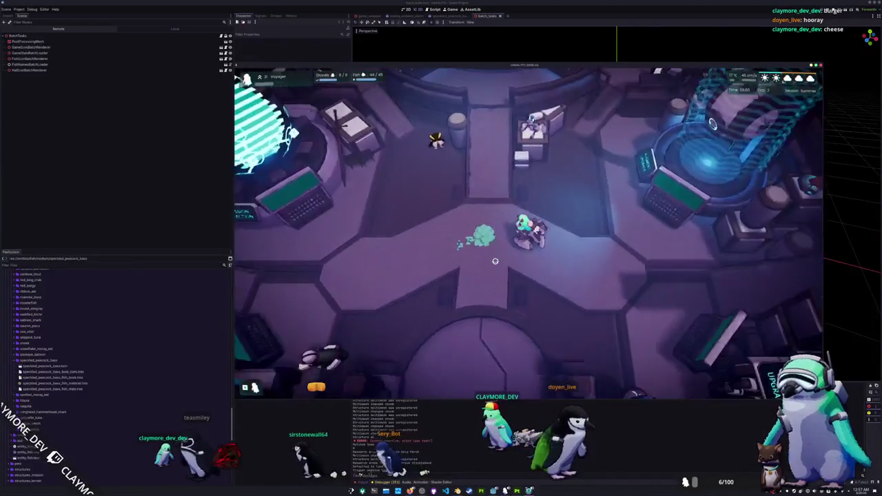
{"action": "key", "text": "s"}
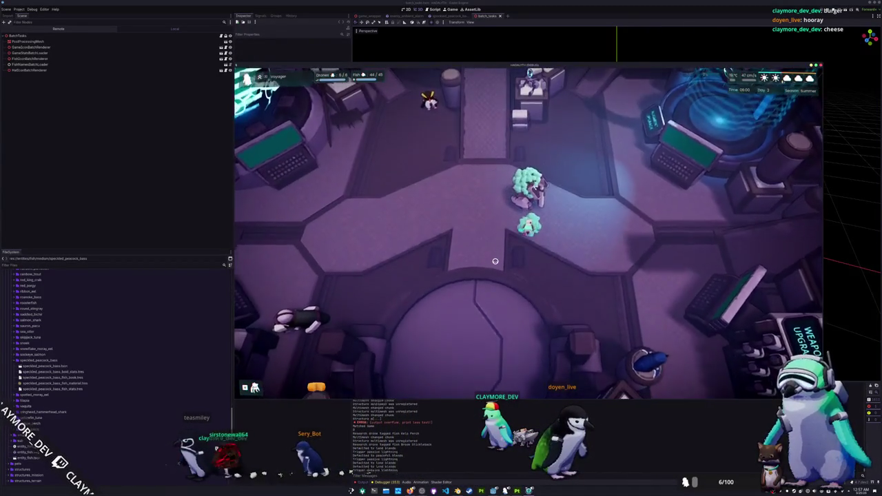
{"action": "key", "text": "w"}
{"action": "key", "text": "s"}
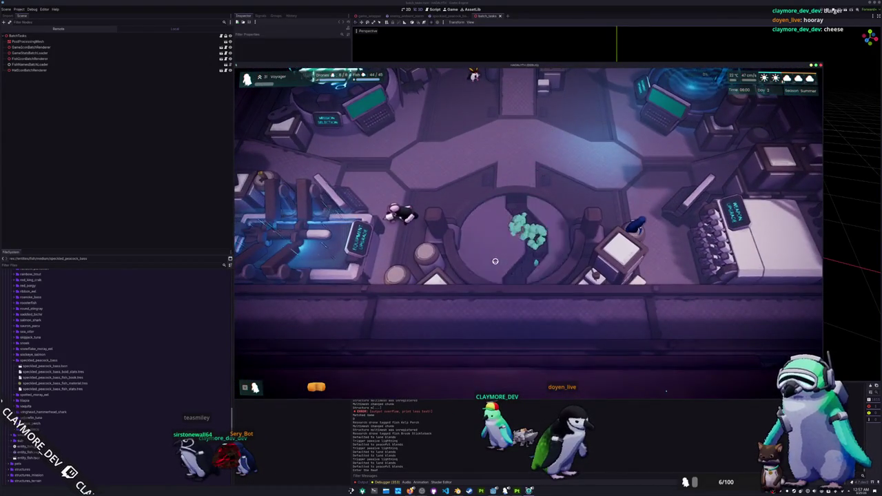
{"action": "scroll", "coordinate": [494, 262], "scroll_direction": "down", "scroll_amount": 5}
Step: Trim the fish name in the in-game console, close it, and quit to desktop from the Pause Menu
{"action": "key", "text": "grave"}
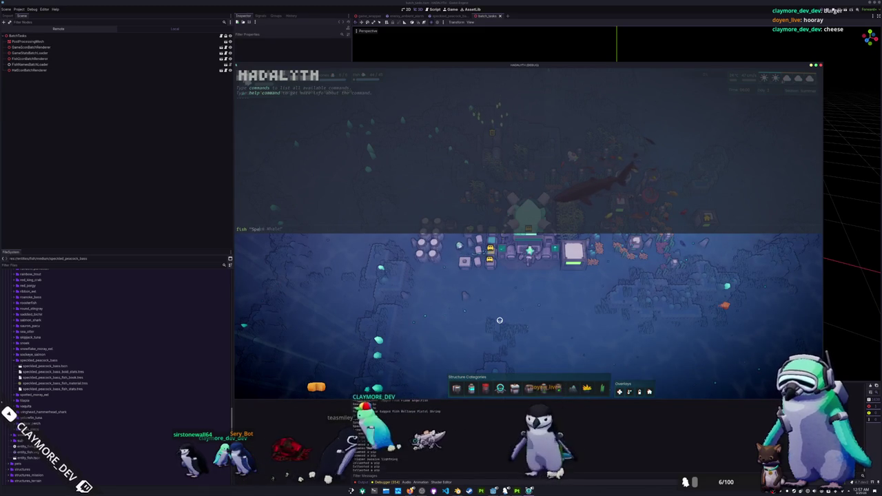
{"action": "key", "text": "BackSpace"}
{"action": "key", "text": "BackSpace"}
{"action": "key", "text": "BackSpace"}
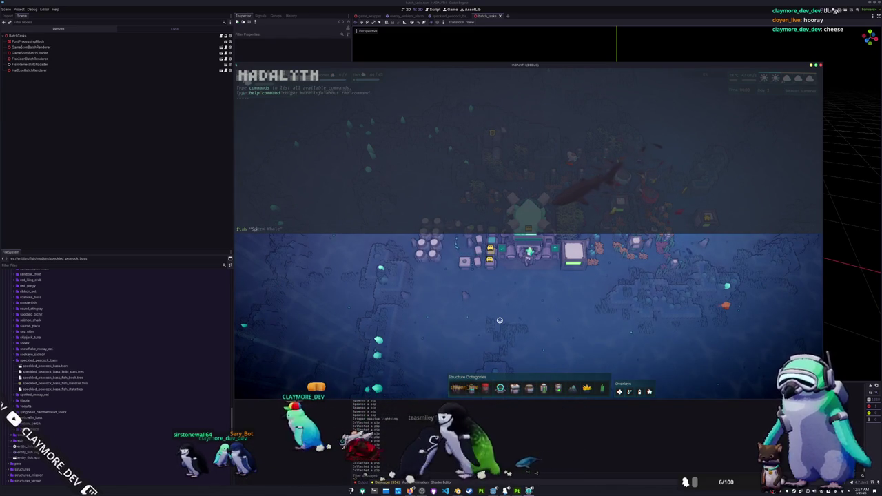
{"action": "key", "text": "grave"}
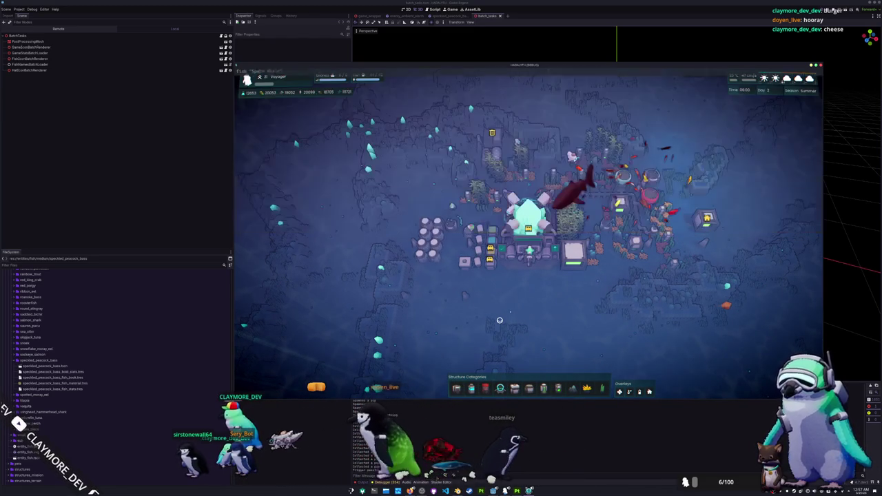
{"action": "scroll", "coordinate": [501, 268], "scroll_direction": "up", "scroll_amount": 5}
{"action": "key", "text": "Escape"}
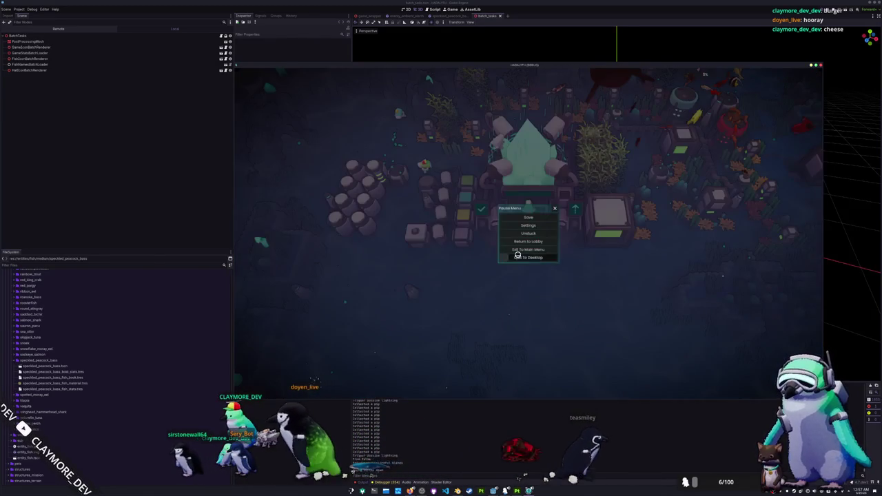
{"action": "left_click", "coordinate": [517, 258]}
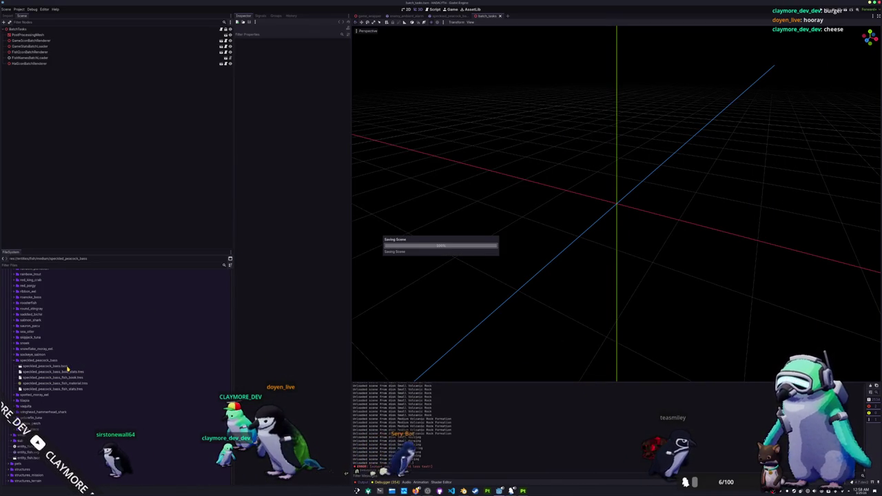
Step: Open data/fish_library/medium_fish_library.tres from the FileSystem
{"action": "scroll", "coordinate": [67, 368], "scroll_direction": "up", "scroll_amount": 5}
{"action": "scroll", "coordinate": [66, 372], "scroll_direction": "up", "scroll_amount": 5}
{"action": "scroll", "coordinate": [66, 374], "scroll_direction": "up", "scroll_amount": 5}
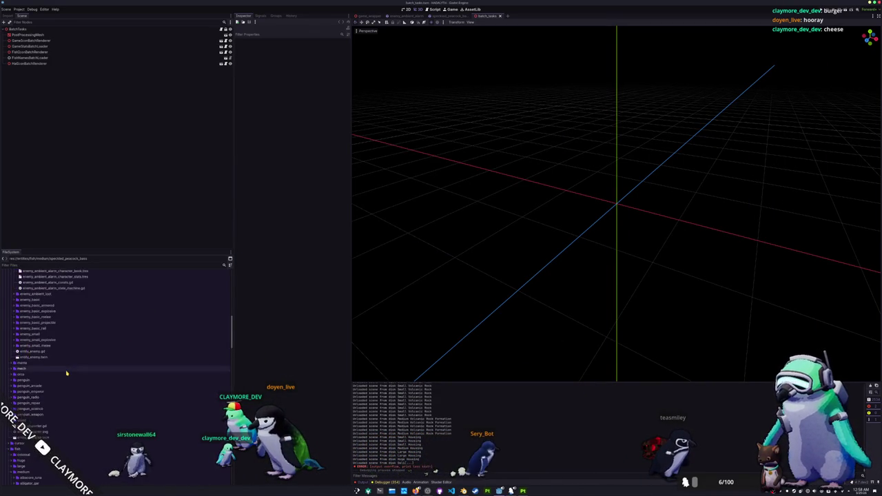
{"action": "scroll", "coordinate": [67, 373], "scroll_direction": "down", "scroll_amount": 5}
{"action": "scroll", "coordinate": [53, 400], "scroll_direction": "up", "scroll_amount": 3}
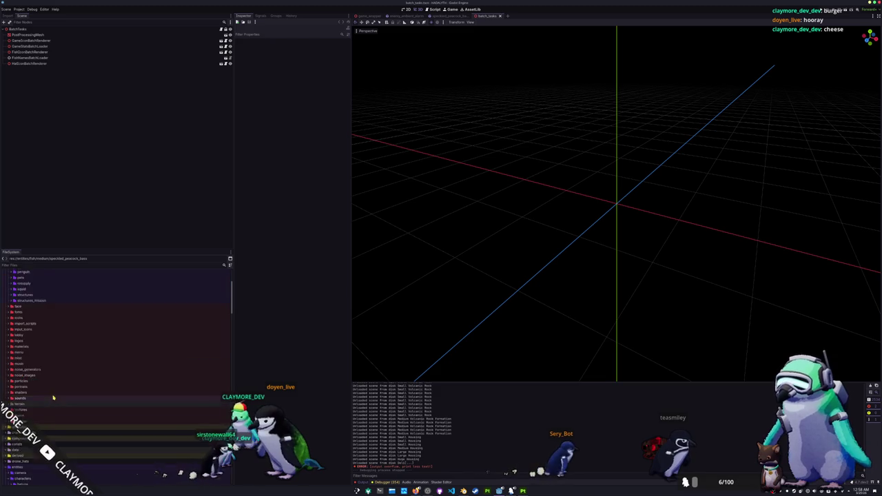
{"action": "scroll", "coordinate": [53, 400], "scroll_direction": "down", "scroll_amount": 3}
{"action": "double_click", "coordinate": [45, 343]}
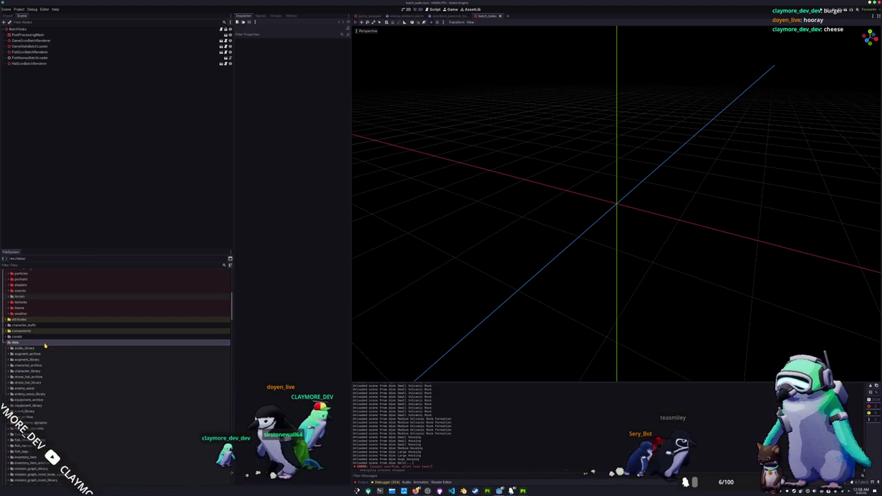
{"action": "scroll", "coordinate": [45, 344], "scroll_direction": "down", "scroll_amount": 3}
{"action": "double_click", "coordinate": [45, 352]}
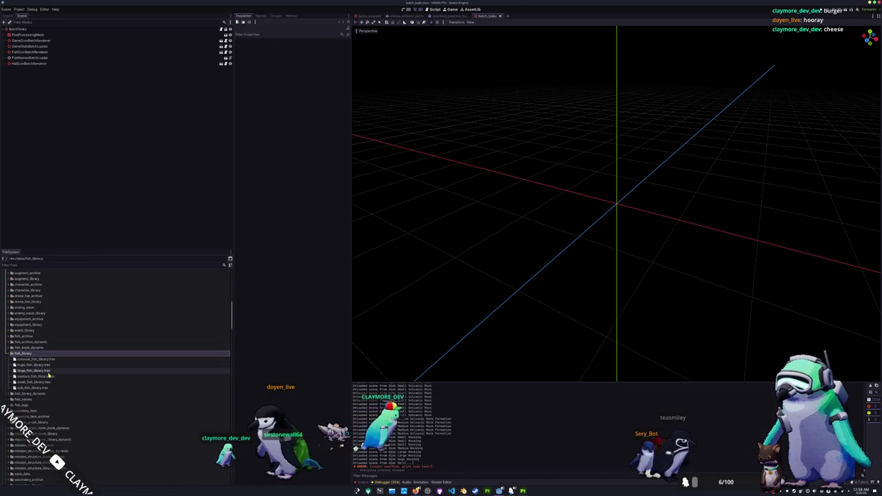
{"action": "left_click", "coordinate": [36, 376]}
Step: Add speckled_peacock_bass_fish_book.tres as new entry 99 on the last Fish Books page
{"action": "left_click", "coordinate": [314, 47]}
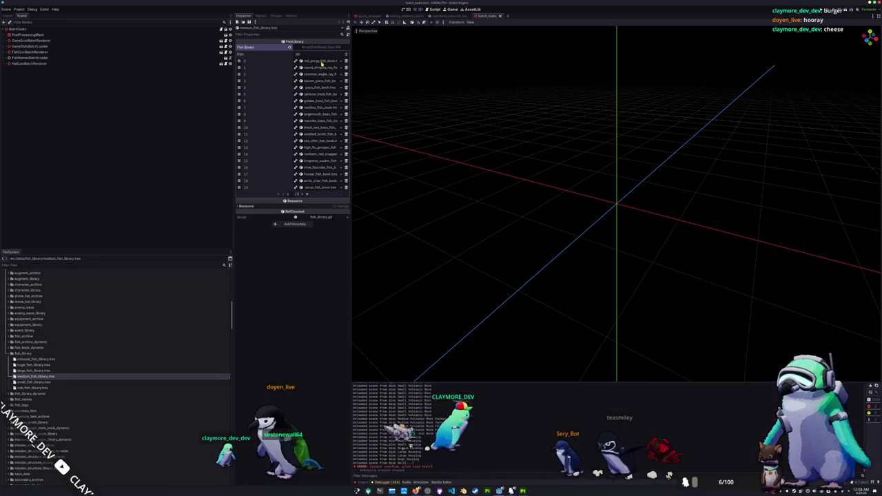
{"action": "left_click", "coordinate": [308, 194]}
{"action": "left_click", "coordinate": [321, 187]}
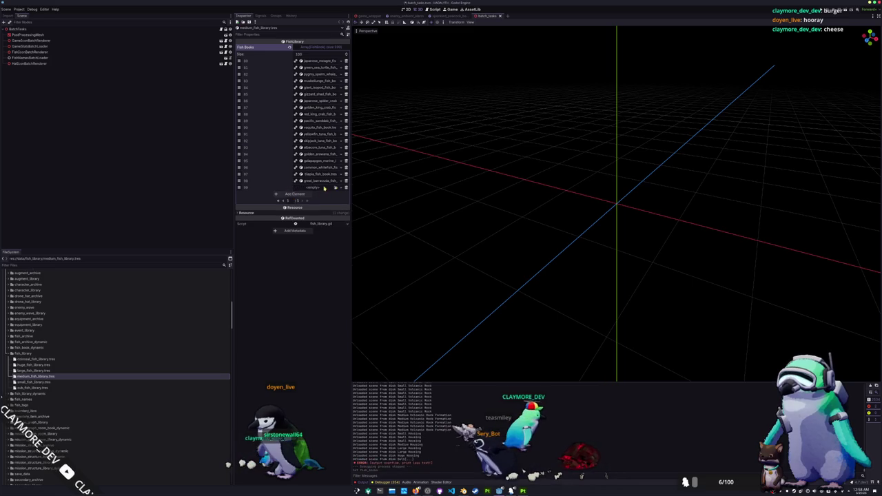
{"action": "left_click", "coordinate": [329, 189]}
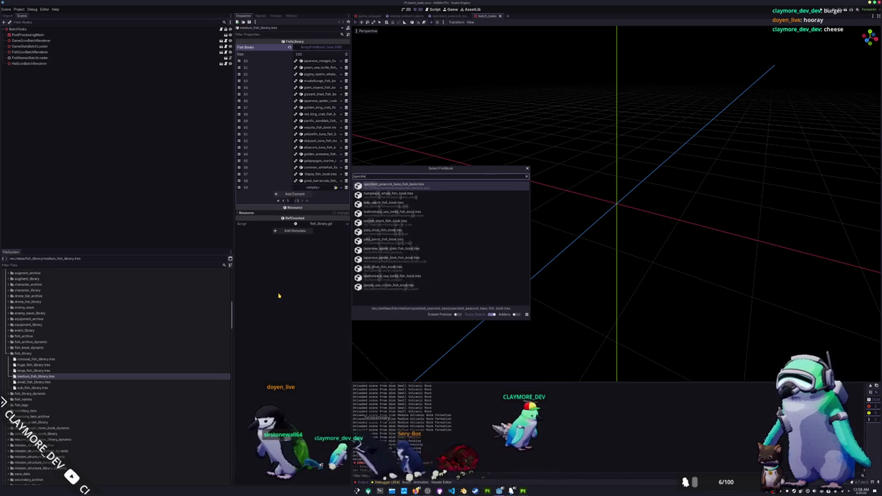
{"action": "type", "text": "speckled"}
{"action": "key", "text": "Return"}
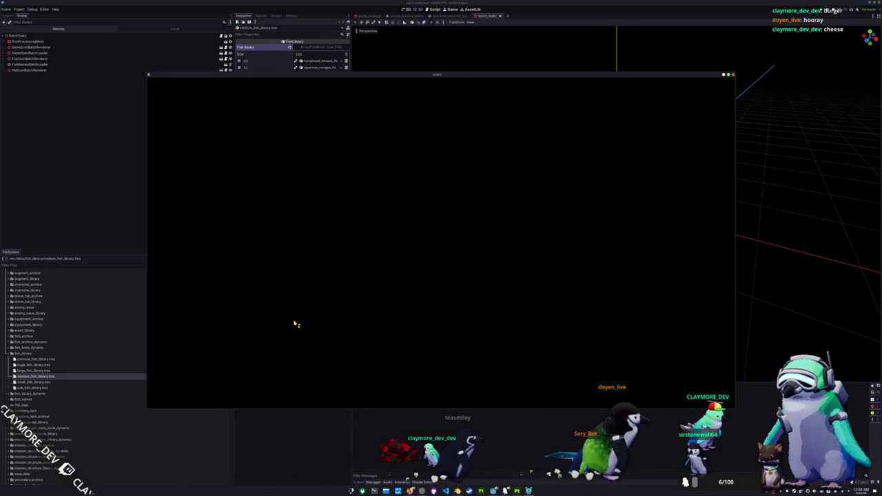
Step: In Dolphin, find the speckled_peacock_bass folder inside the medium fish folder
{"action": "key", "text": "alt+Tab"}
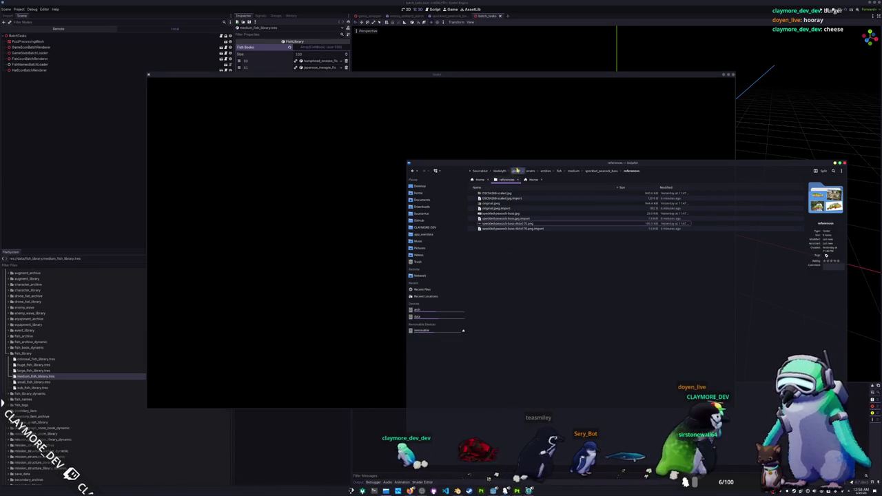
{"action": "left_click", "coordinate": [573, 172]}
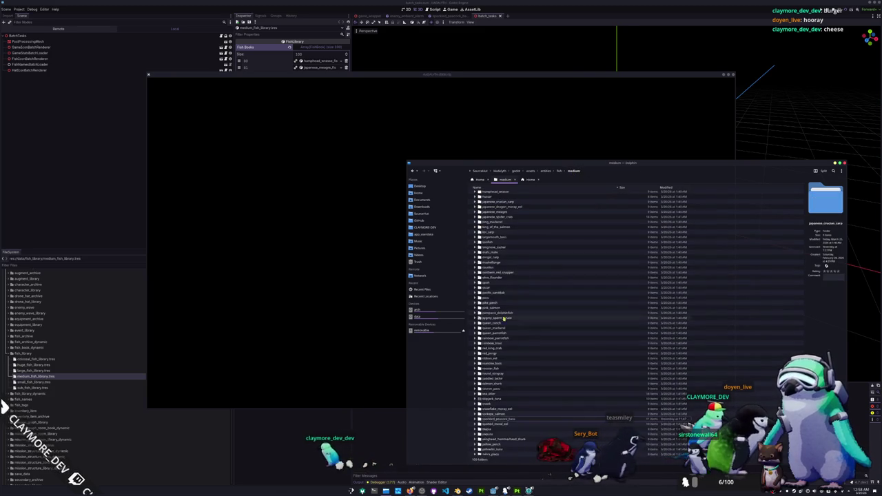
{"action": "left_click", "coordinate": [499, 419]}
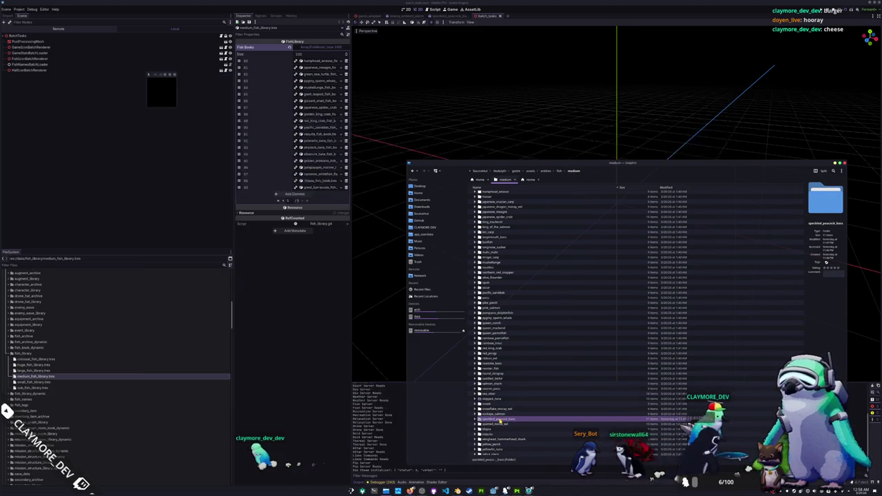
Step: Re-browse HadalythZero/godot/assets/meshes/fish/medium to check the fish folders, then close Dolphin
{"action": "left_click", "coordinate": [499, 171]}
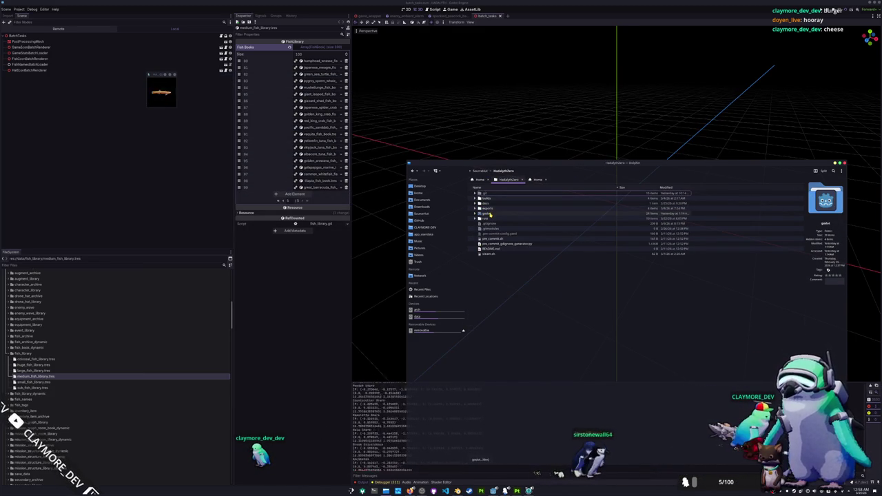
{"action": "left_click", "coordinate": [490, 214]}
{"action": "left_click", "coordinate": [492, 204]}
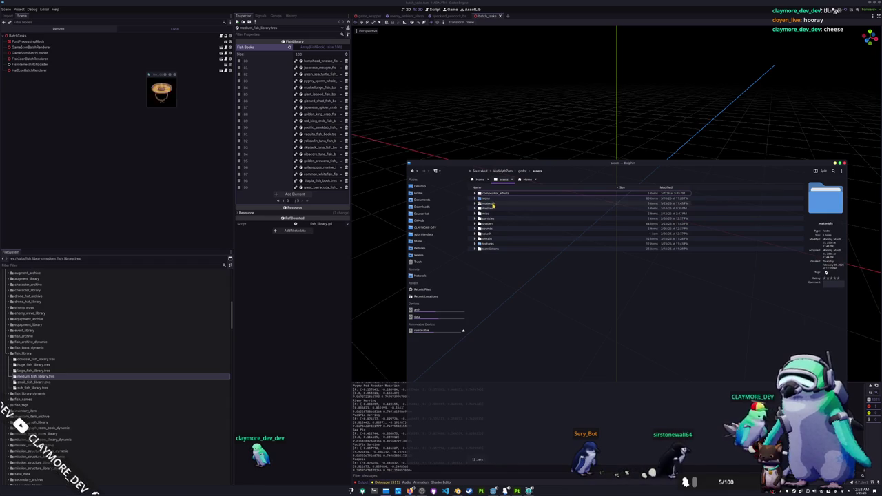
{"action": "left_click", "coordinate": [492, 207]}
{"action": "left_click", "coordinate": [490, 199]}
{"action": "left_click", "coordinate": [491, 208]}
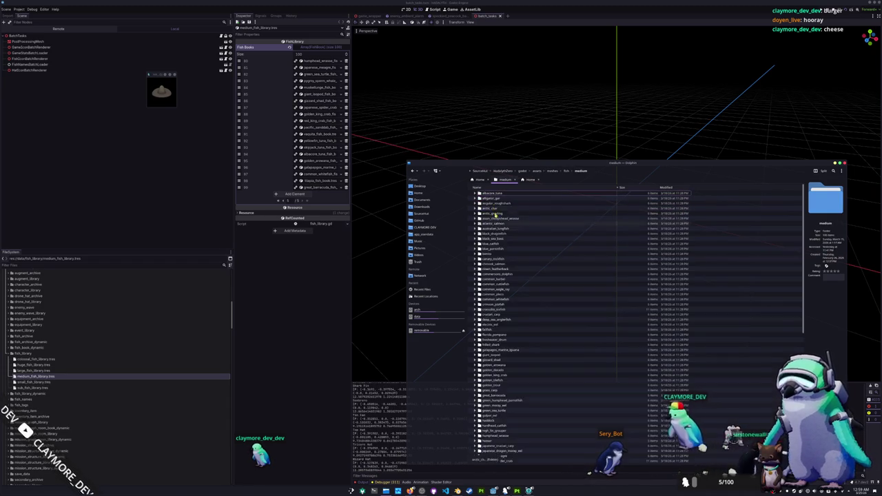
{"action": "scroll", "coordinate": [499, 310], "scroll_direction": "down", "scroll_amount": 8}
{"action": "scroll", "coordinate": [503, 365], "scroll_direction": "down", "scroll_amount": 8}
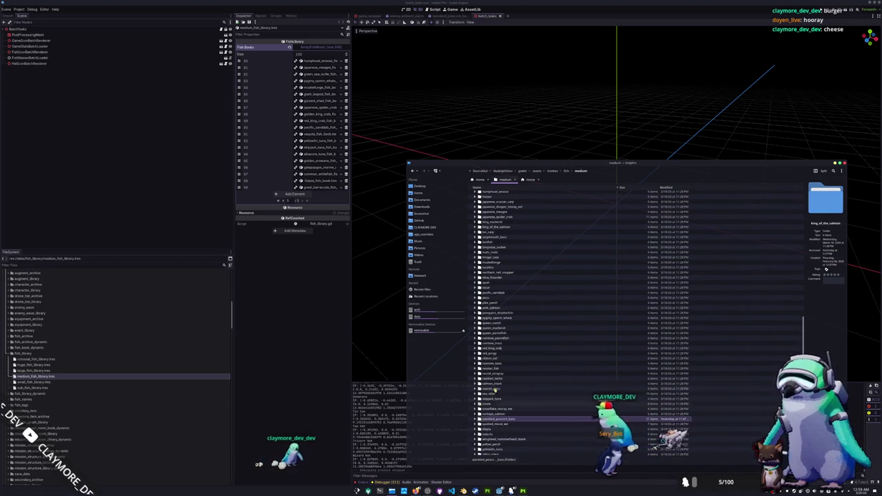
{"action": "left_click", "coordinate": [845, 164]}
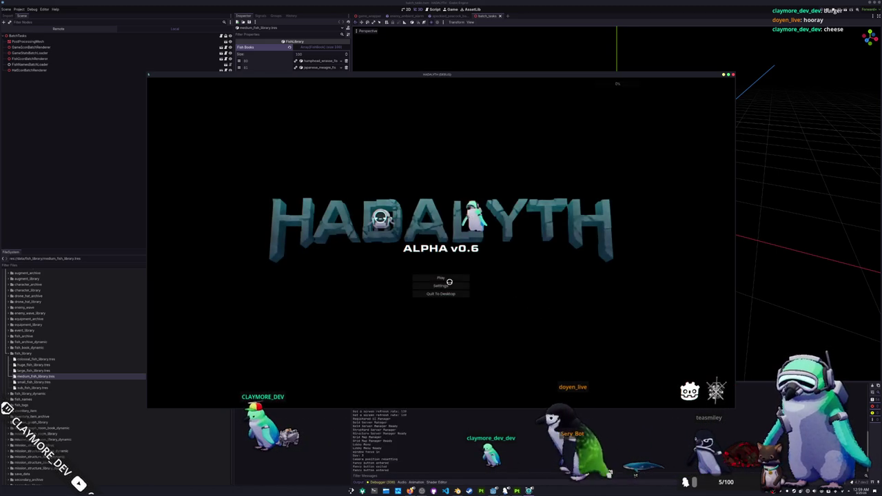
Step: Load the Voyager save and list the console commands with help
{"action": "left_click", "coordinate": [440, 278]}
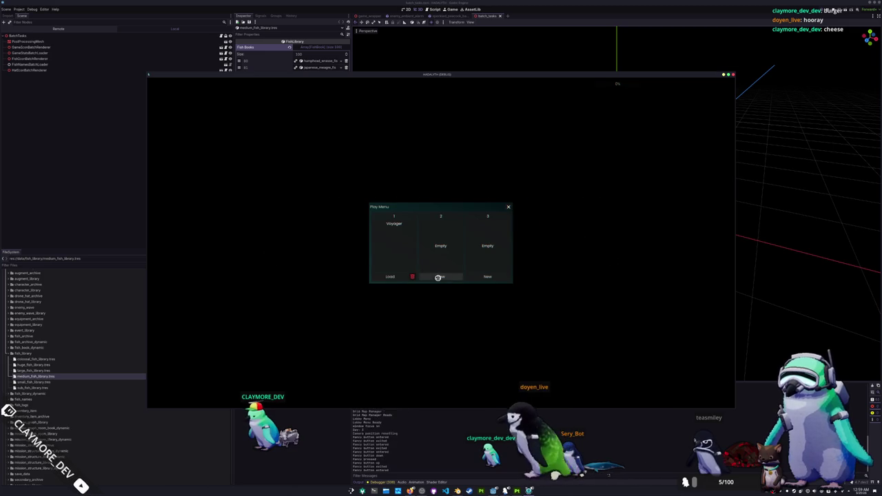
{"action": "left_click", "coordinate": [397, 277]}
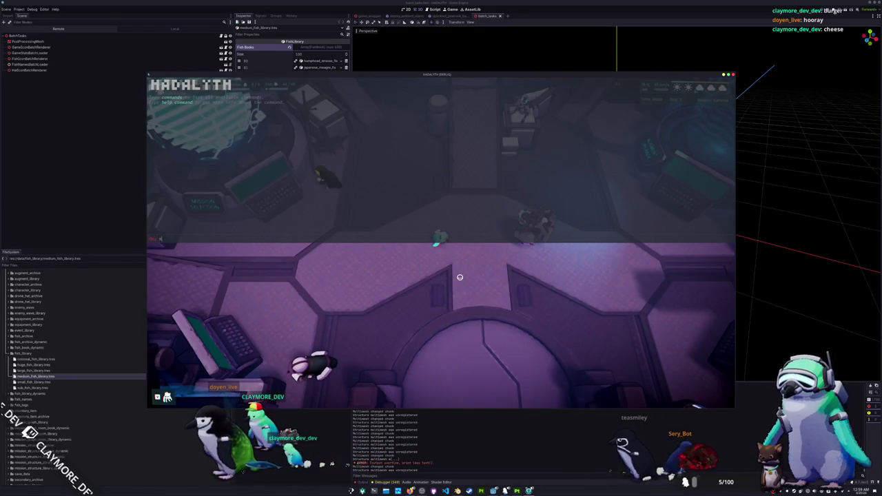
{"action": "type", "text": "set"}
{"action": "key", "text": "BackSpace"}
{"action": "key", "text": "BackSpace"}
{"action": "key", "text": "BackSpace"}
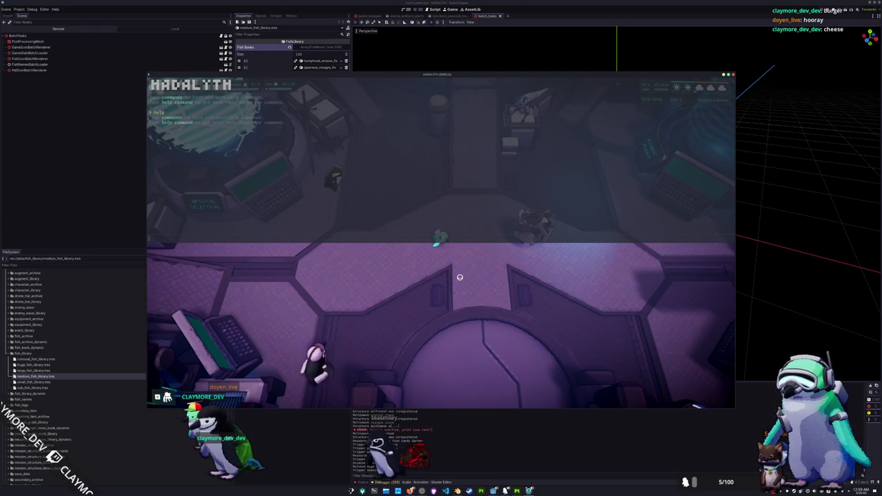
{"action": "key", "text": "Return"}
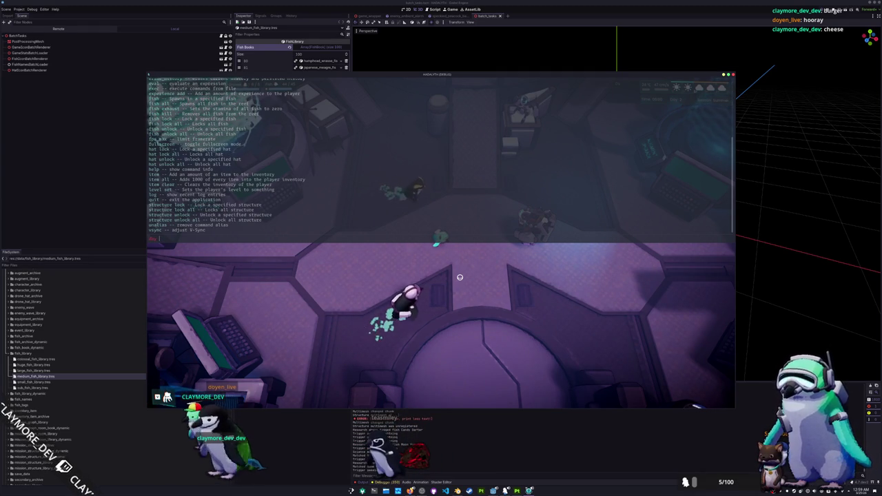
Step: Run 'day set 8' in the console, then close the debug game window
{"action": "scroll", "coordinate": [236, 147], "scroll_direction": "up", "scroll_amount": 4}
{"action": "type", "text": "set"}
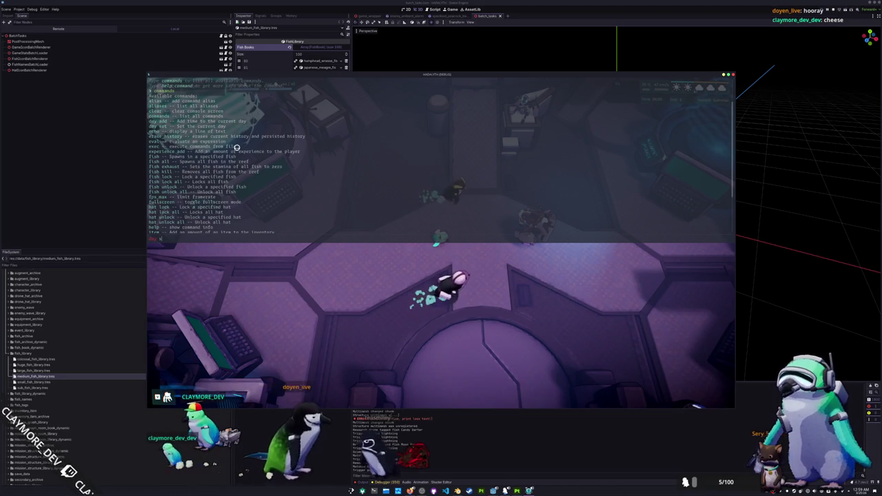
{"action": "type", "text": " 8"}
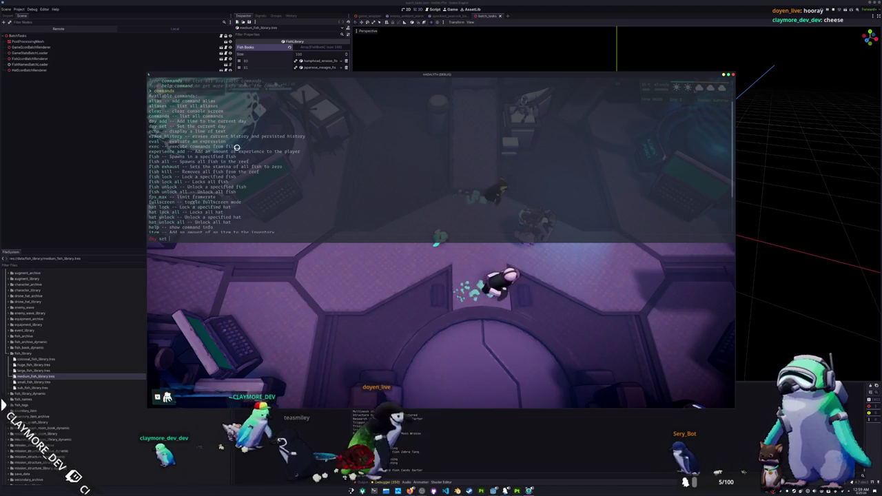
{"action": "key", "text": "Return"}
{"action": "key", "text": "grave"}
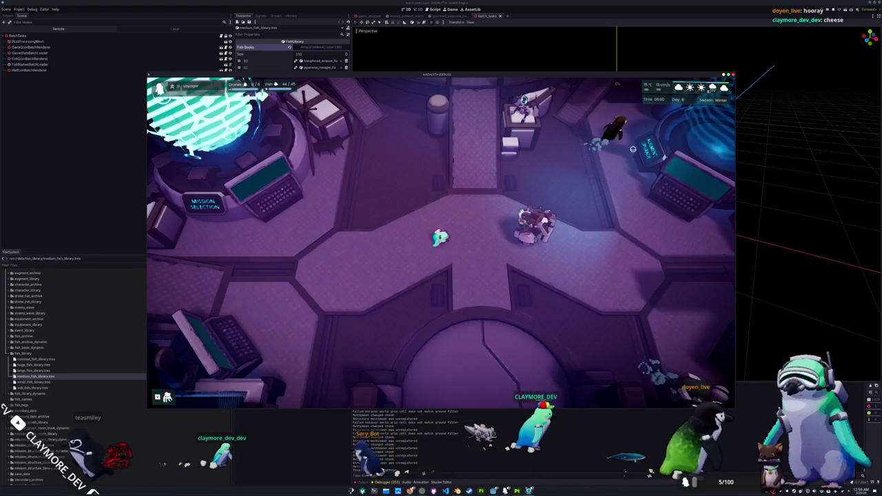
{"action": "left_click", "coordinate": [539, 6]}
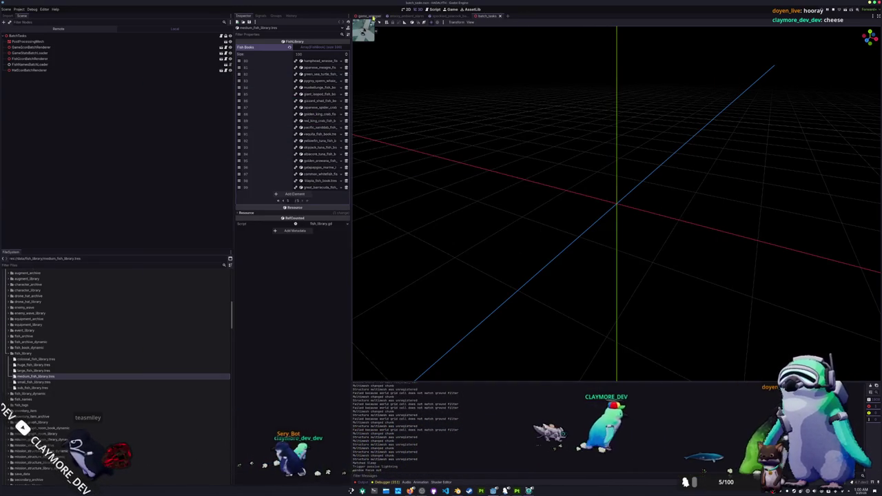
Step: Open user_interface_management and then the TopRightBarMarginContainer scene from the HUD
{"action": "left_click", "coordinate": [367, 15]}
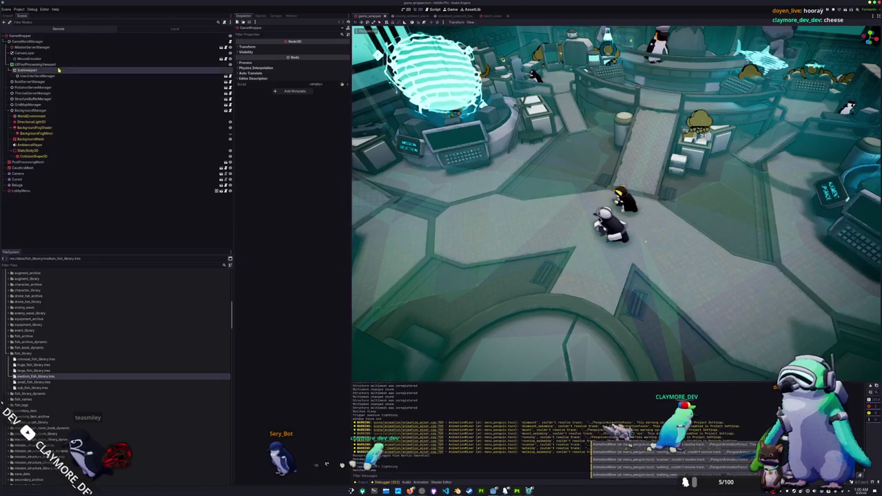
{"action": "double_click", "coordinate": [94, 78]}
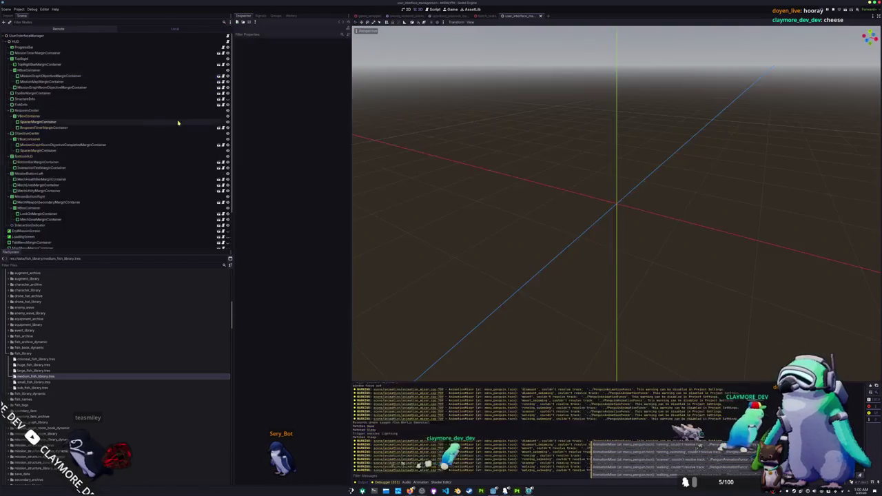
{"action": "left_click", "coordinate": [104, 58]}
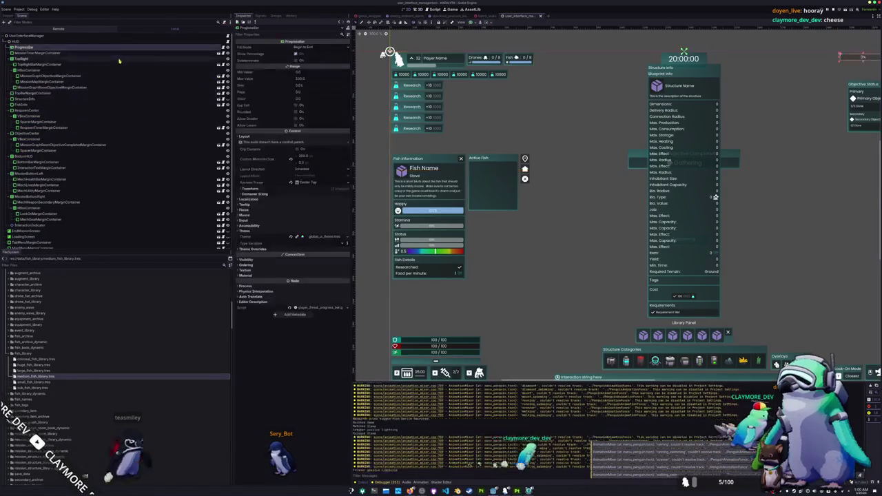
{"action": "scroll", "coordinate": [688, 109], "scroll_direction": "up", "scroll_amount": 2}
{"action": "middle_click_drag", "start_coordinate": [688, 109], "coordinate": [524, 117]}
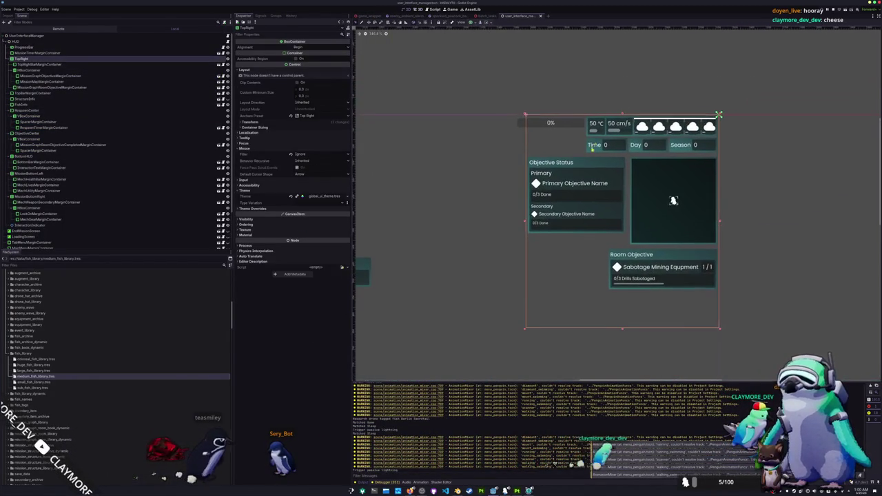
{"action": "left_click", "coordinate": [42, 64]}
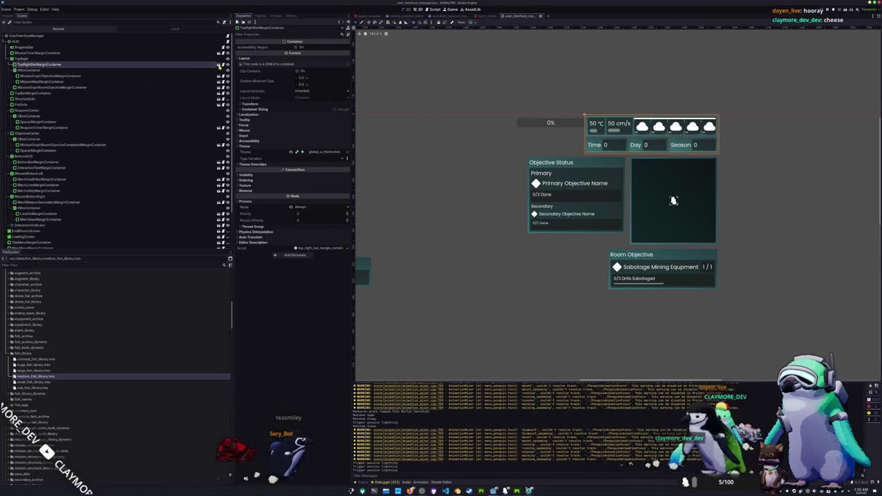
{"action": "left_click", "coordinate": [219, 64]}
Step: Try a minimum width of 100 on ThermalCurrentPanelContainer, then revert it to 50
{"action": "scroll", "coordinate": [563, 145], "scroll_direction": "up", "scroll_amount": 5}
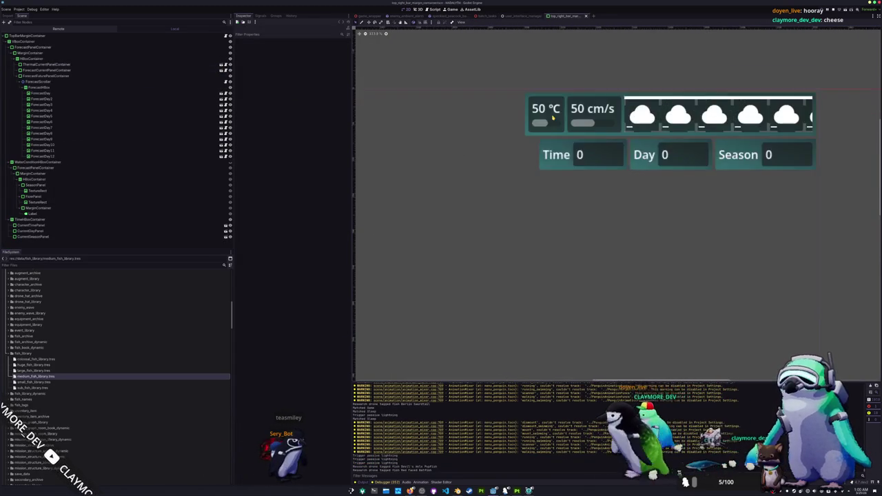
{"action": "left_click", "coordinate": [218, 64]}
{"action": "left_click", "coordinate": [132, 69]}
{"action": "left_click", "coordinate": [132, 65]}
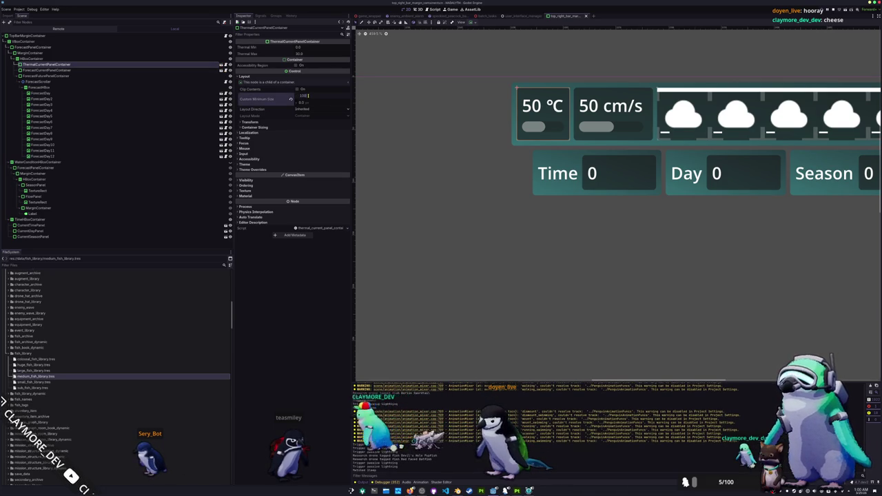
{"action": "key", "text": "Return"}
{"action": "scroll", "coordinate": [479, 126], "scroll_direction": "down", "scroll_amount": 2}
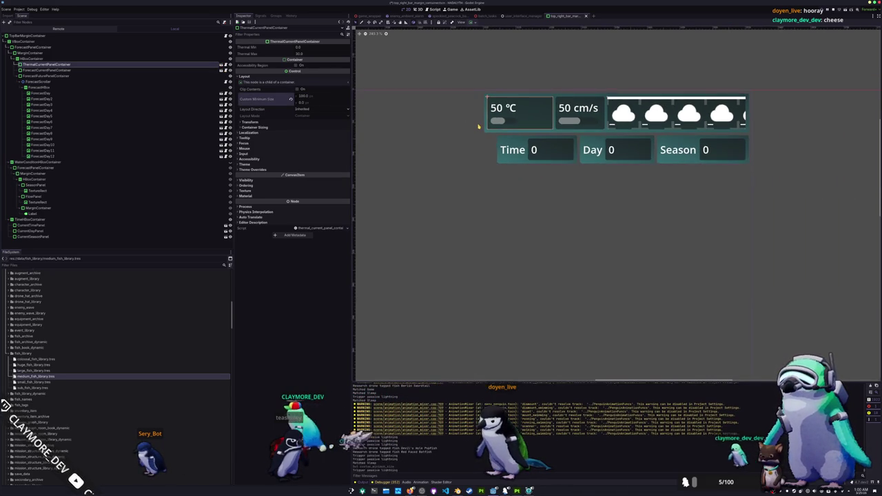
{"action": "key", "text": "ctrl+z"}
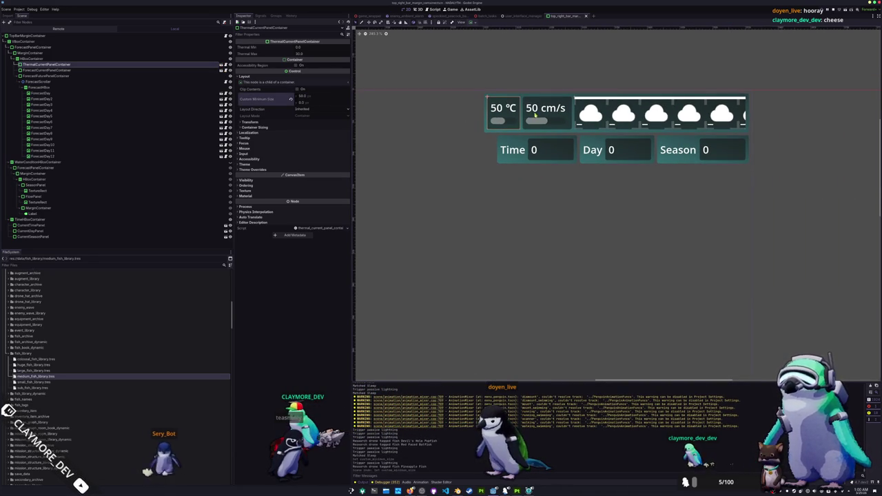
{"action": "left_click", "coordinate": [530, 117]}
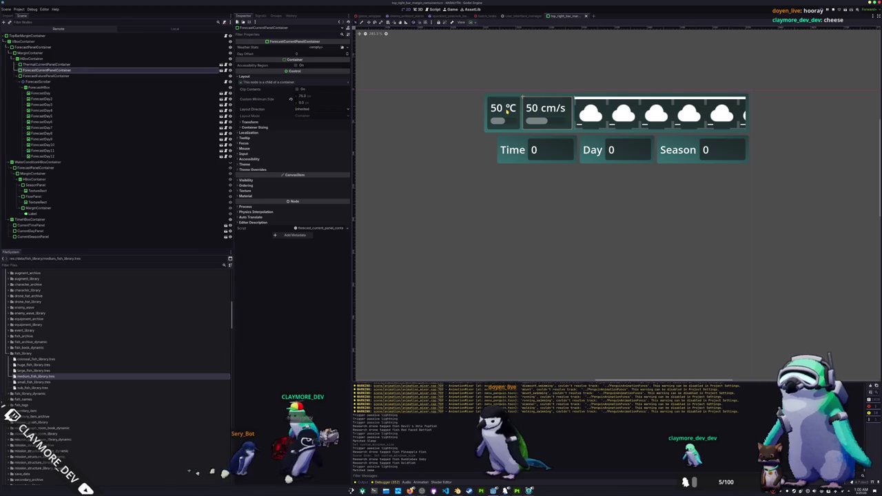
{"action": "left_click", "coordinate": [508, 110]}
{"action": "left_click", "coordinate": [280, 128]}
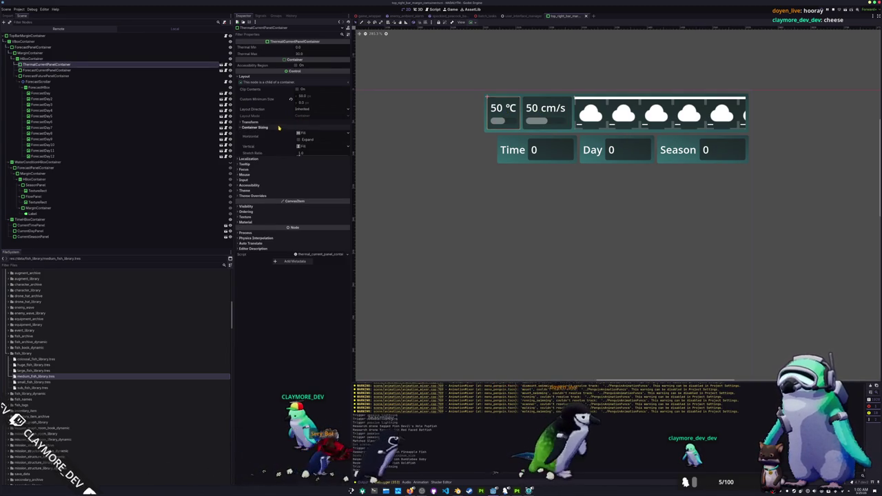
Step: Open the ThermalCurrentPanelContainer scene, inspect its labels, and save it
{"action": "left_click", "coordinate": [221, 66]}
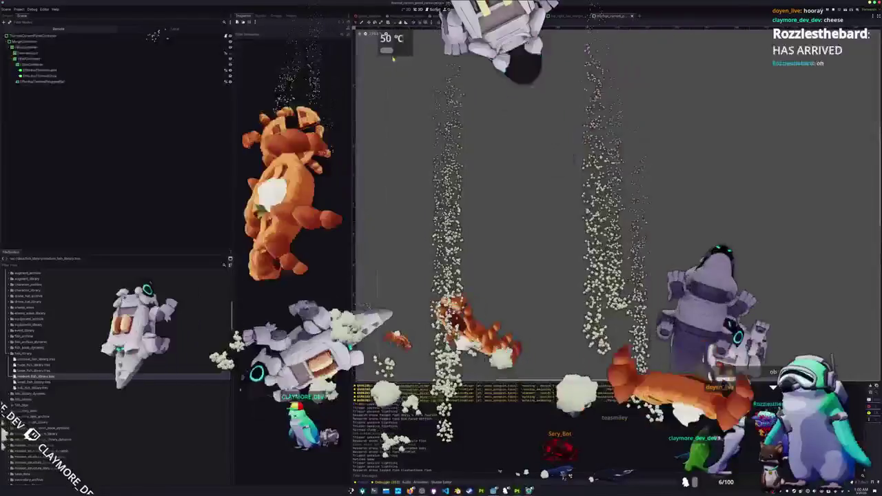
{"action": "scroll", "coordinate": [386, 31], "scroll_direction": "up", "scroll_amount": 5}
{"action": "left_click", "coordinate": [418, 107]}
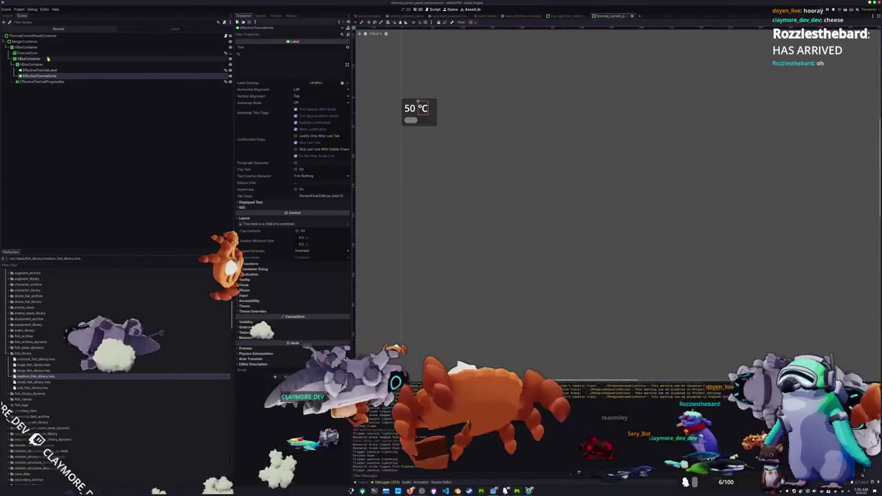
{"action": "left_click", "coordinate": [418, 107]}
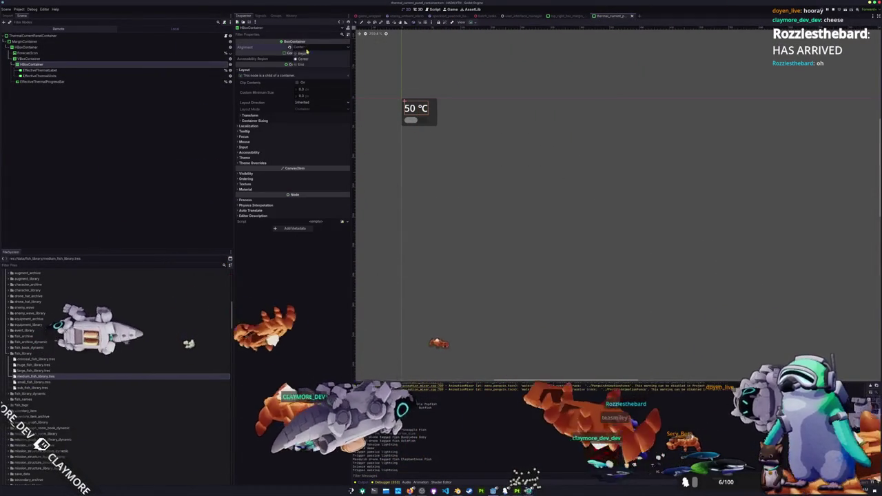
{"action": "left_click", "coordinate": [77, 71]}
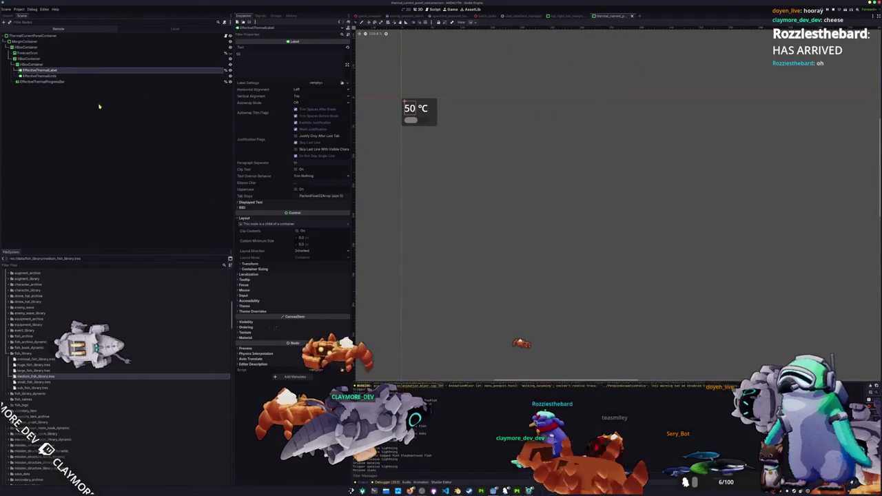
{"action": "key", "text": "ctrl+s"}
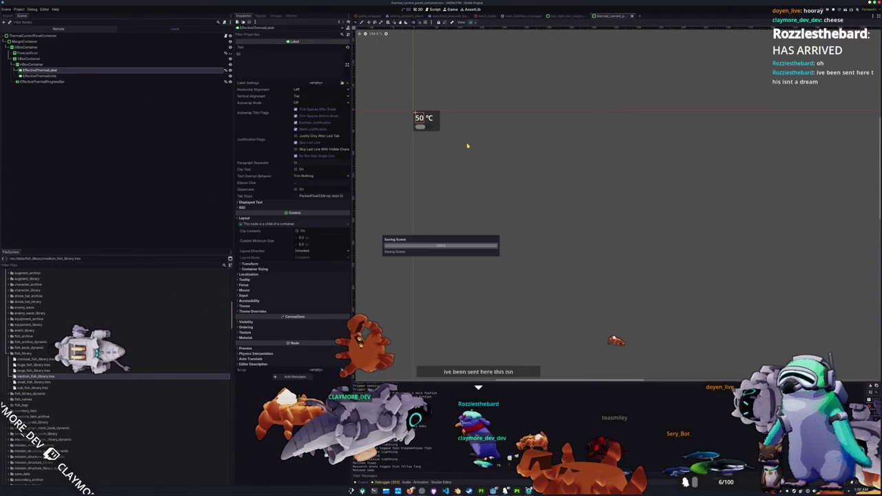
Step: Walk the character out of the station onto the underwater reef
{"action": "key", "text": "d"}
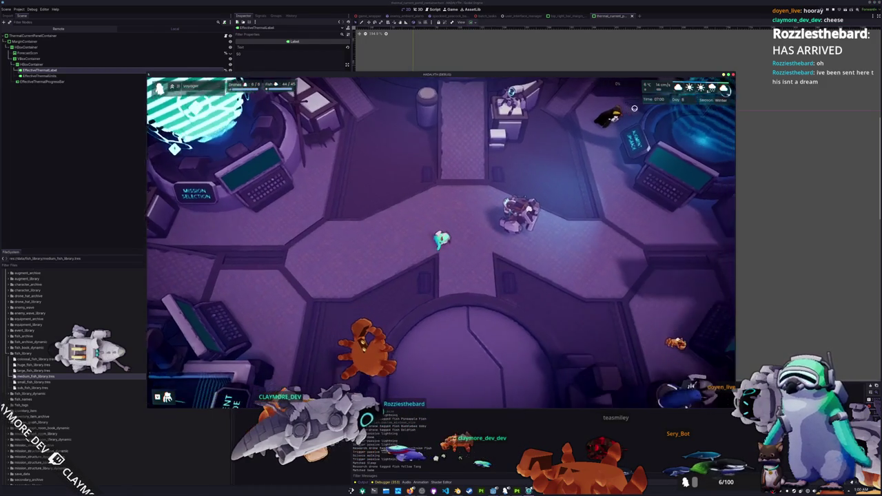
{"action": "key", "text": "w"}
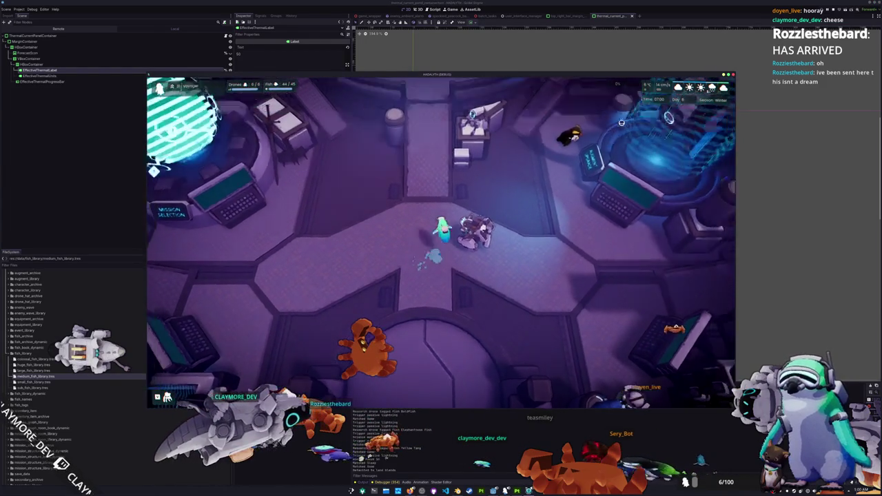
{"action": "key", "text": "s"}
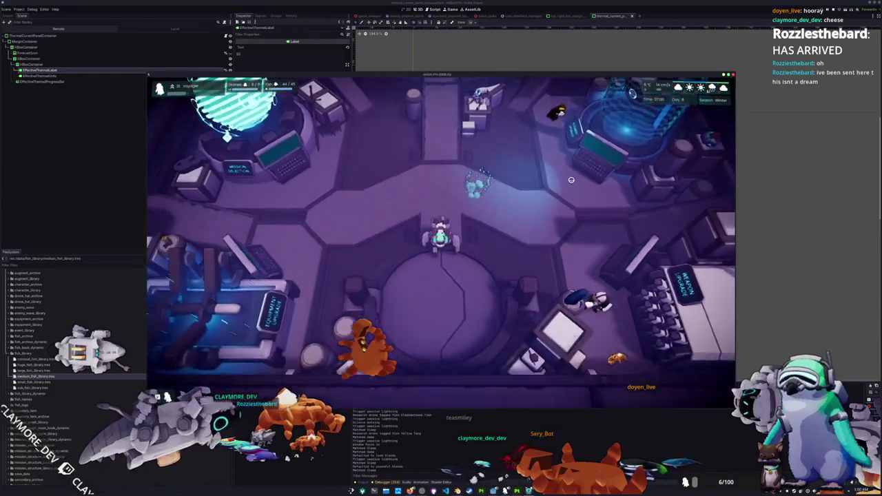
{"action": "key", "text": "e"}
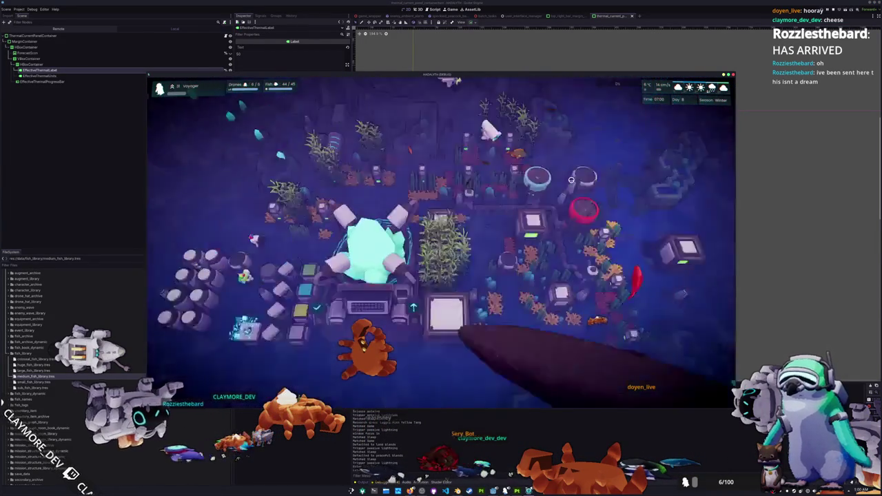
Step: Run 'day set 12' and 'fish "Speckled Peacock Bass"' in the debug console
{"action": "key", "text": "grave"}
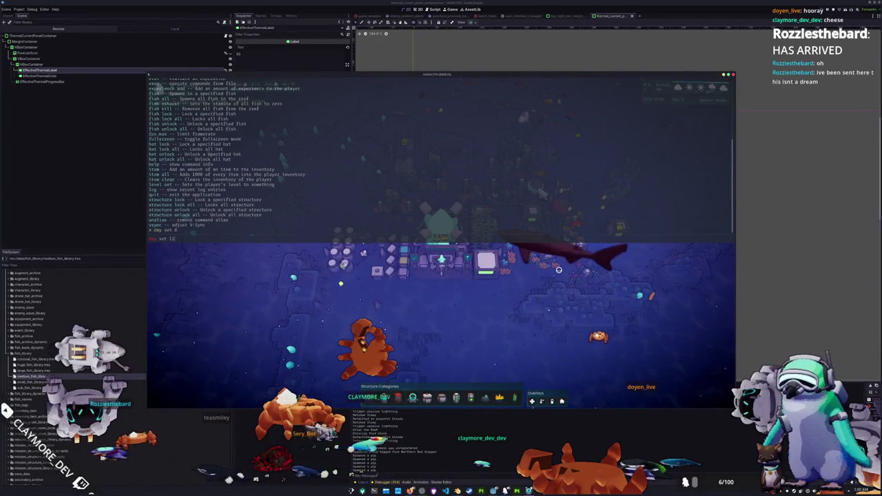
{"action": "key", "text": "Return"}
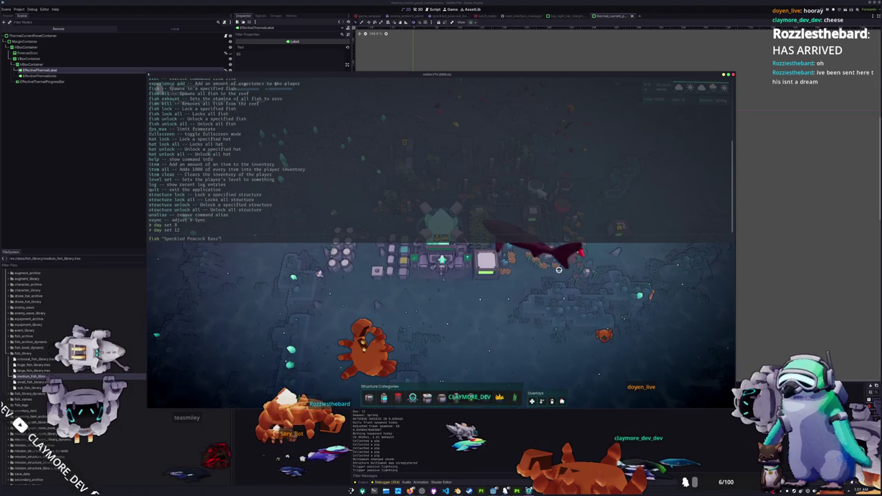
{"action": "key", "text": "Return"}
{"action": "key", "text": "grave"}
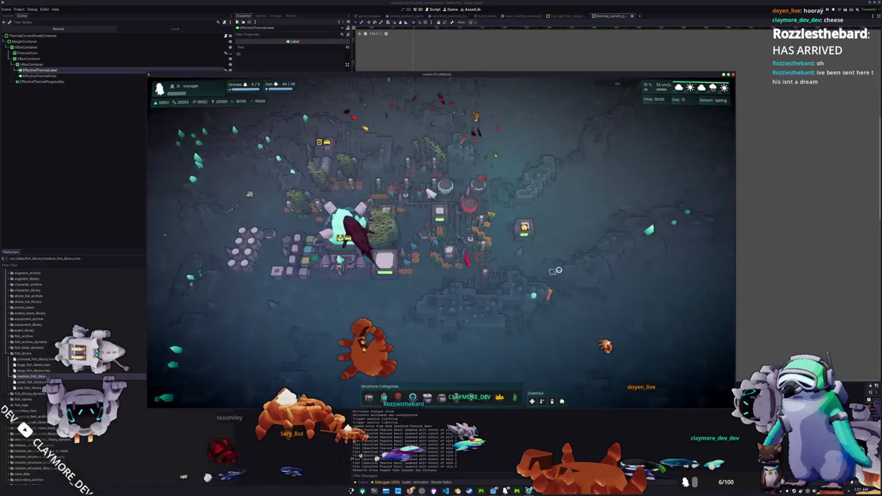
Step: Hide the HUD, zoom in to follow the swimming fish, then close the game
{"action": "key", "text": "d"}
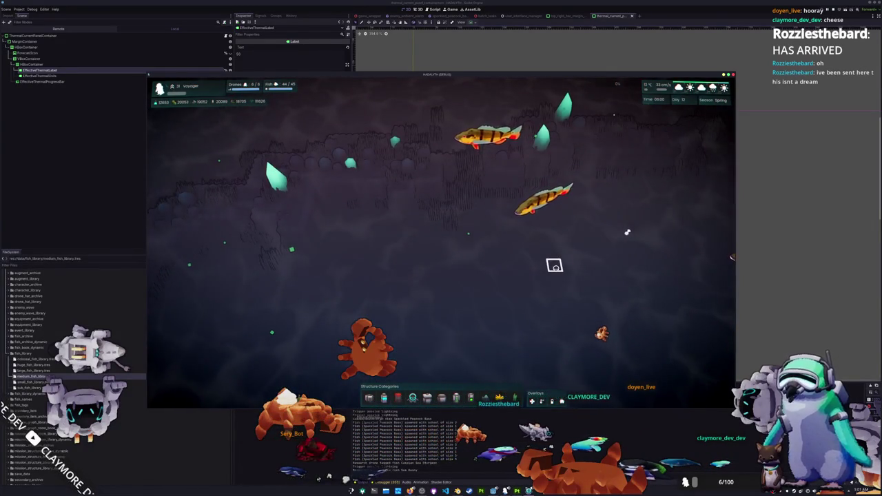
{"action": "key", "text": "h"}
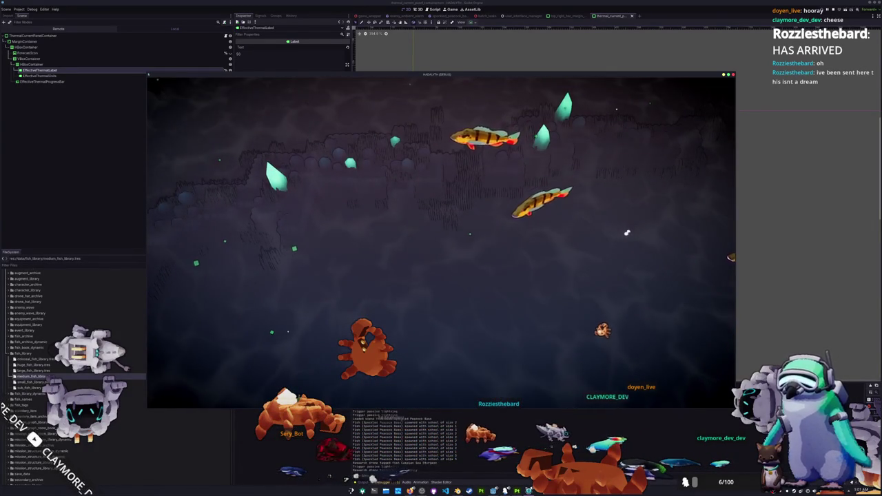
{"action": "scroll", "coordinate": [584, 273], "scroll_direction": "up", "scroll_amount": 2}
{"action": "key", "text": "s"}
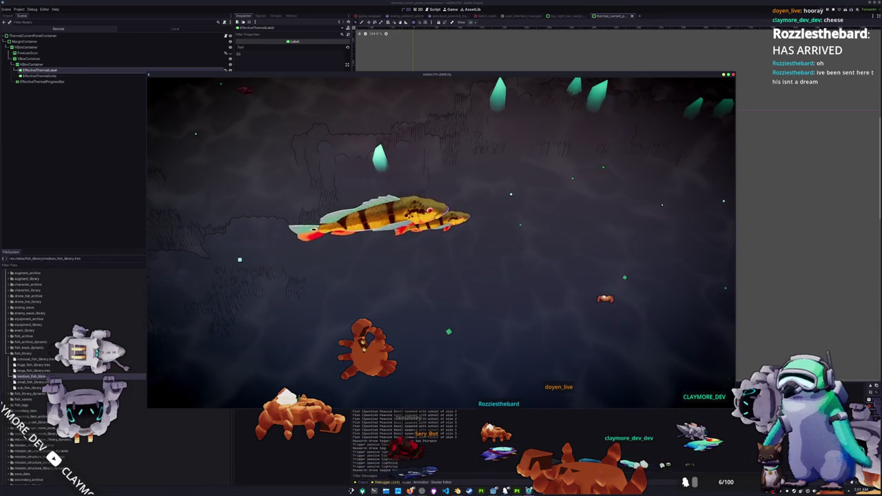
{"action": "key", "text": "F8"}
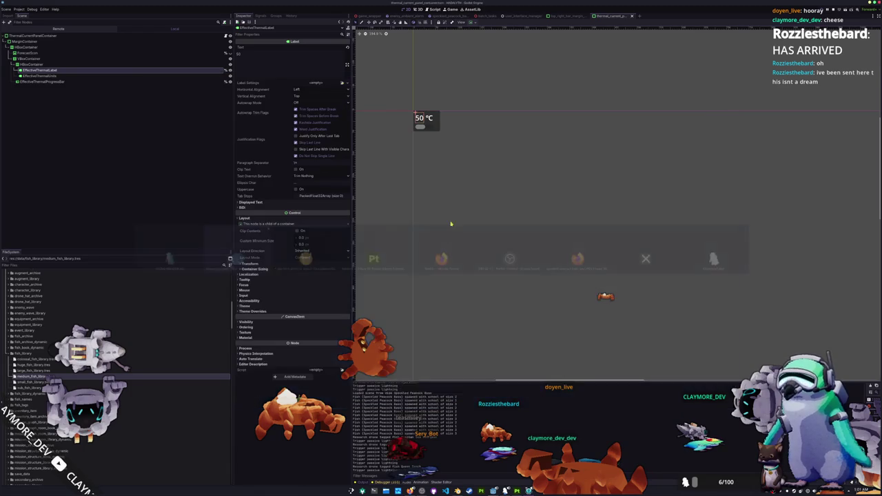
Step: Scroll the FileSystem dock down to the speckled_peacock_bass folder's contents
{"action": "scroll", "coordinate": [55, 377], "scroll_direction": "down", "scroll_amount": 5}
{"action": "scroll", "coordinate": [55, 379], "scroll_direction": "down", "scroll_amount": 5}
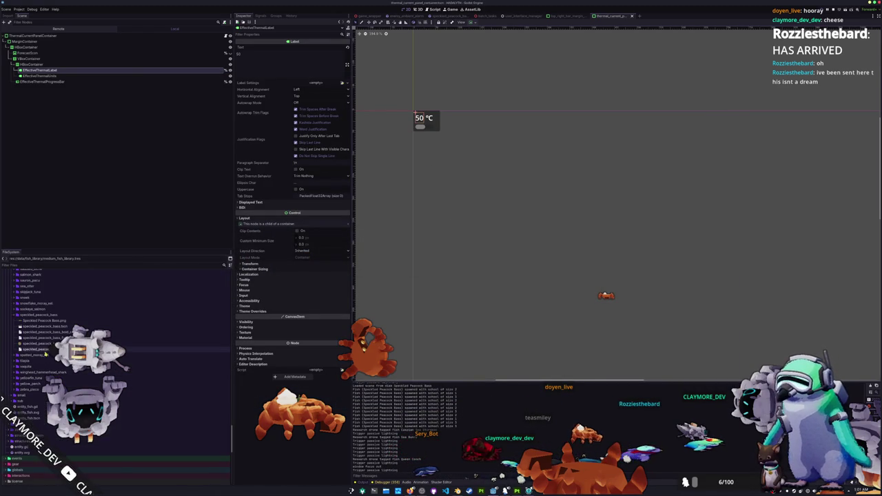